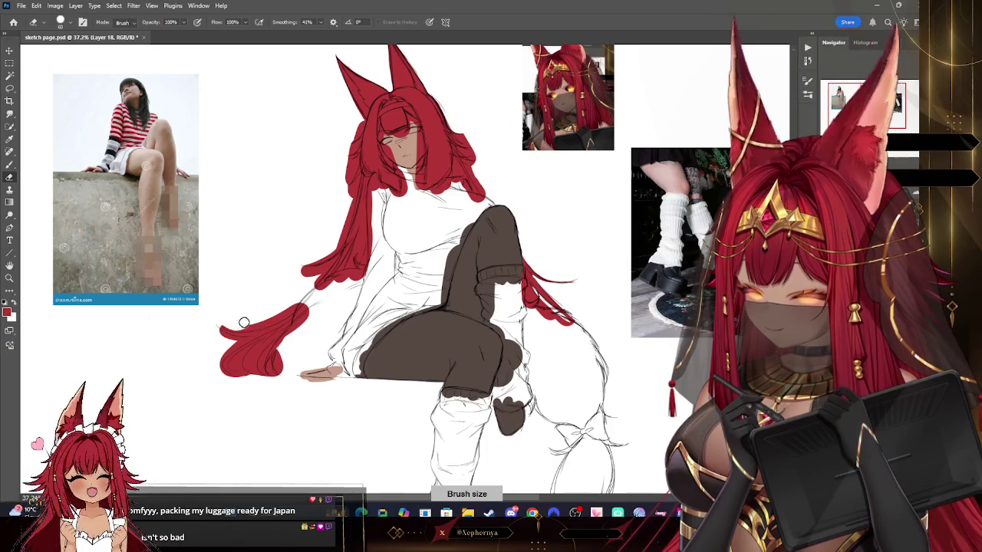
# - Erase the upper edge of the lower-left red hair tuft and tilt the canvas view
pyautogui.moveTo(244, 331); pyautogui.dragTo(294, 315)
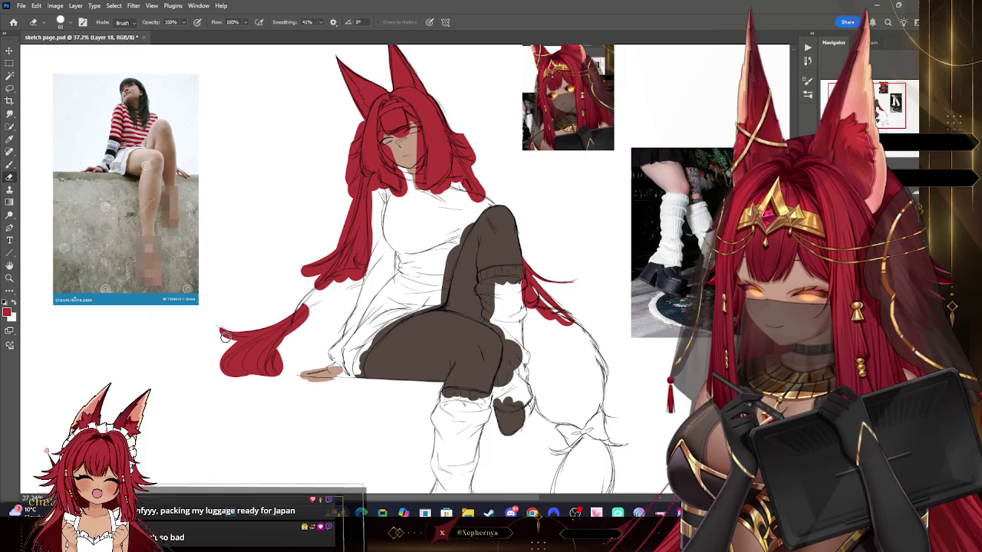
pyautogui.press('[')
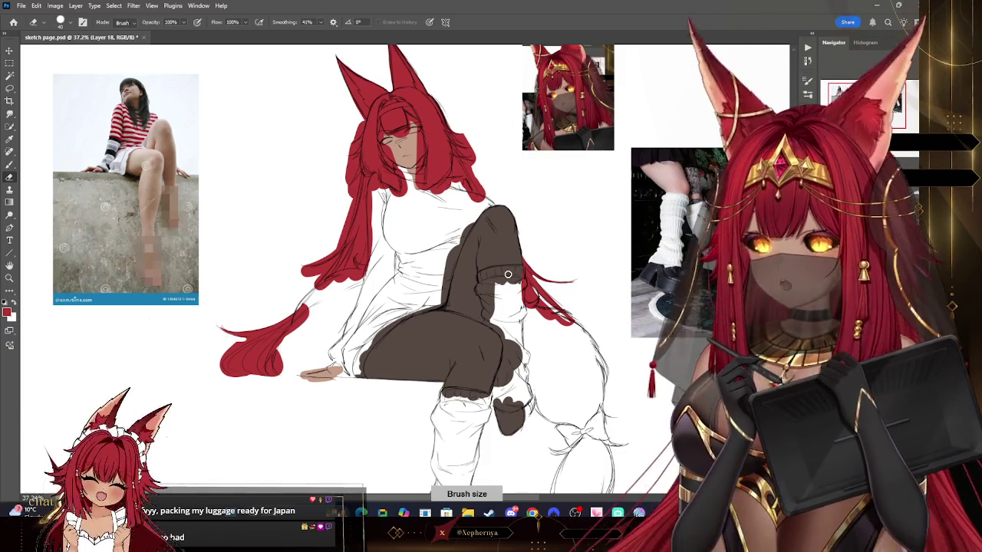
pyautogui.moveTo(504, 280); pyautogui.dragTo(508, 274)
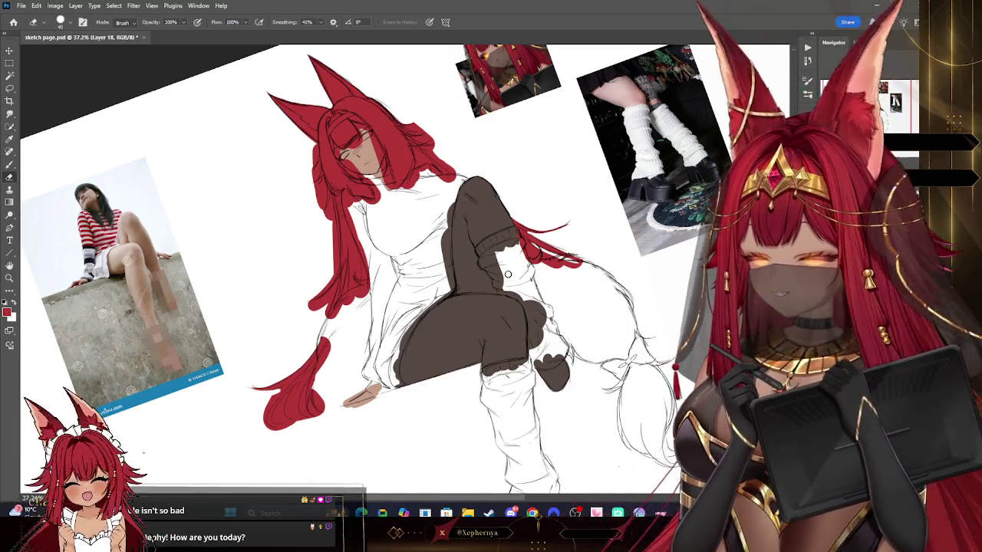
# - Fine-tune the brush size, then rotate the tilted canvas view back upright
pyautogui.press(']')
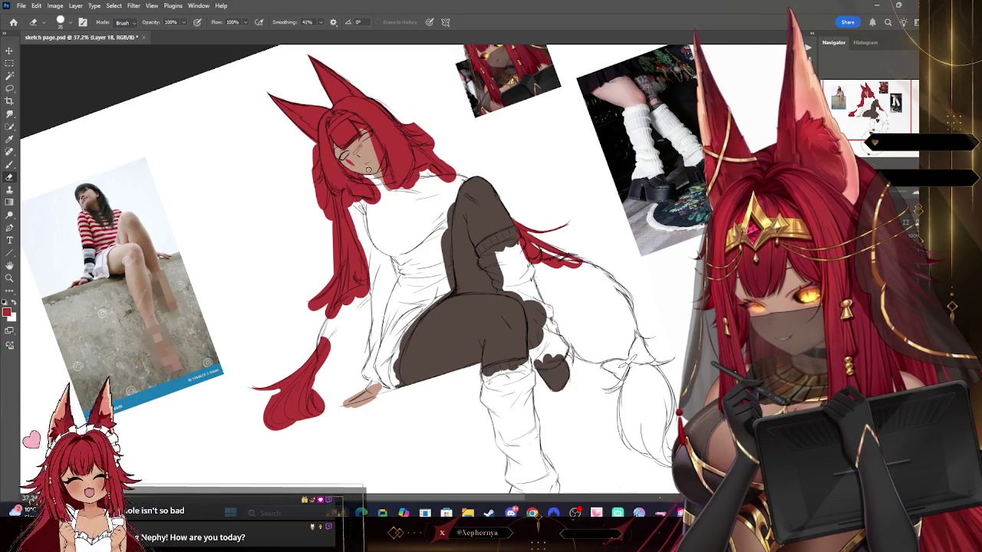
pyautogui.press('[')
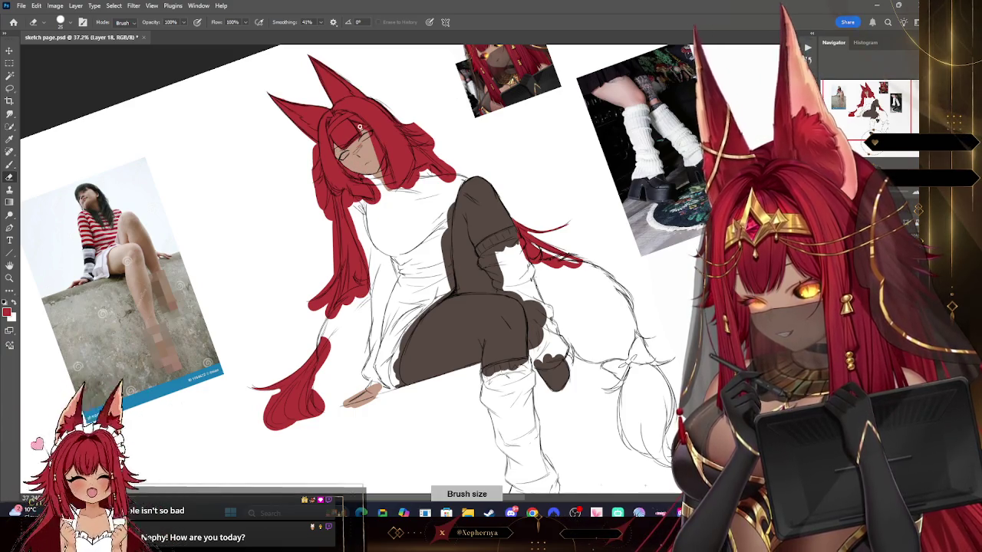
pyautogui.press('[')
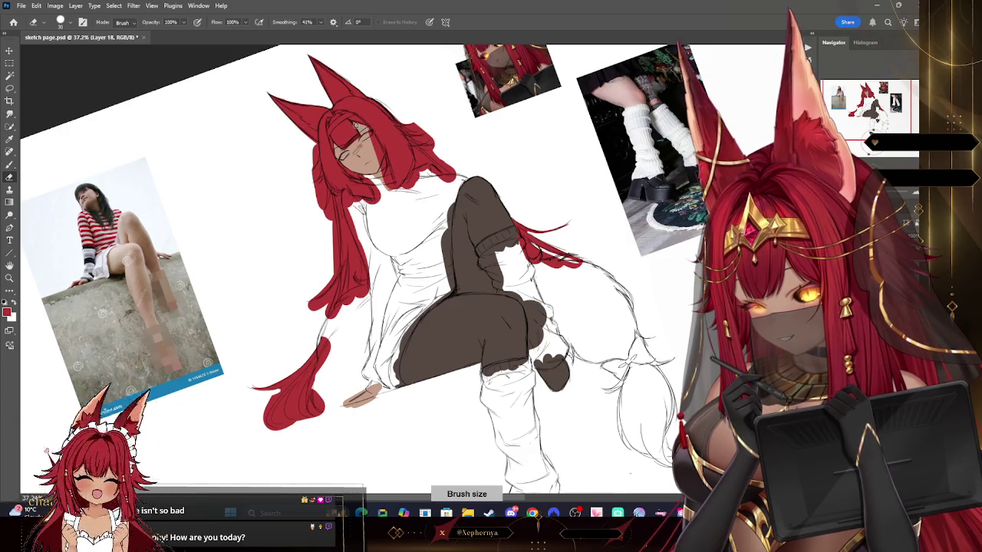
pyautogui.press('[')
pyautogui.press('[')
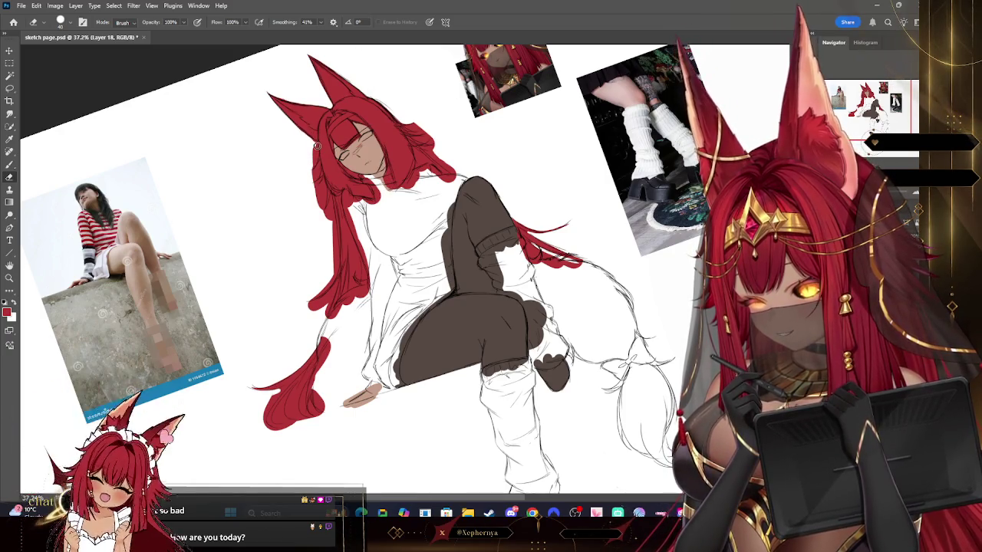
pyautogui.press('[')
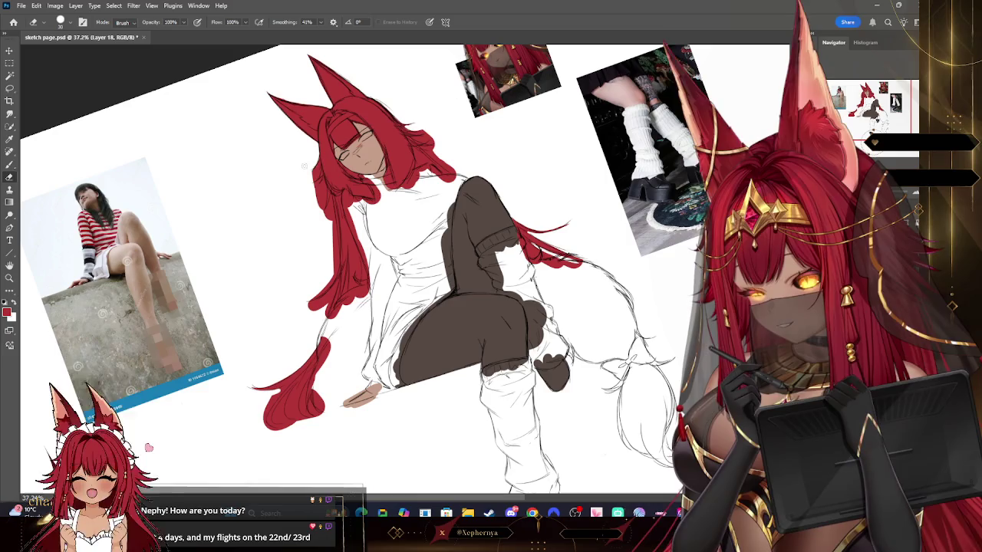
pyautogui.press(']')
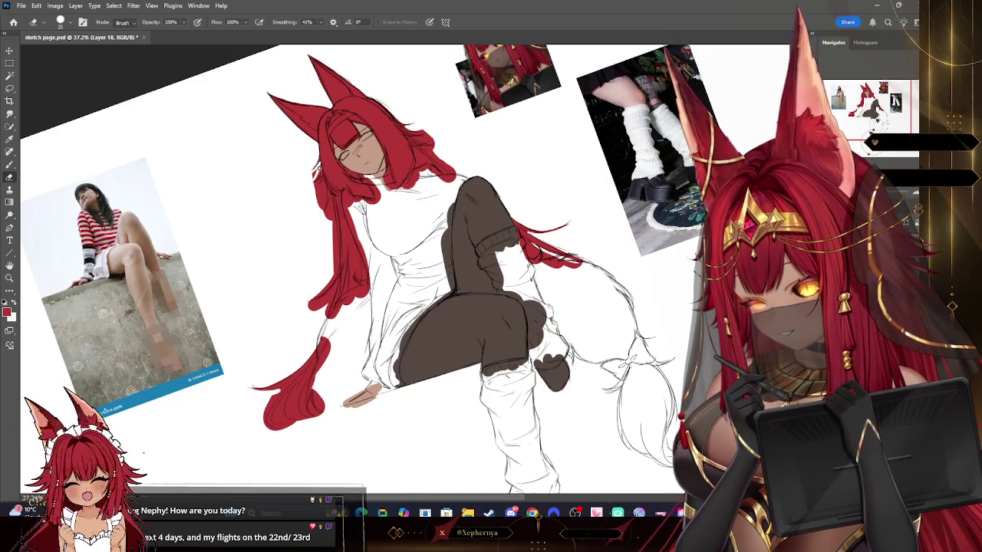
pyautogui.press(']')
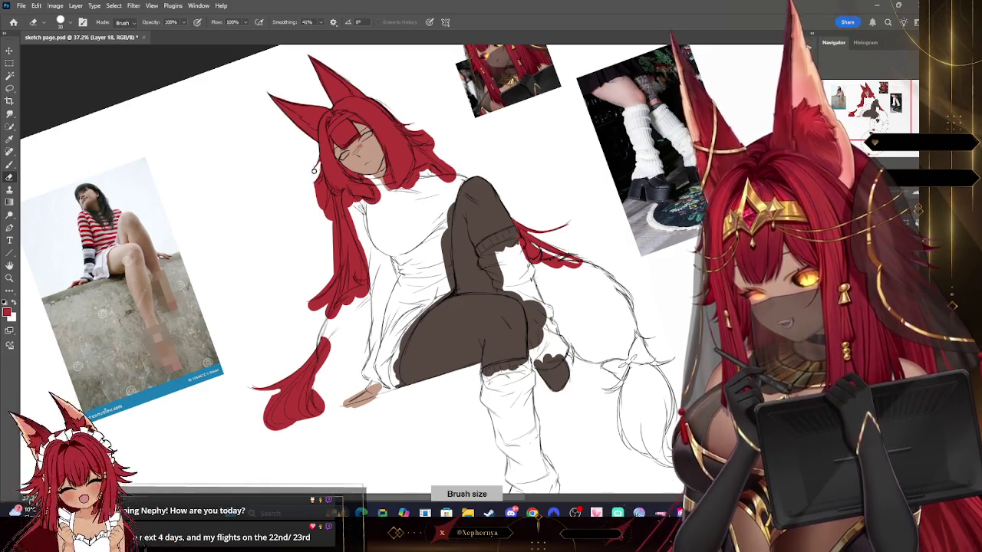
pyautogui.moveTo(289, 211)
pyautogui.mouseDown()
pyautogui.moveTo(588, 139)
pyautogui.moveTo(453, 211)
pyautogui.mouseUp()
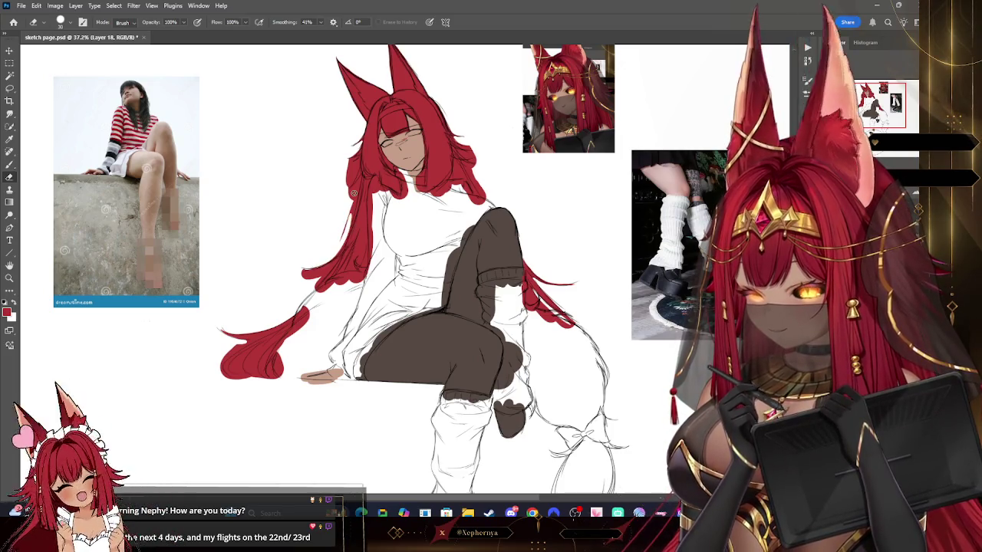
# - Vary the eraser size while carving thin strand tips into the hair edges
pyautogui.press(']')
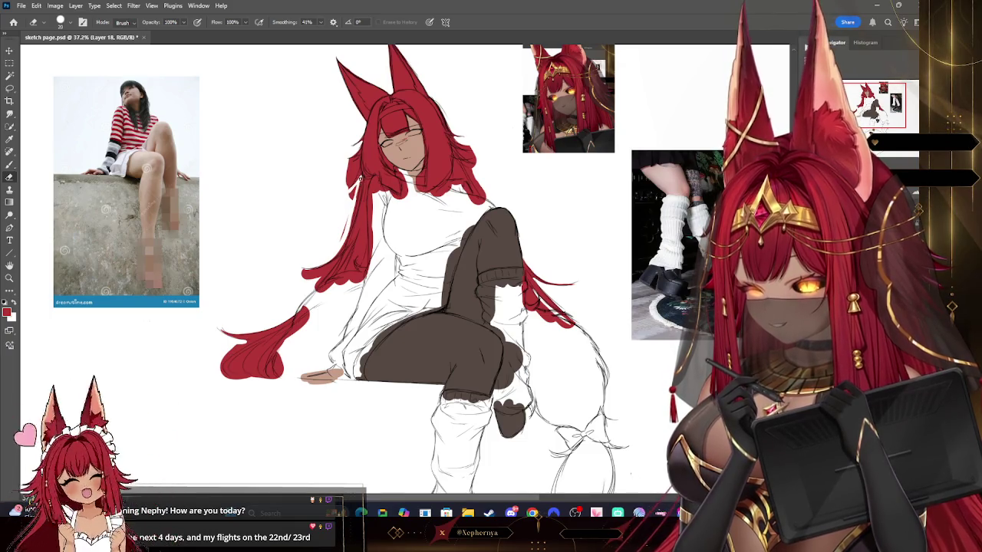
pyautogui.press(']')
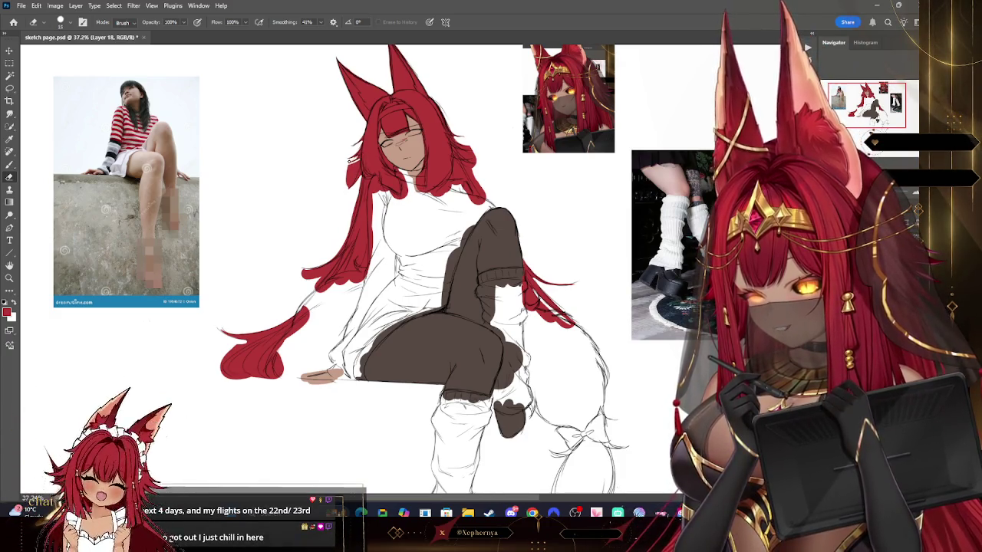
pyautogui.press(']')
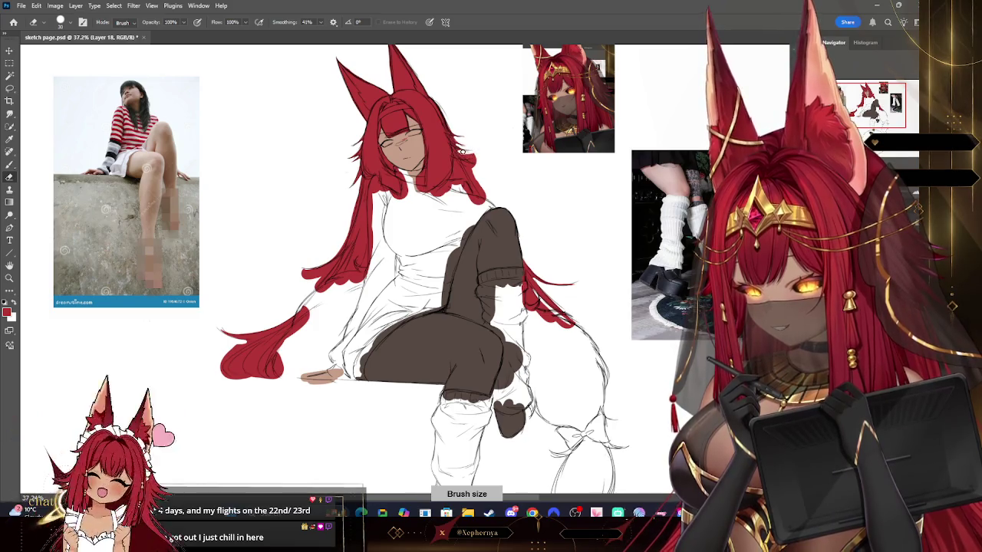
pyautogui.press(']')
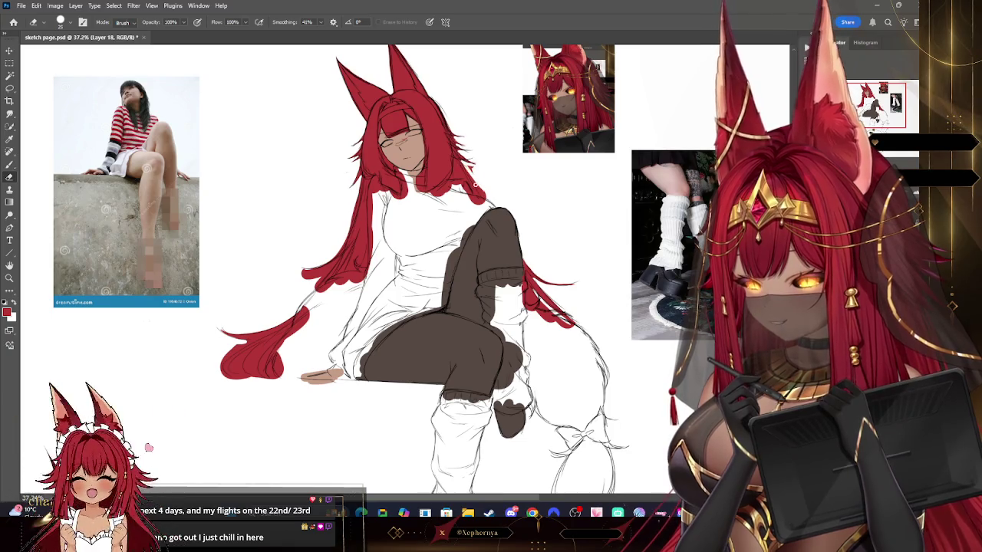
pyautogui.press(']')
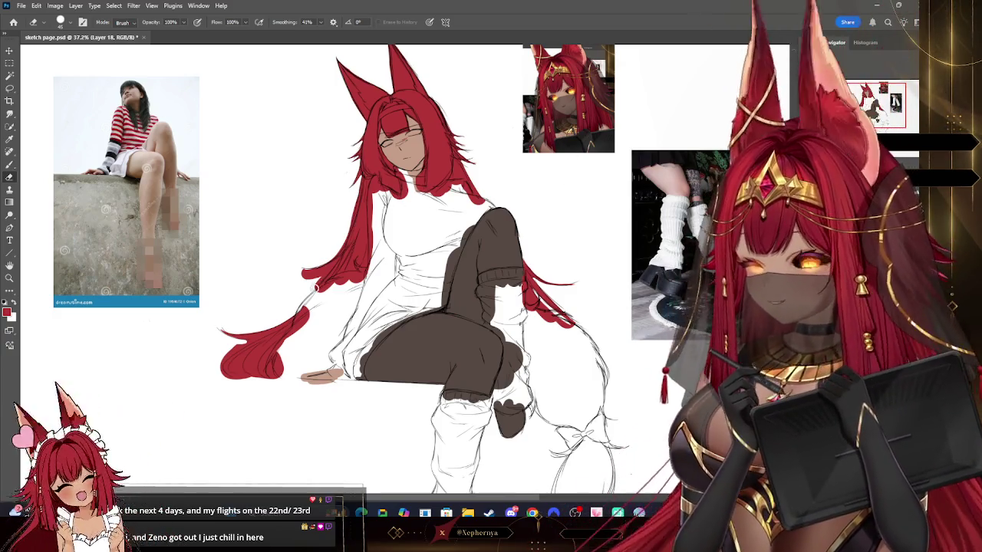
pyautogui.press(']')
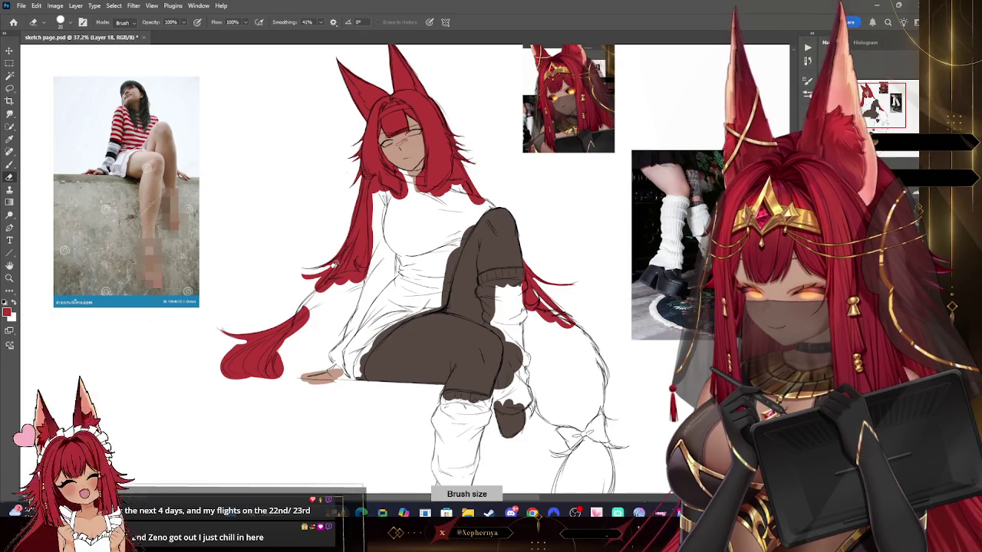
pyautogui.press('[')
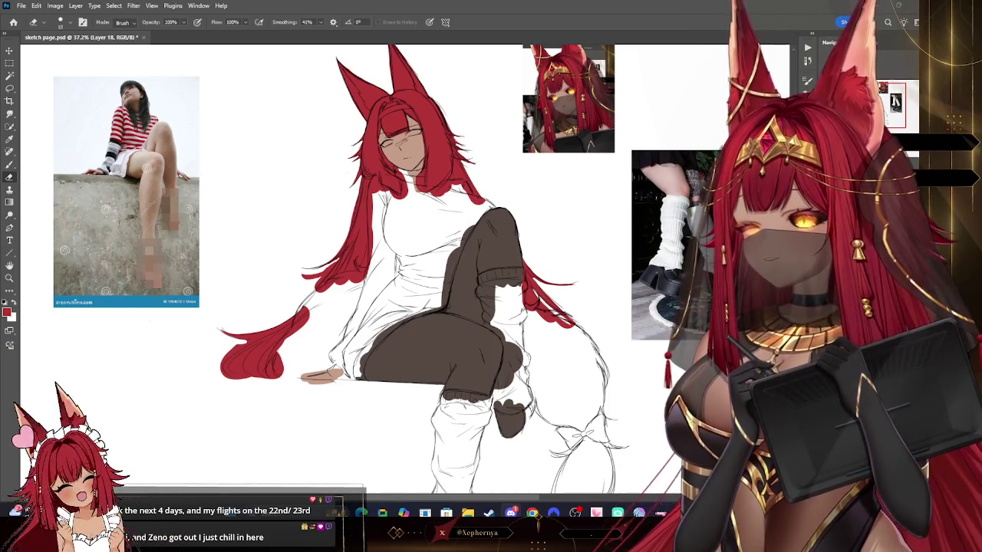
pyautogui.press(']')
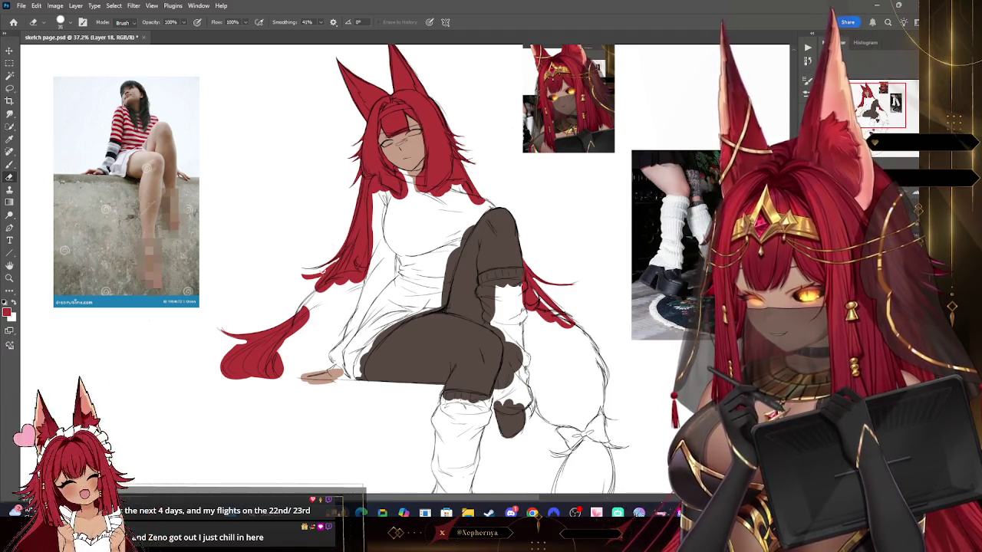
pyautogui.press(']')
pyautogui.press(']')
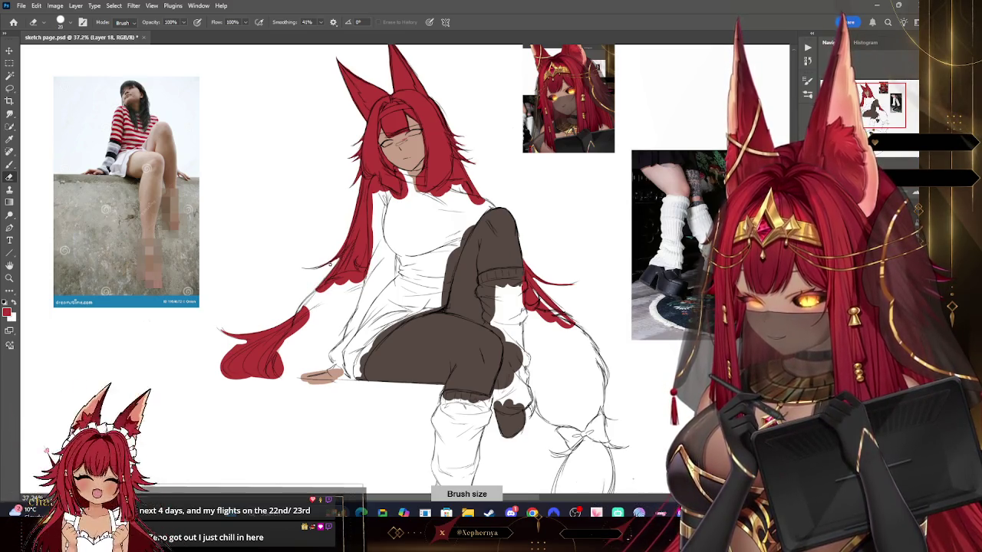
pyautogui.press('[')
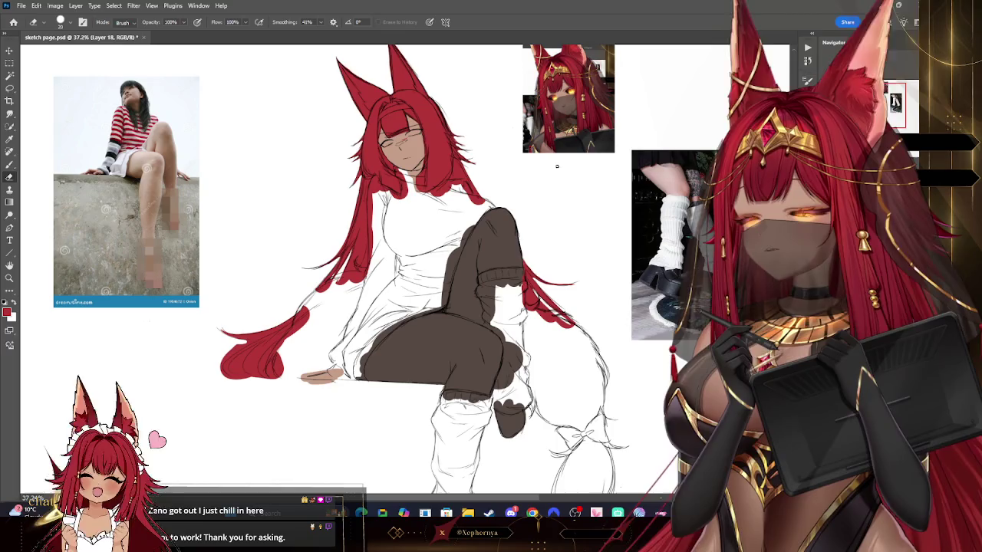
pyautogui.moveTo(422, 268)
pyautogui.mouseDown()
pyautogui.moveTo(492, 201)
pyautogui.moveTo(430, 291)
pyautogui.mouseUp()
# - Tilt the canvas and paint the lower hair lock's tip fuller and rounder
pyautogui.press('r')
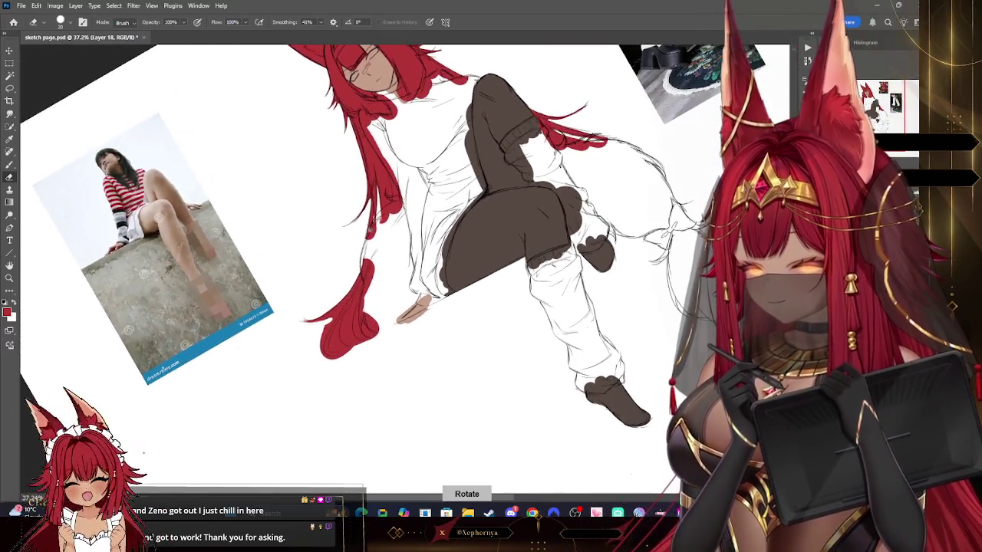
pyautogui.press(']')
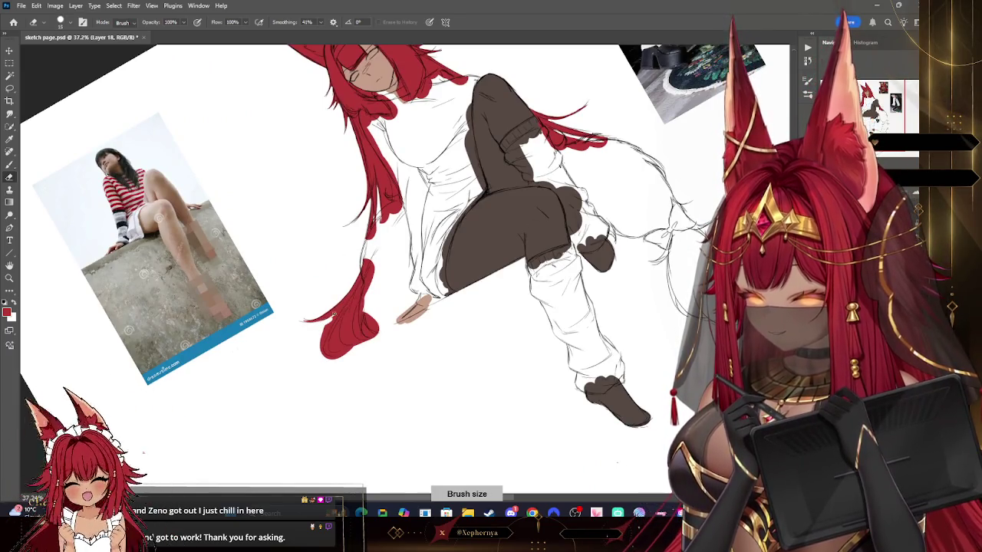
pyautogui.press(']')
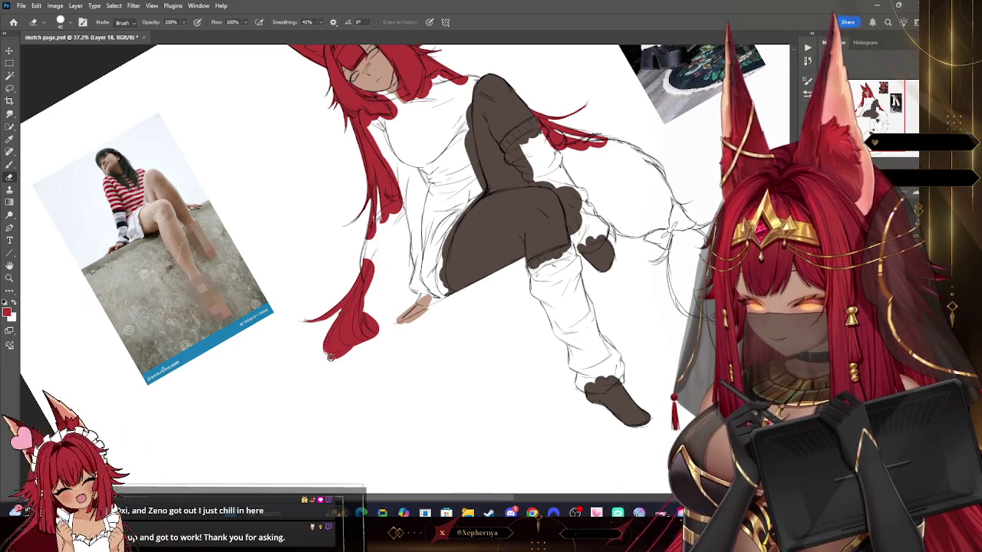
pyautogui.moveTo(349, 351); pyautogui.dragTo(328, 355)
# - Erase part of the lower hair lock's tip to reshape it, then turn the view upright
pyautogui.press('[')
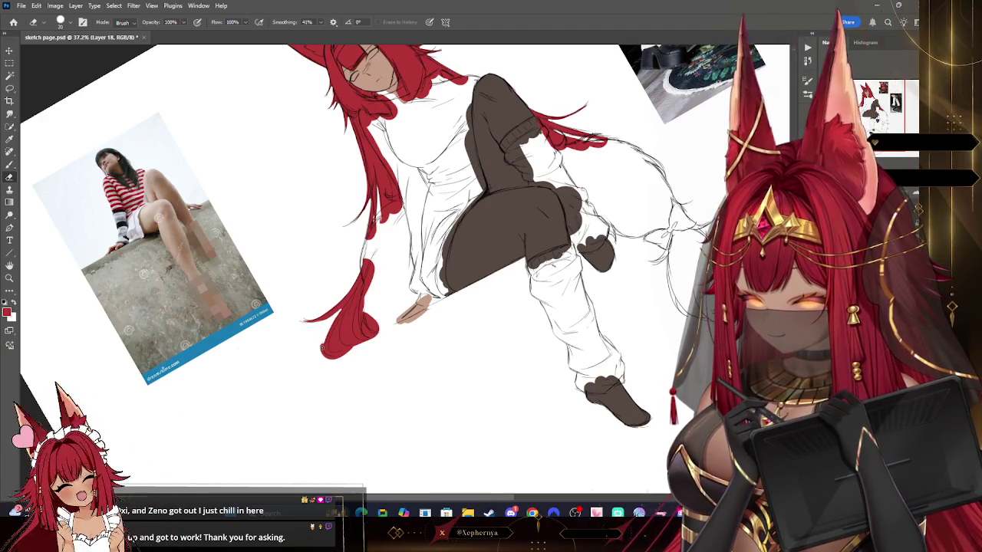
pyautogui.press(']')
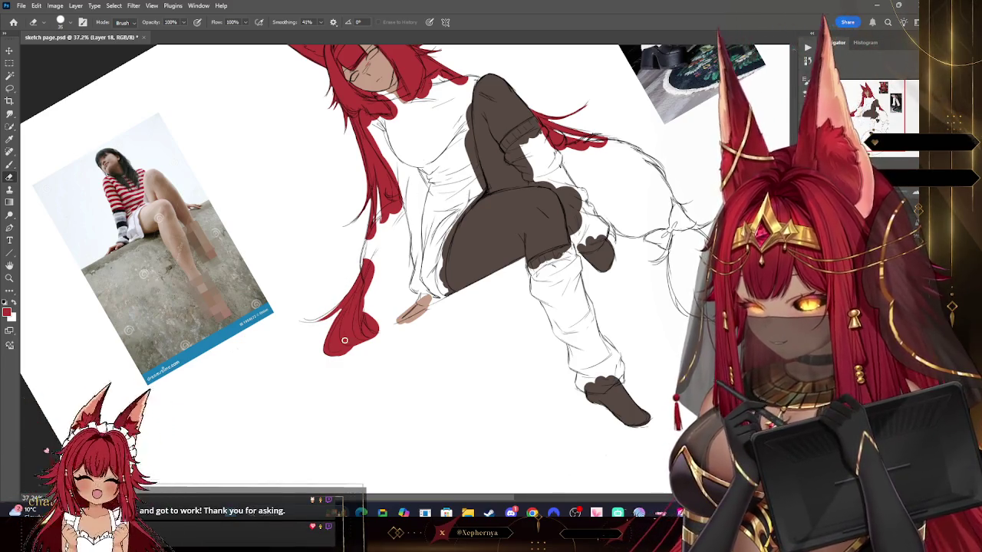
pyautogui.press(']')
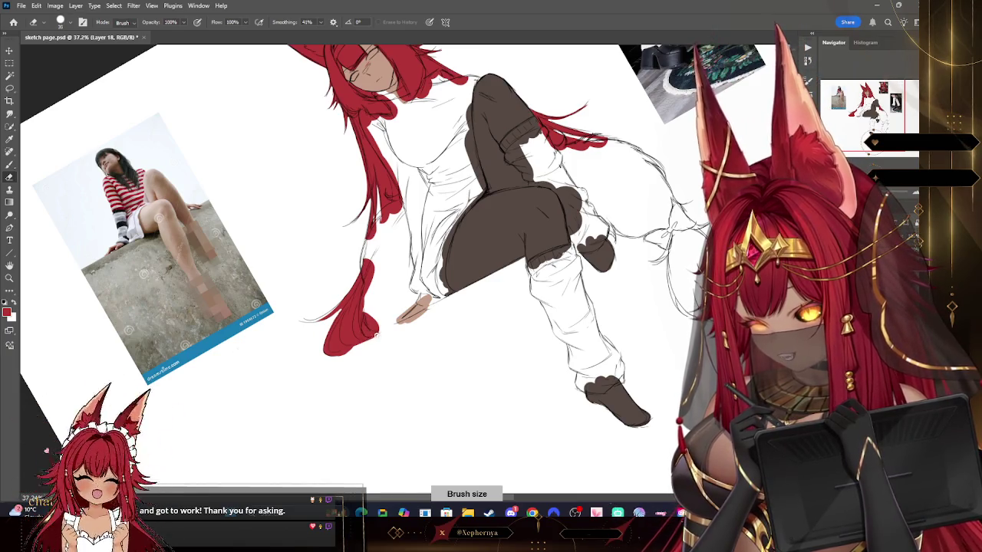
pyautogui.press(']')
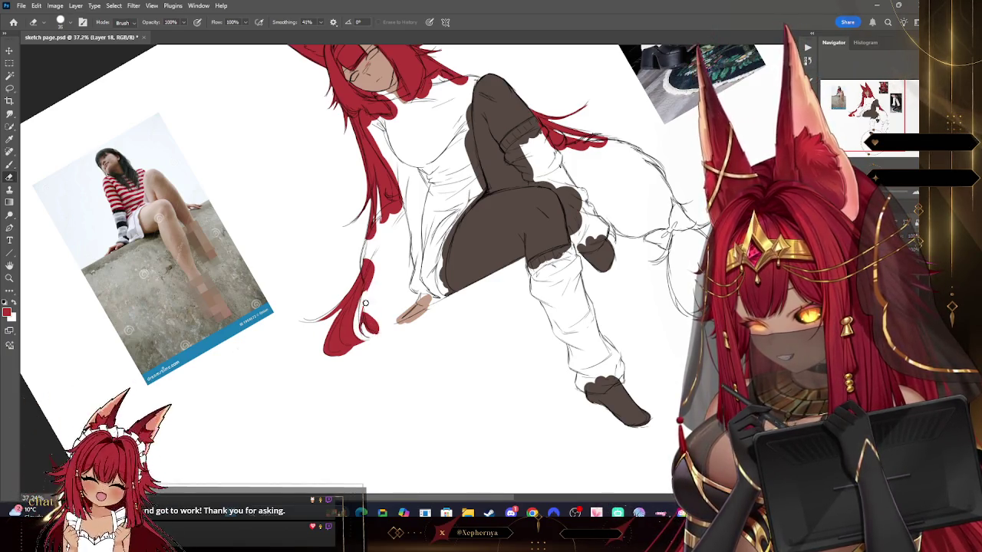
pyautogui.moveTo(370, 322); pyautogui.dragTo(365, 333)
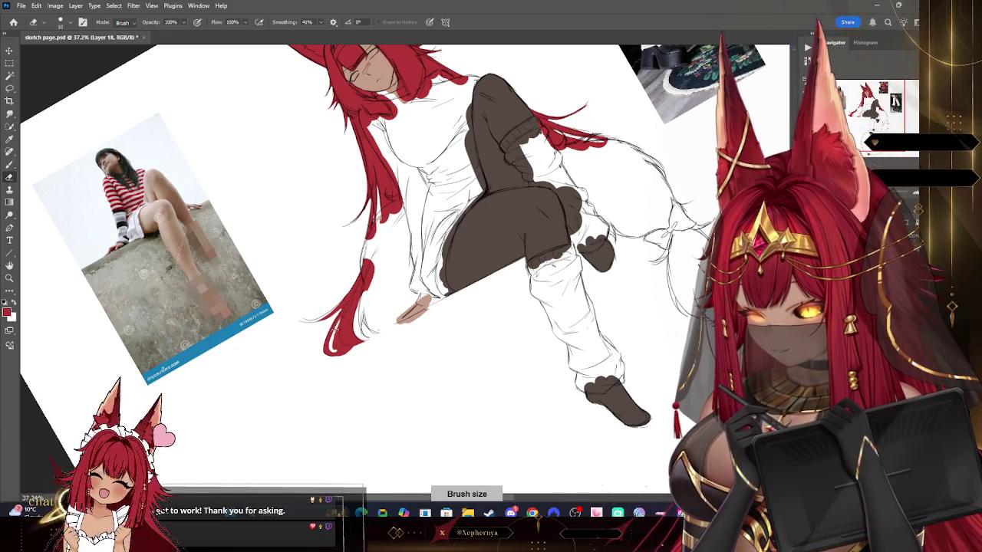
pyautogui.press(']')
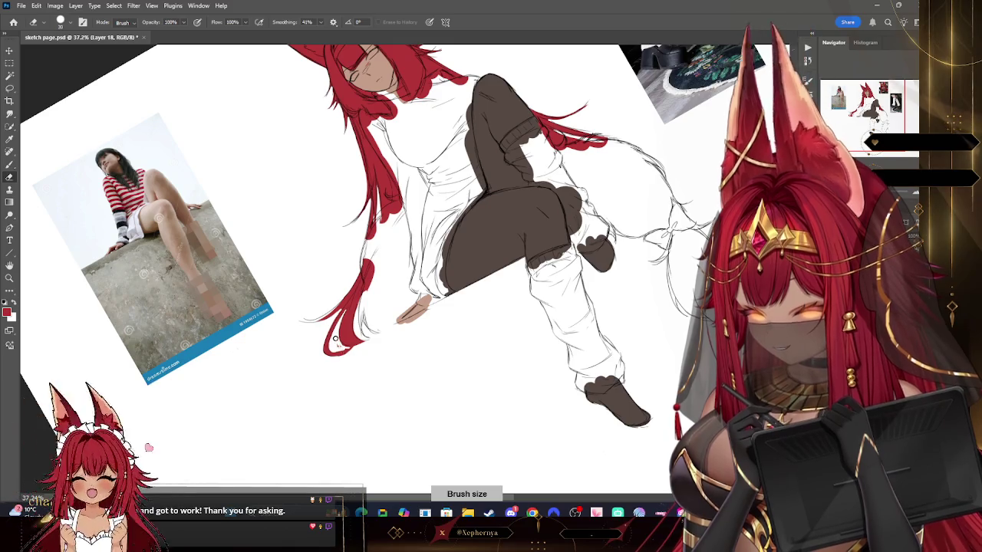
pyautogui.moveTo(407, 298)
pyautogui.mouseDown()
pyautogui.moveTo(474, 225)
pyautogui.moveTo(392, 284)
pyautogui.mouseUp()
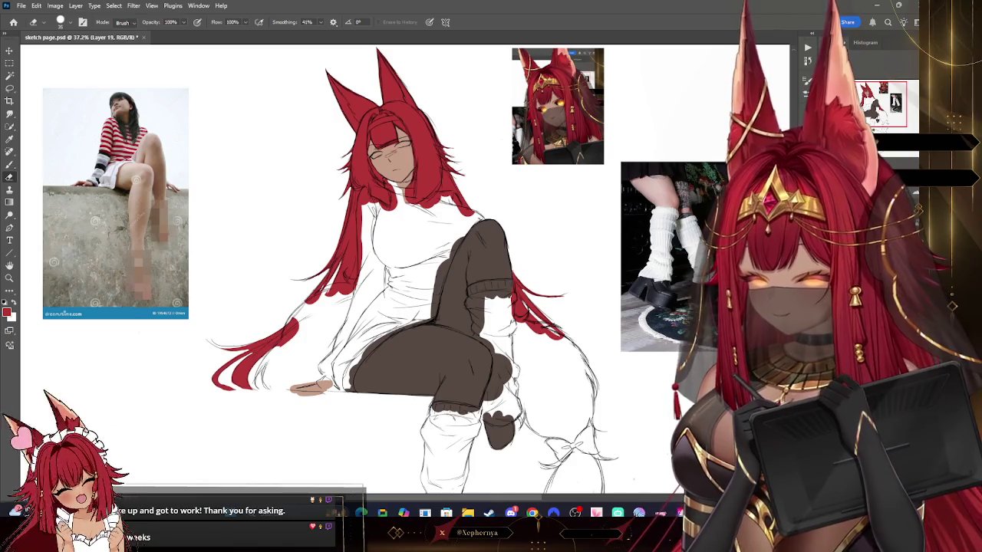
# - Sample the dark colour and paint a black choker and headband
pyautogui.press('i')
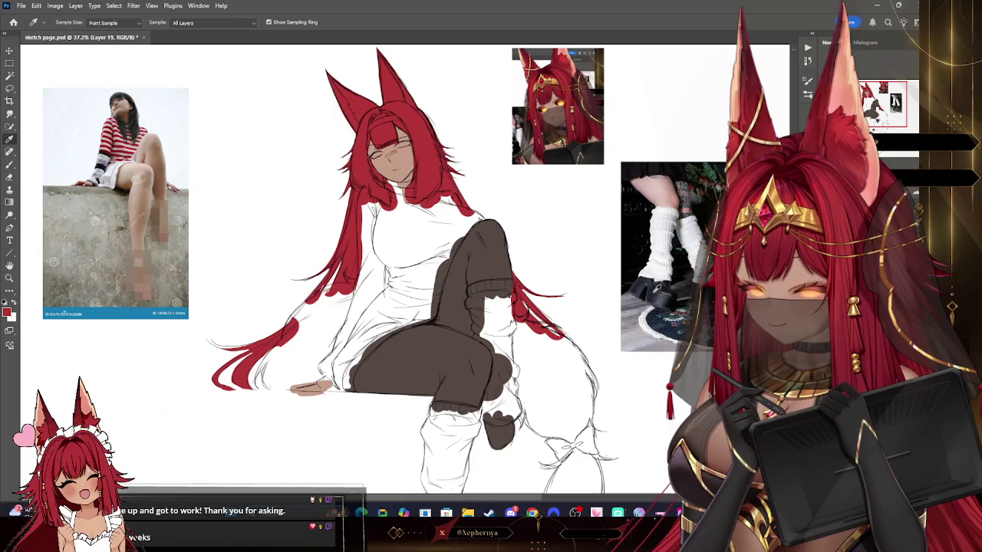
pyautogui.click(311, 218)
pyautogui.press('b')
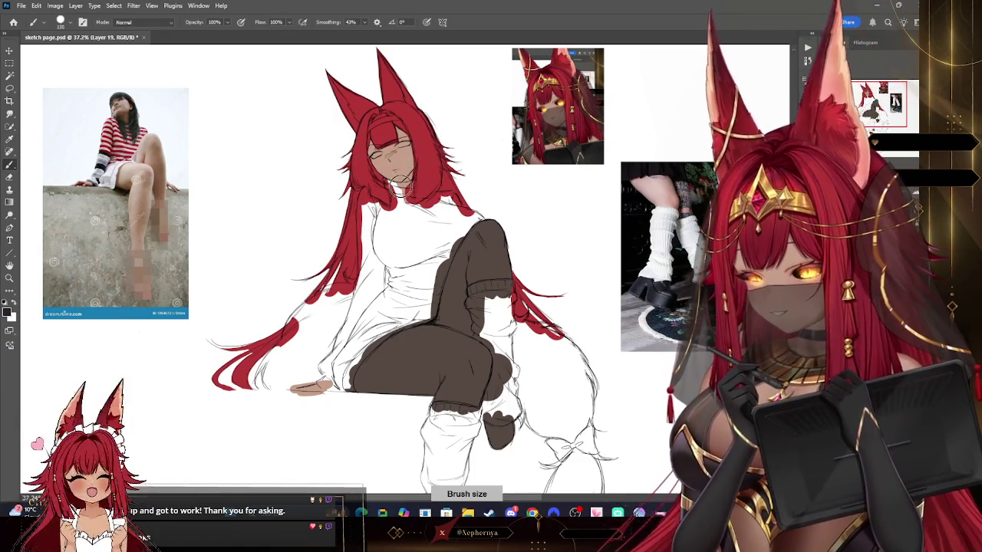
pyautogui.moveTo(387, 183); pyautogui.dragTo(412, 194)
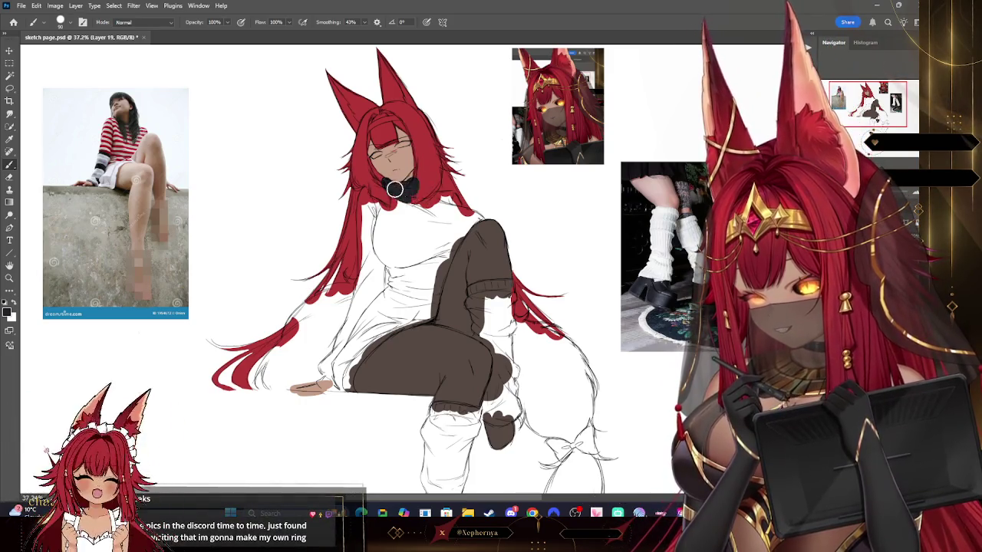
pyautogui.moveTo(373, 129); pyautogui.dragTo(414, 119)
# - Fill the neck, shoulder, sweater torso, knee area and leg warmers with black
pyautogui.moveTo(368, 198)
pyautogui.mouseDown()
pyautogui.moveTo(398, 221)
pyautogui.moveTo(424, 203)
pyautogui.moveTo(440, 284)
pyautogui.moveTo(401, 333)
pyautogui.moveTo(330, 387)
pyautogui.moveTo(314, 379)
pyautogui.moveTo(360, 299)
pyautogui.mouseUp()
pyautogui.moveTo(371, 265); pyautogui.dragTo(357, 295)
pyautogui.moveTo(391, 249)
pyautogui.mouseDown()
pyautogui.moveTo(358, 350)
pyautogui.moveTo(445, 234)
pyautogui.mouseUp()
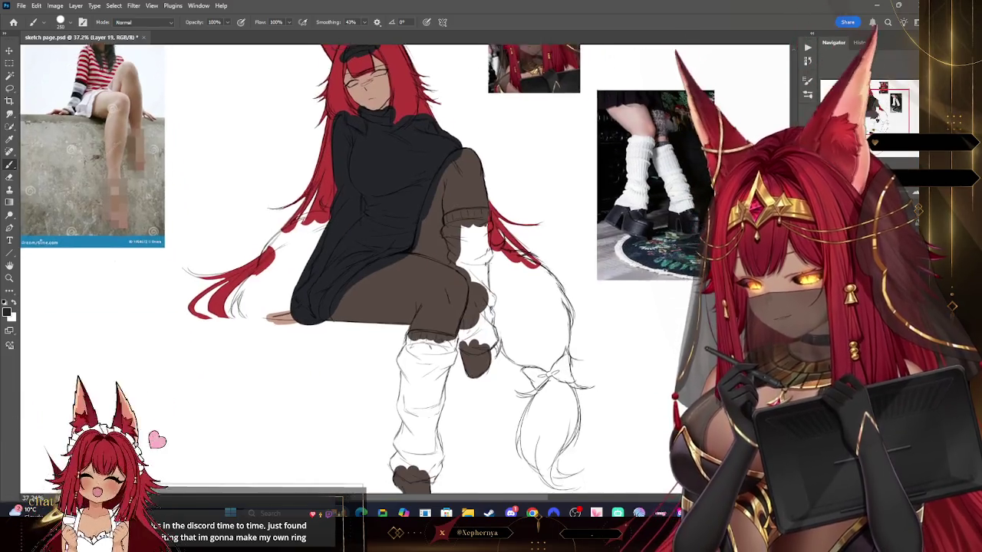
pyautogui.moveTo(477, 328); pyautogui.dragTo(458, 251)
pyautogui.moveTo(460, 207)
pyautogui.mouseDown()
pyautogui.moveTo(458, 251)
pyautogui.moveTo(483, 222)
pyautogui.moveTo(461, 247)
pyautogui.moveTo(483, 323)
pyautogui.moveTo(477, 299)
pyautogui.mouseUp()
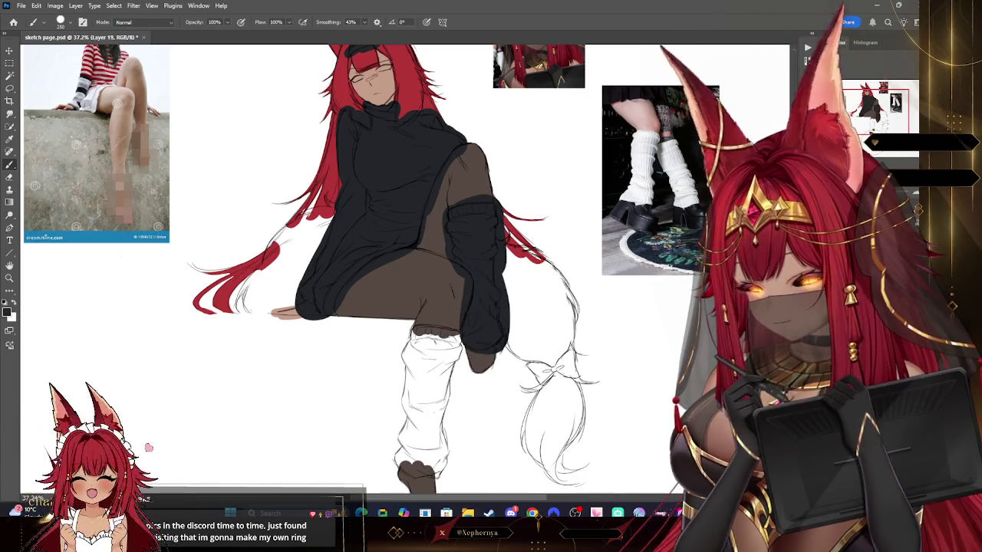
pyautogui.scroll(-2, 491, 276)
pyautogui.moveTo(410, 260)
pyautogui.mouseDown()
pyautogui.moveTo(453, 263)
pyautogui.moveTo(430, 399)
pyautogui.moveTo(417, 263)
pyautogui.moveTo(425, 381)
pyautogui.mouseUp()
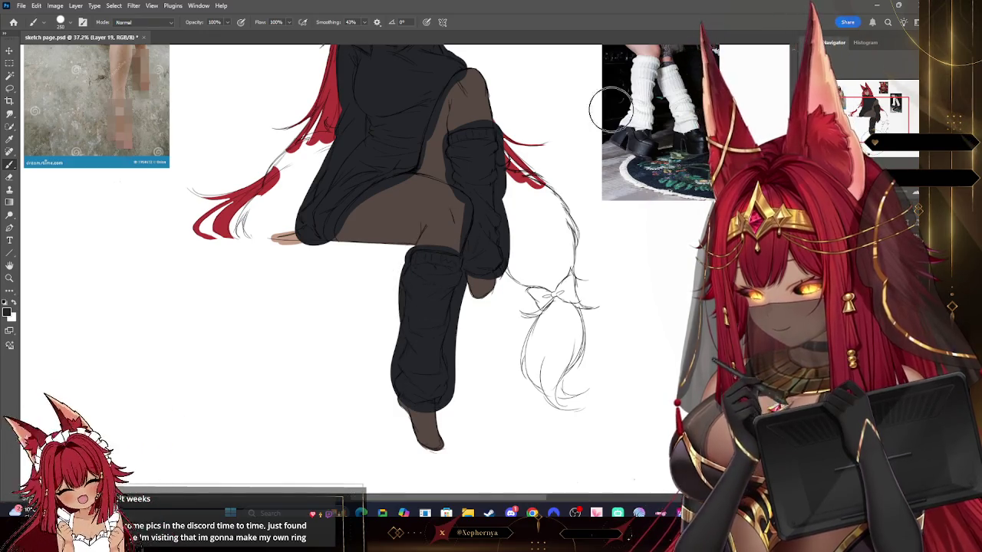
# - Zoom out to view the whole figure and add a new empty layer
pyautogui.hotkey('ctrl', '-')
pyautogui.hotkey('ctrl', '-')
pyautogui.press('z')
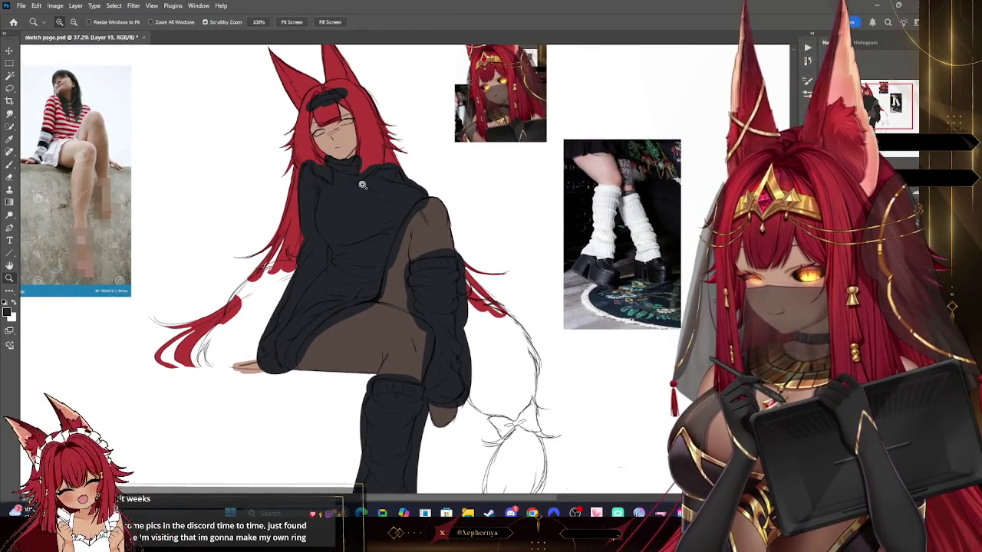
pyautogui.moveTo(668, 120); pyautogui.dragTo(536, 131)
pyautogui.moveTo(509, 176); pyautogui.dragTo(527, 182)
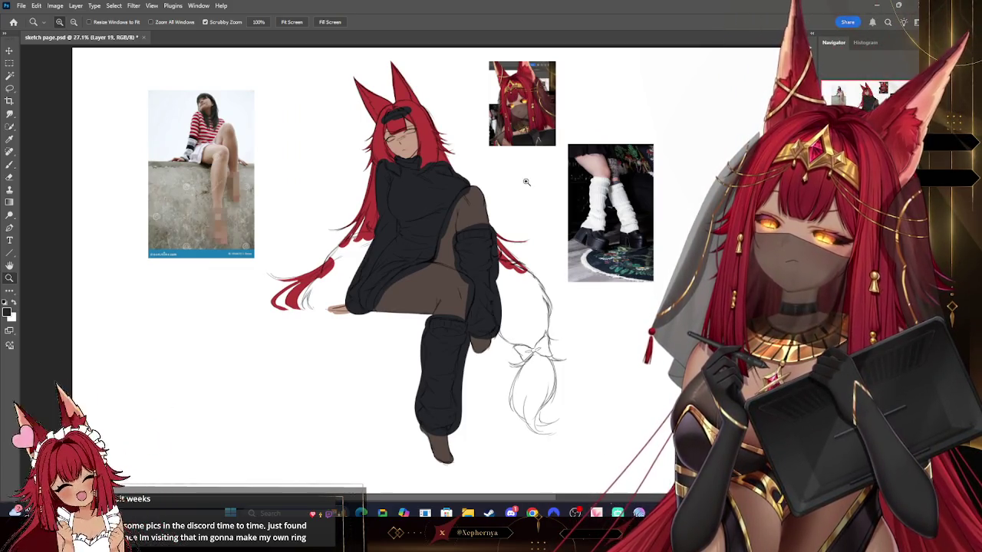
pyautogui.hotkey('ctrl', 'shift', 'alt', 'n')
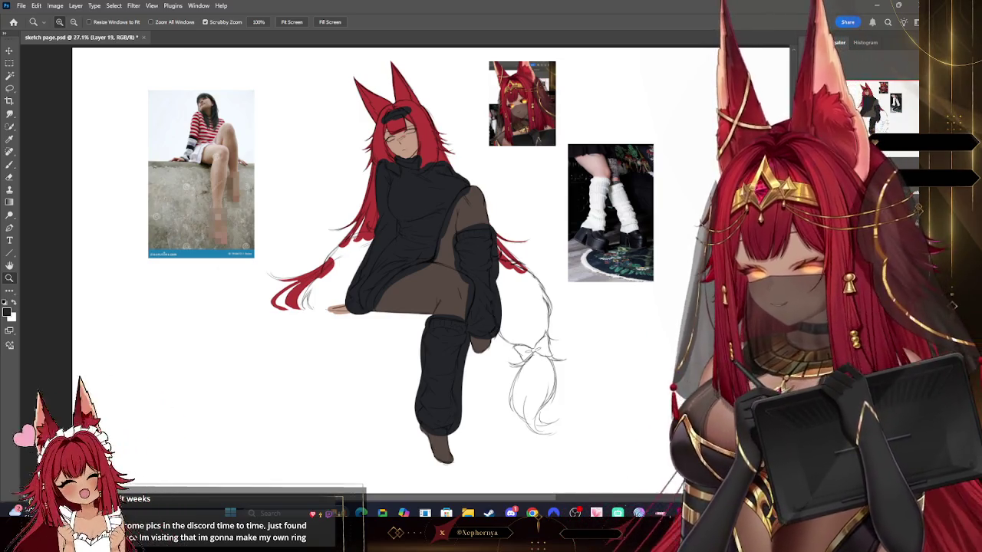
# - Clip the new layer to the one below and test painting the leg warmer white
pyautogui.click(75, 6)
pyautogui.click(107, 164)
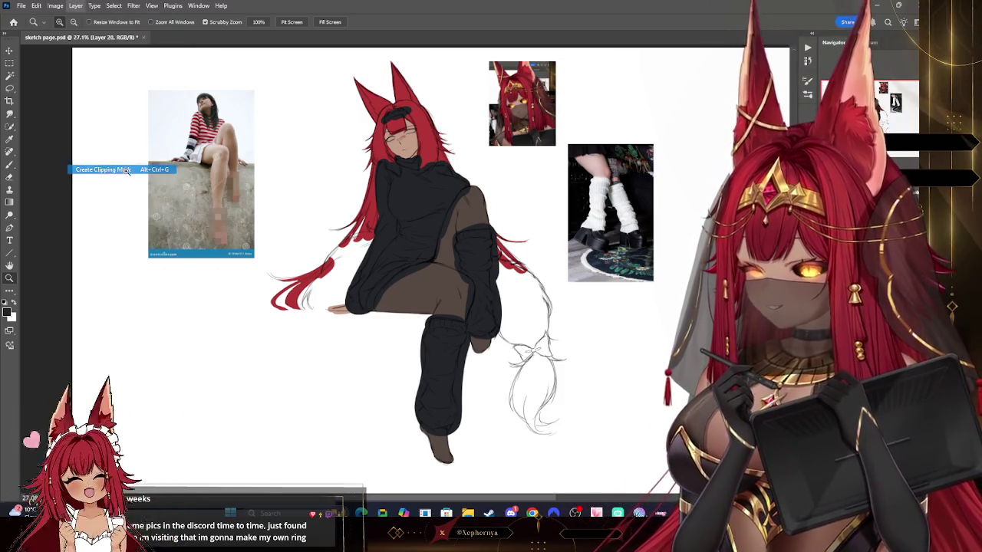
pyautogui.press('i')
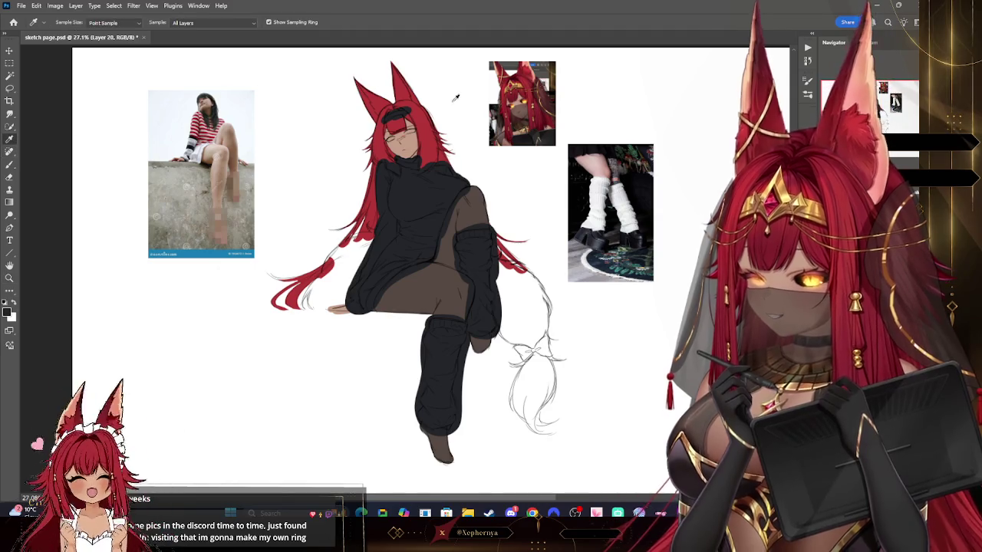
pyautogui.click(9, 165)
pyautogui.moveTo(460, 192)
pyautogui.mouseDown()
pyautogui.moveTo(471, 208)
pyautogui.moveTo(465, 284)
pyautogui.moveTo(431, 299)
pyautogui.mouseUp()
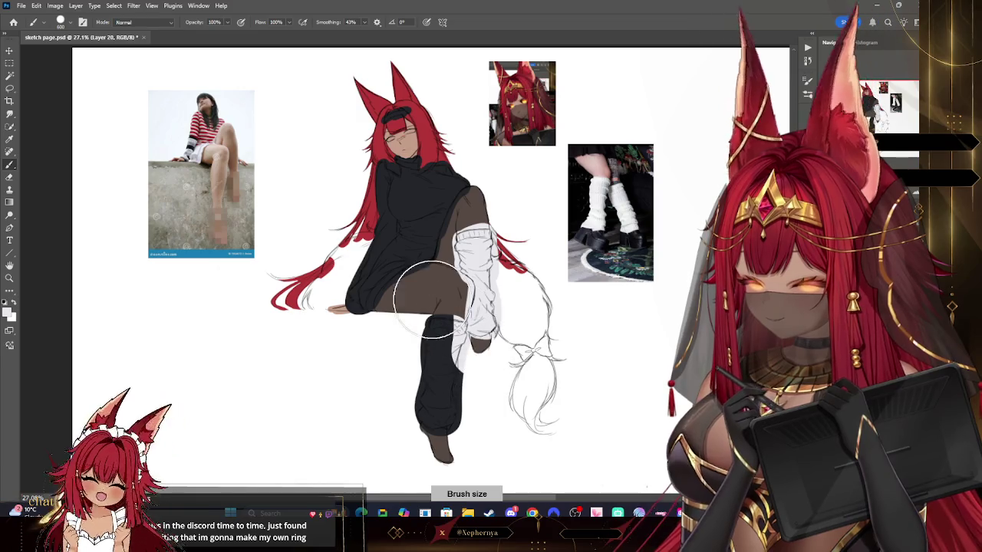
pyautogui.click(8, 307)
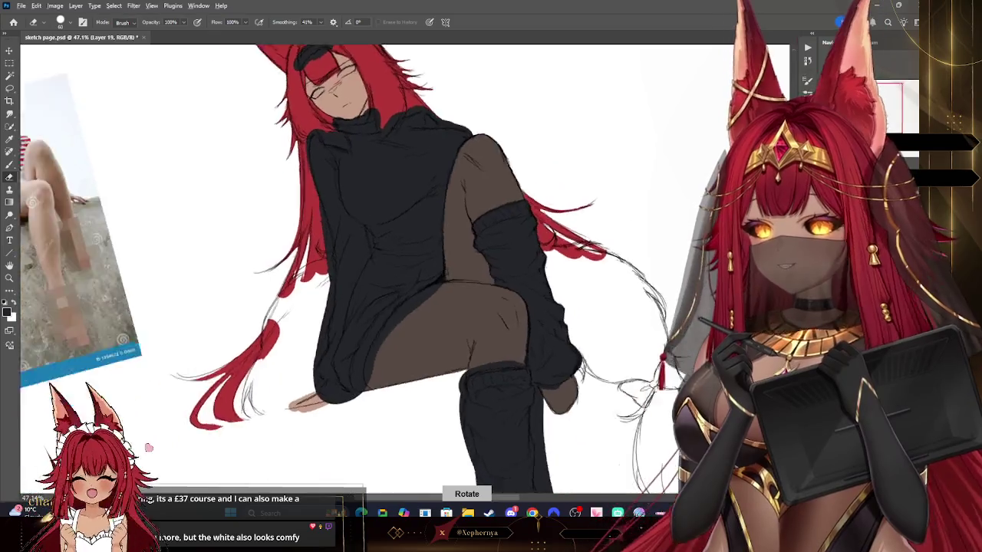
# - Rotate the view upright, resize the brush, and paint a dark stroke below the knee
pyautogui.moveTo(600, 294); pyautogui.dragTo(536, 192)
pyautogui.moveTo(384, 307)
pyautogui.mouseDown()
pyautogui.moveTo(420, 263)
pyautogui.moveTo(398, 210)
pyautogui.mouseUp()
pyautogui.moveTo(473, 320); pyautogui.dragTo(487, 329)
pyautogui.press('[')
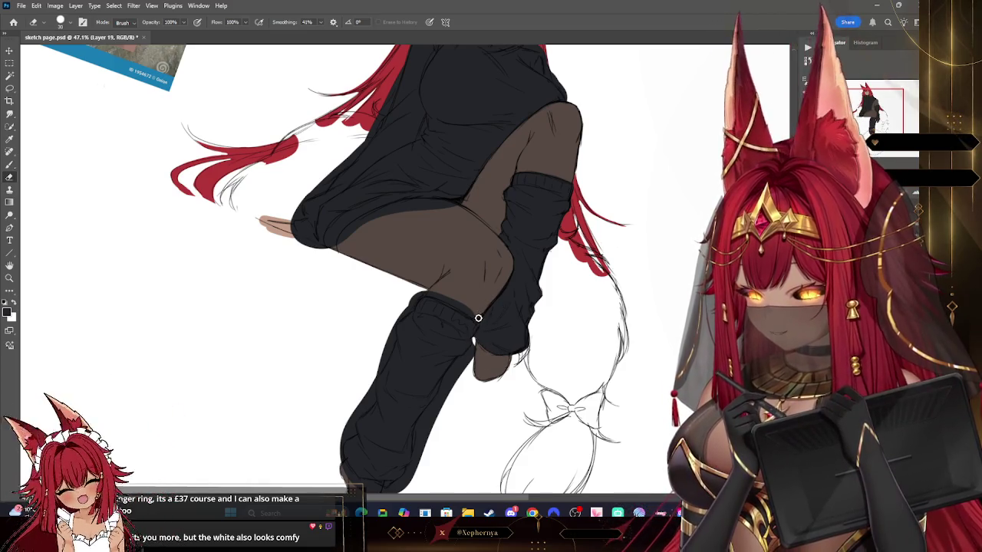
pyautogui.press(']')
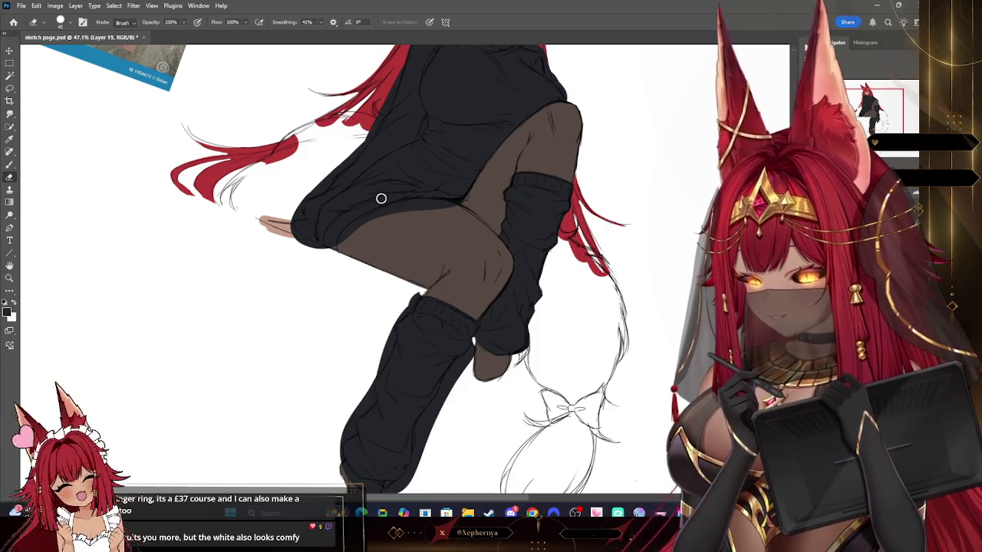
pyautogui.press('b')
pyautogui.press(']')
pyautogui.moveTo(333, 238); pyautogui.dragTo(335, 254)
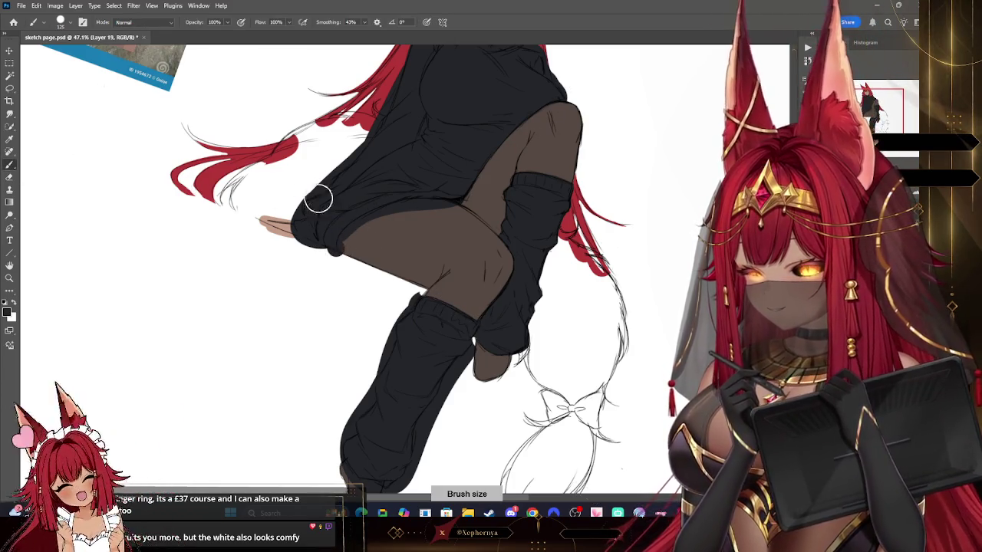
# - Undo the stroke and erase the sweater edge along the thigh and leg to reveal skin
pyautogui.click(10, 178)
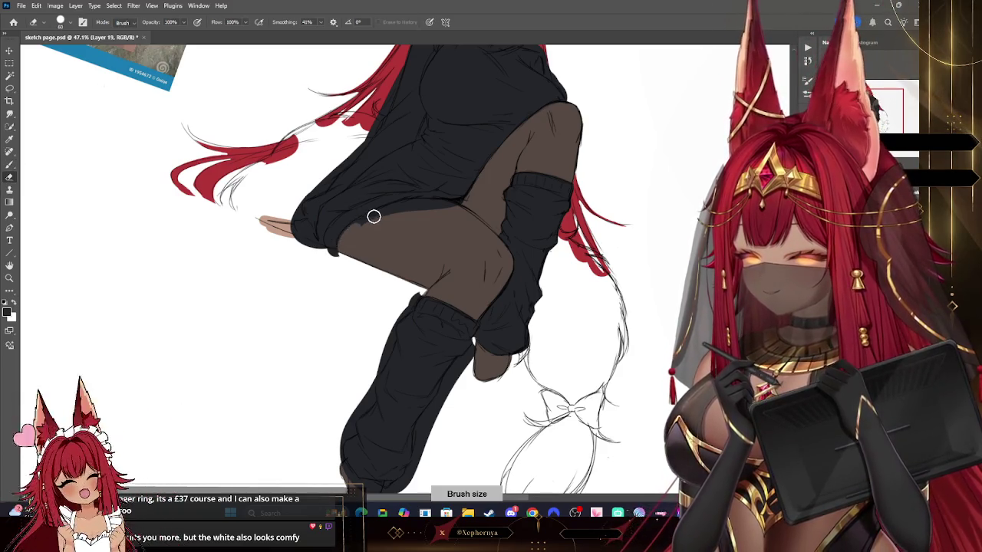
pyautogui.hotkey('ctrl', 'z')
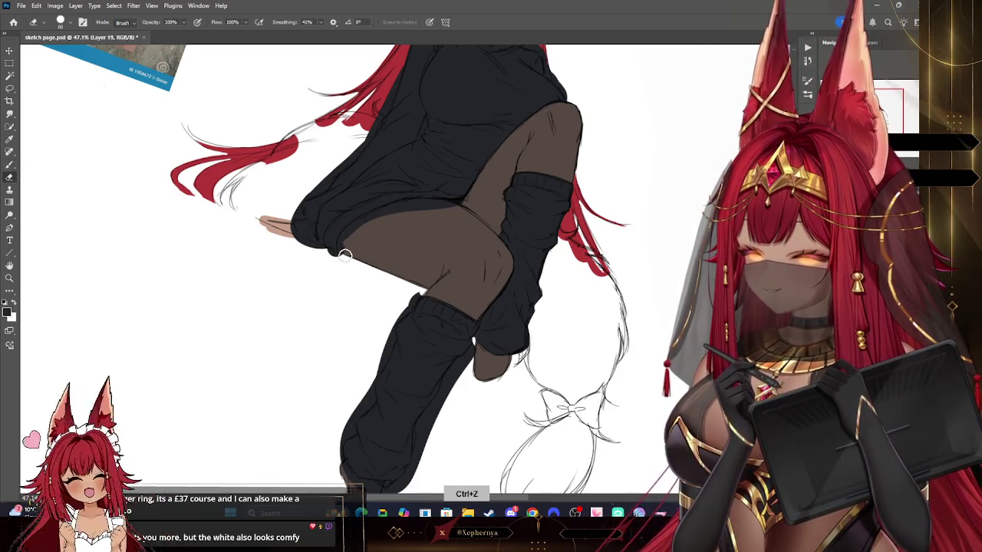
pyautogui.moveTo(348, 242)
pyautogui.mouseDown()
pyautogui.moveTo(389, 213)
pyautogui.moveTo(485, 196)
pyautogui.moveTo(429, 163)
pyautogui.mouseUp()
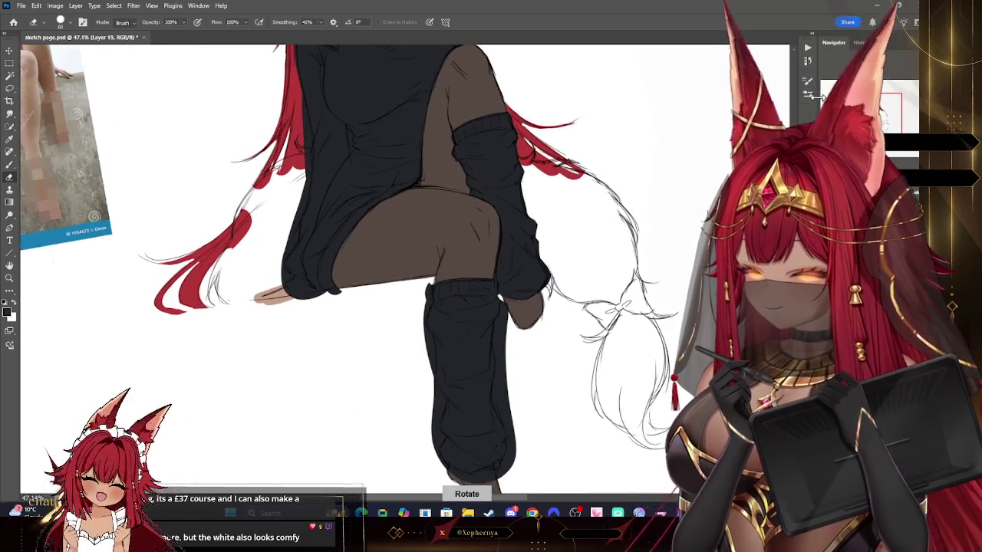
pyautogui.scroll(-2, 461, 268)
pyautogui.press('[')
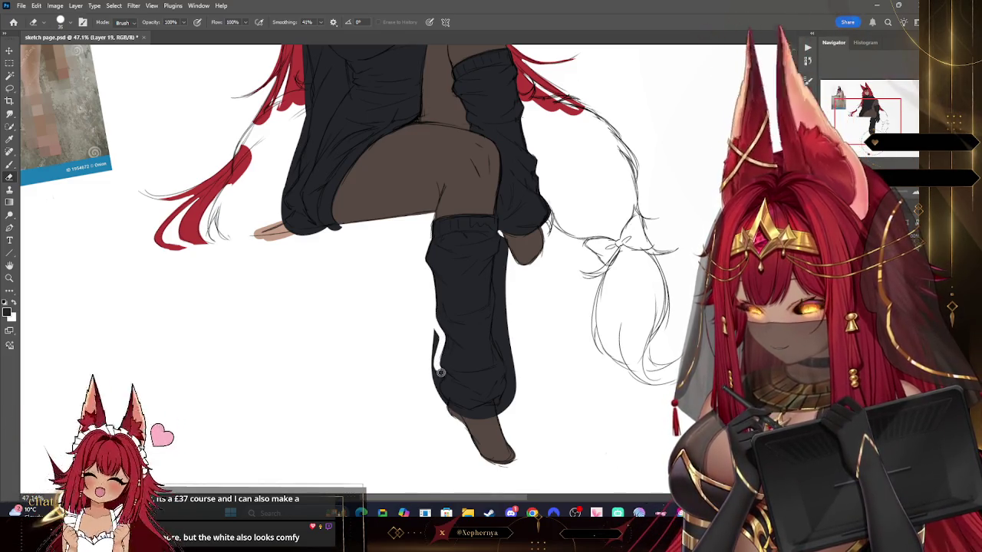
pyautogui.moveTo(439, 381)
pyautogui.mouseDown()
pyautogui.moveTo(437, 393)
pyautogui.moveTo(435, 335)
pyautogui.mouseUp()
pyautogui.press(']')
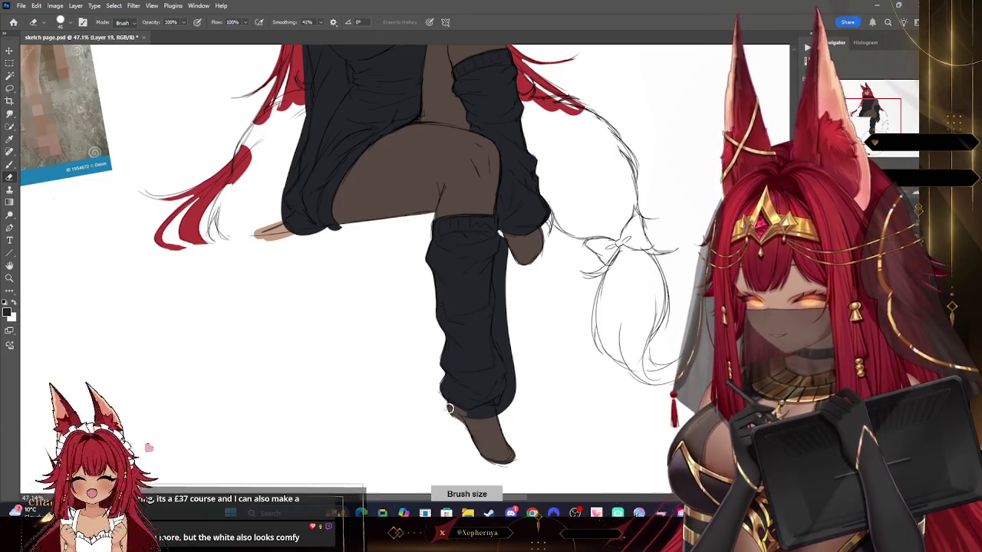
# - Erase stray dark marks beside the leg and at the leg warmer's bottom edge
pyautogui.moveTo(493, 408); pyautogui.dragTo(512, 403)
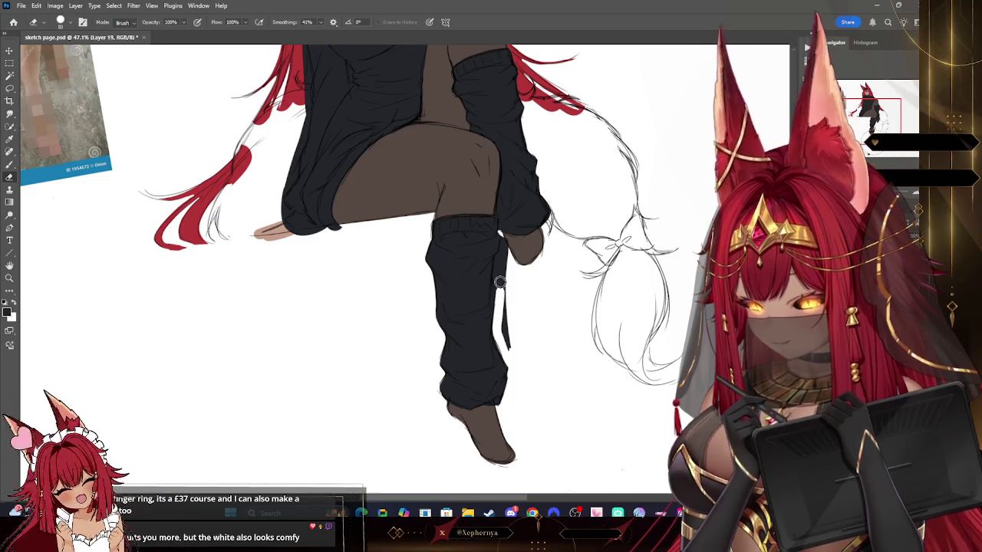
pyautogui.press(']')
pyautogui.moveTo(499, 283); pyautogui.dragTo(515, 348)
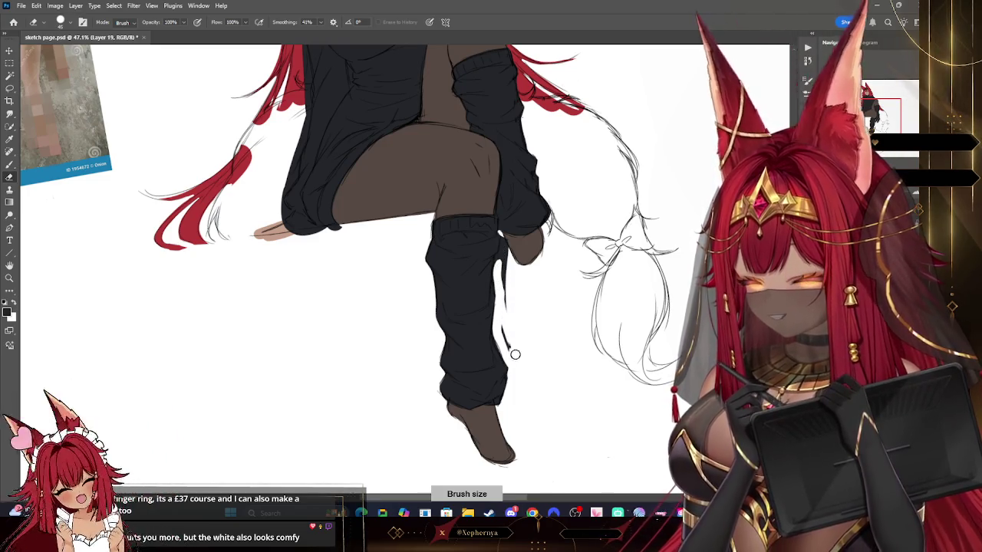
pyautogui.moveTo(506, 310); pyautogui.dragTo(503, 262)
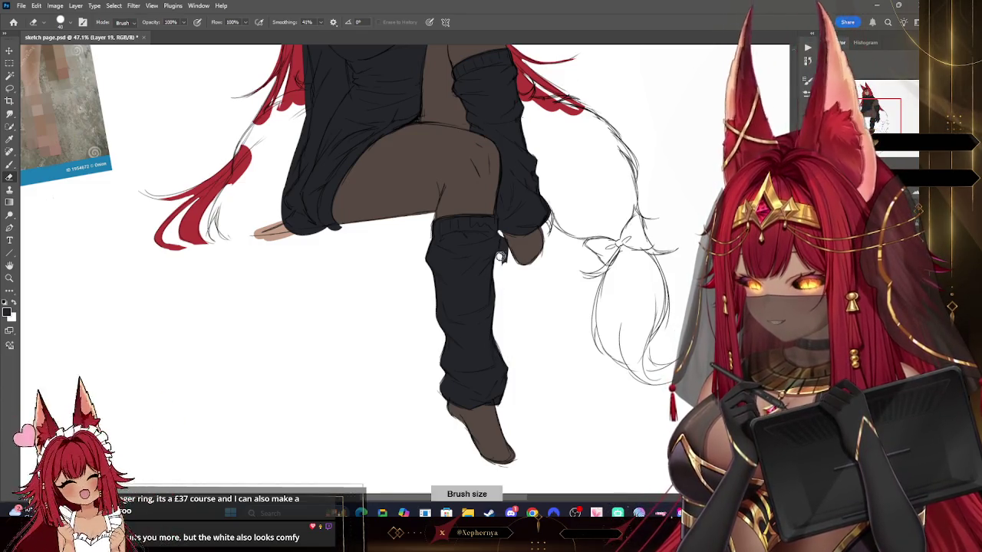
pyautogui.moveTo(501, 280); pyautogui.dragTo(503, 259)
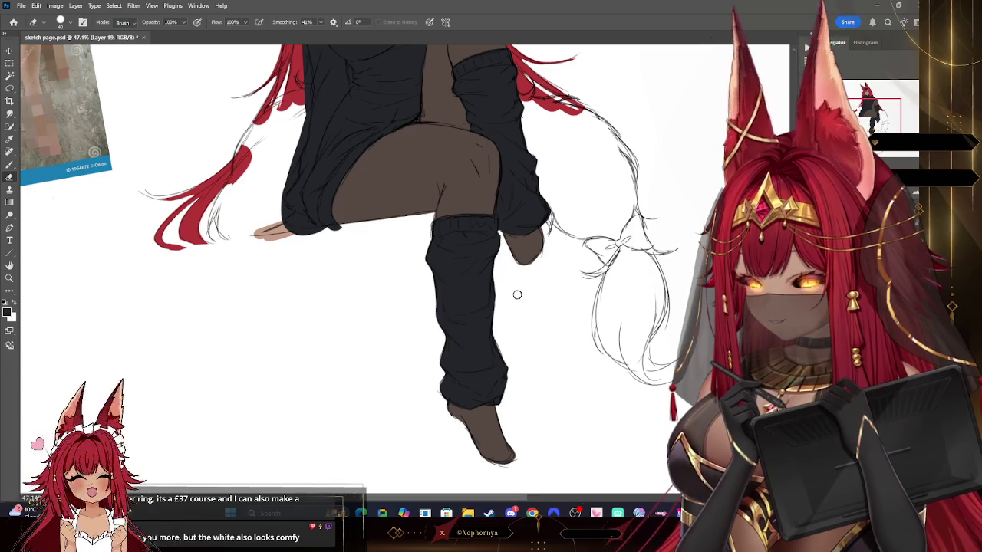
pyautogui.press('z')
pyautogui.moveTo(491, 201); pyautogui.dragTo(95, 176)
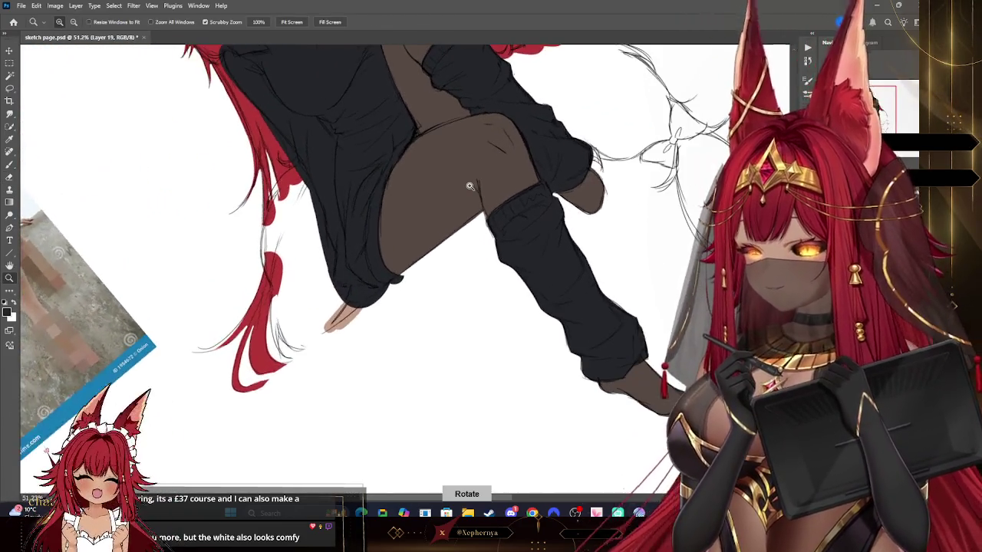
pyautogui.press('e')
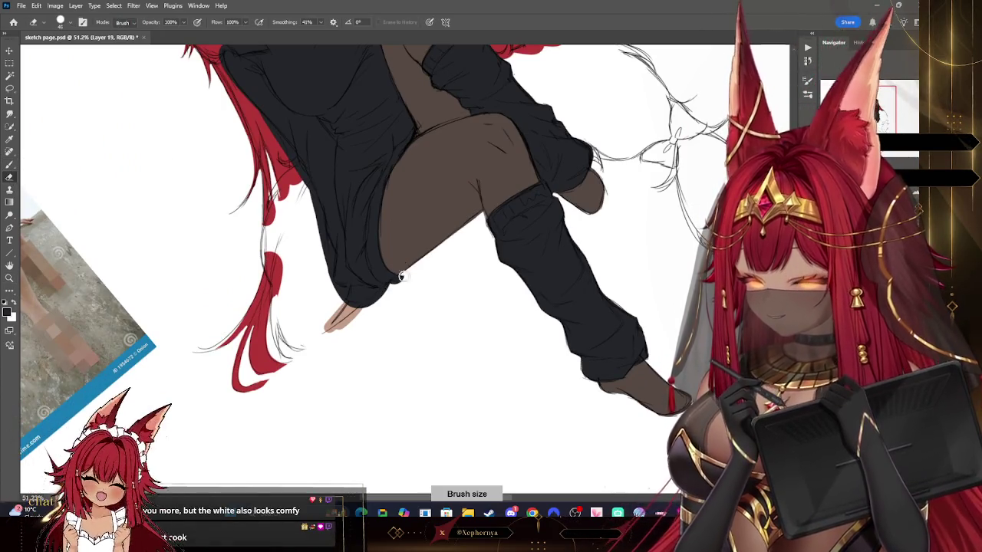
pyautogui.hotkey('ctrl', 'z')
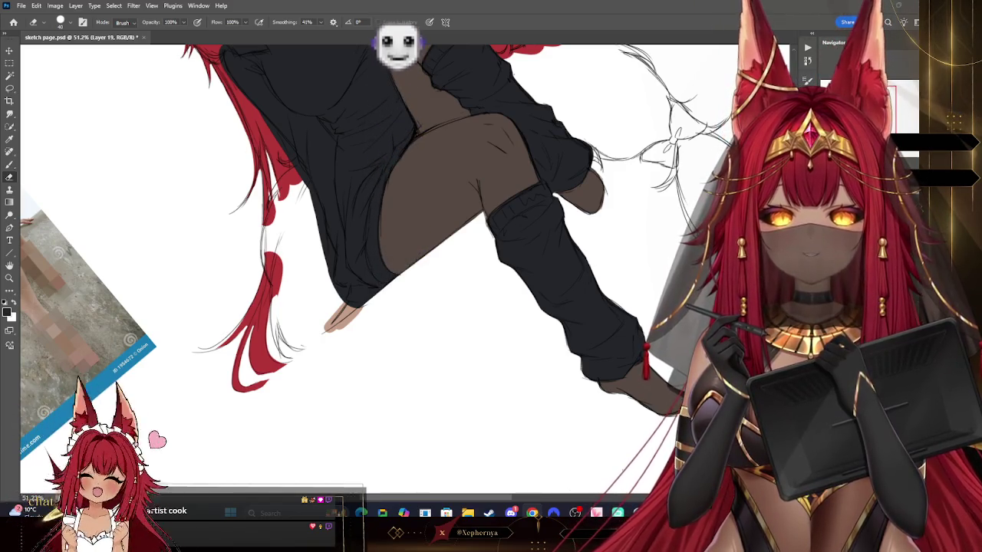
pyautogui.moveTo(490, 230); pyautogui.dragTo(537, 368)
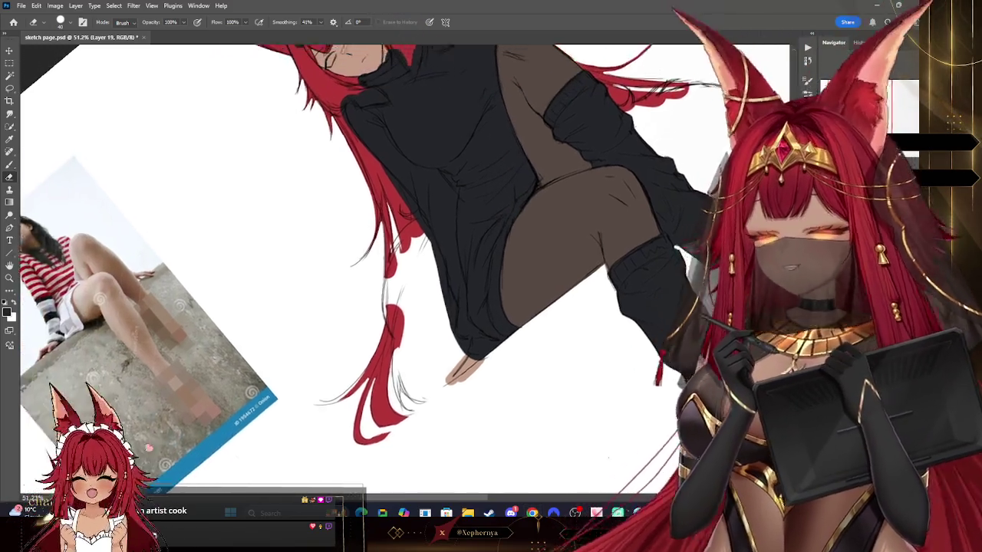
# - Reposition the view around the head, fine-tune the eraser size, and rotate the canvas upright
pyautogui.moveTo(491, 230); pyautogui.dragTo(591, 284)
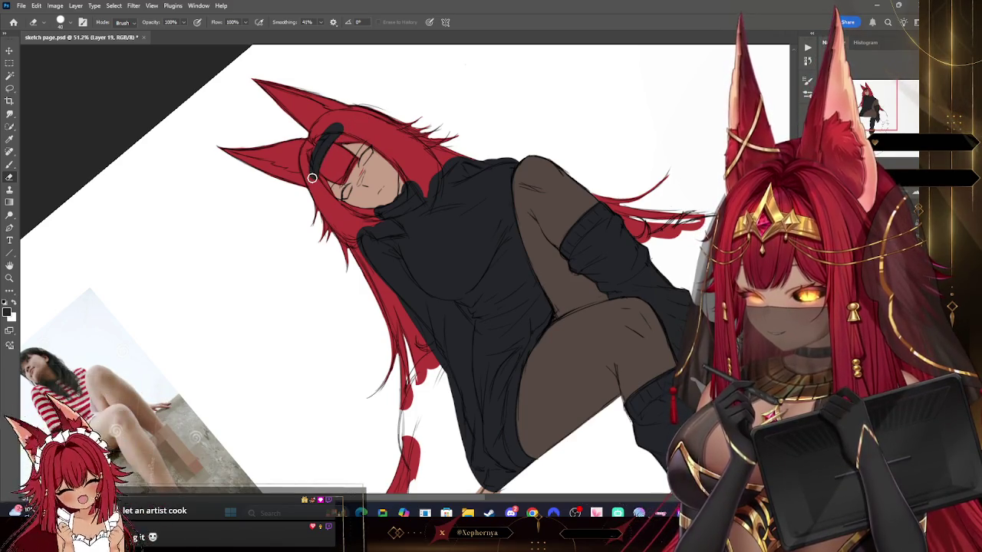
pyautogui.press('[')
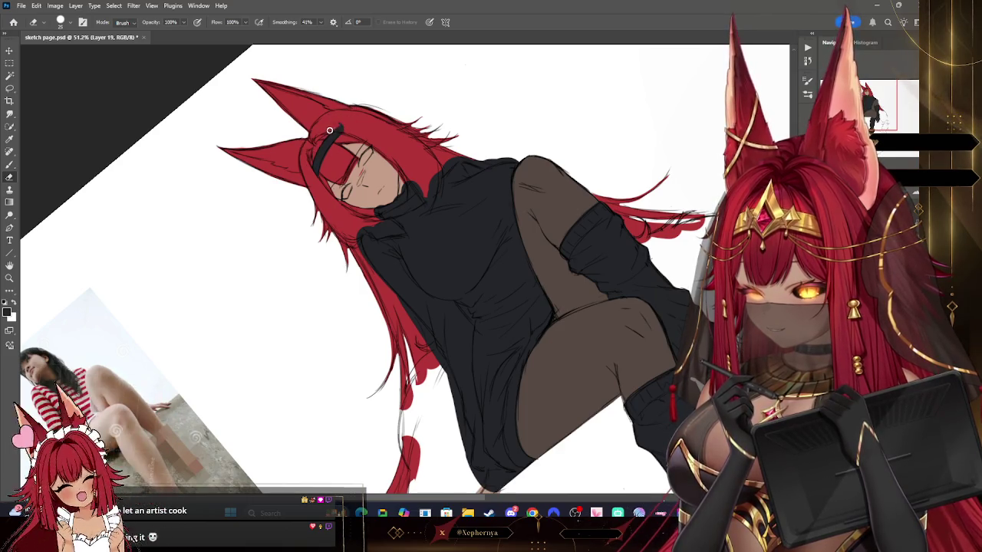
pyautogui.press(']')
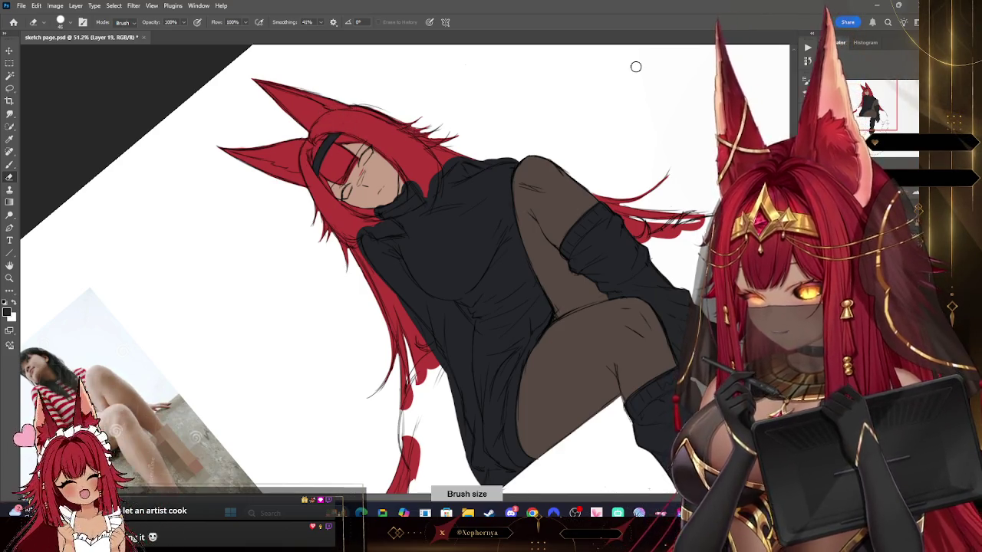
pyautogui.press('[')
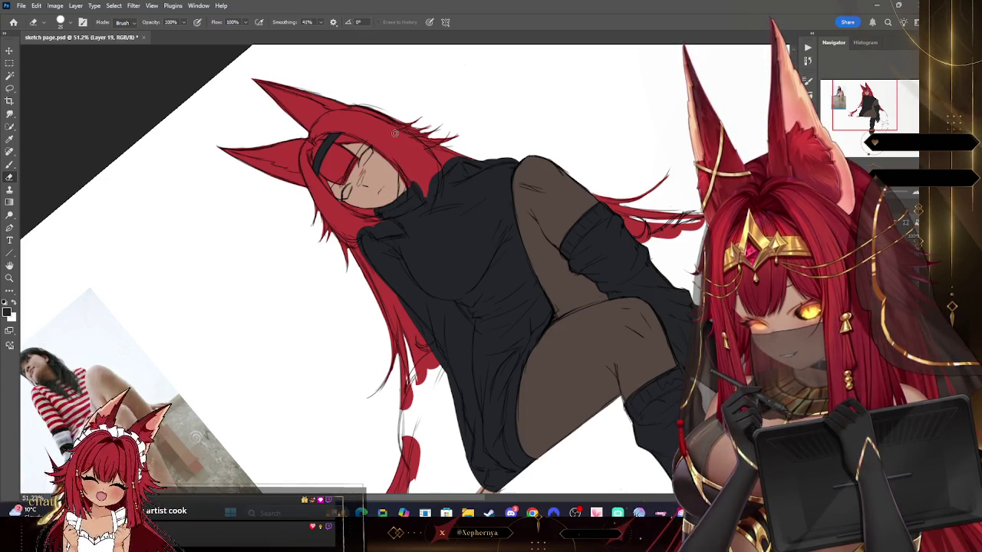
pyautogui.press('[')
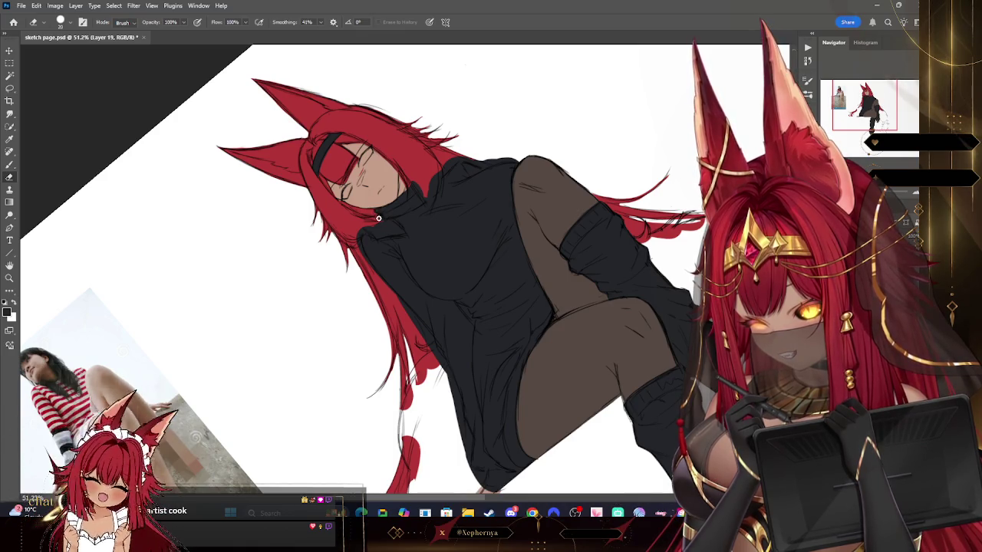
pyautogui.press('[')
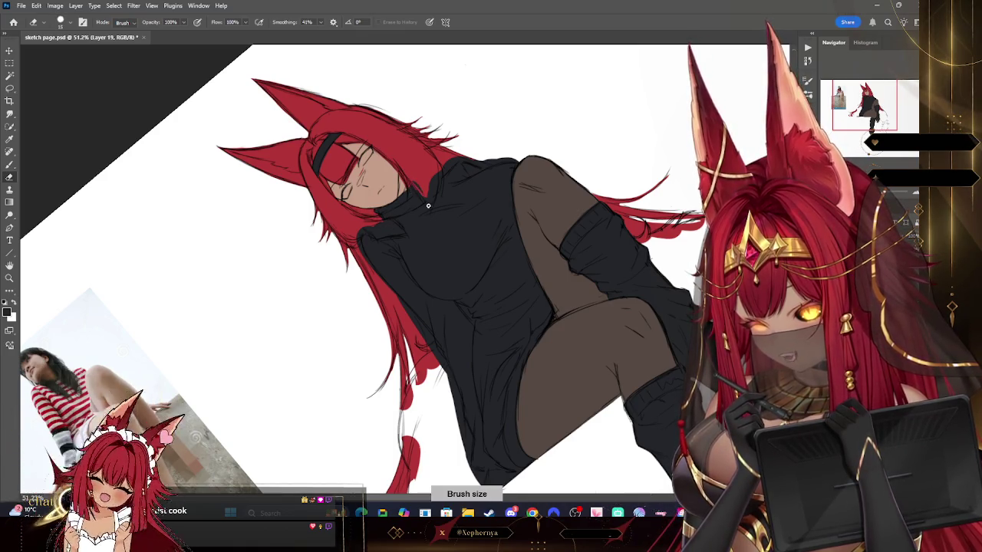
pyautogui.press(']')
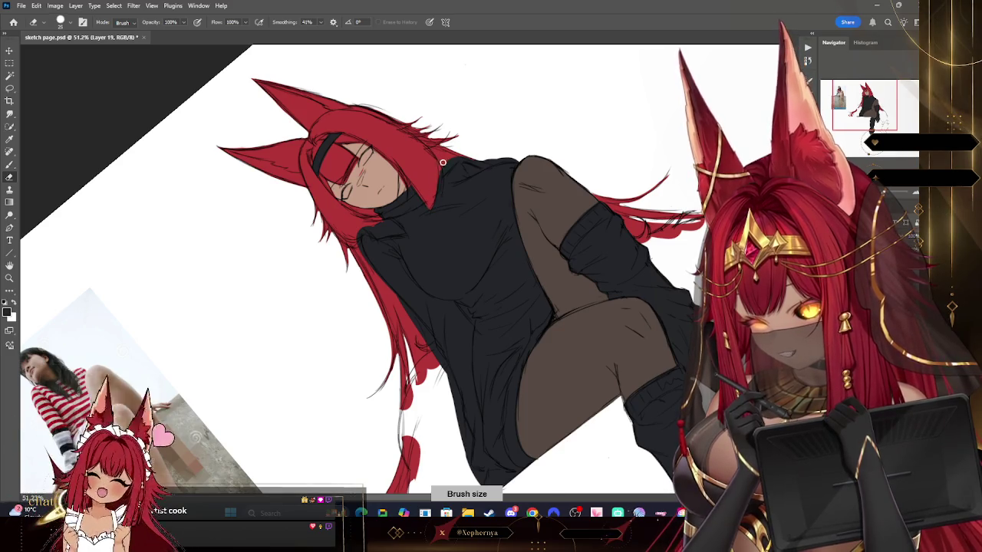
pyautogui.press(']')
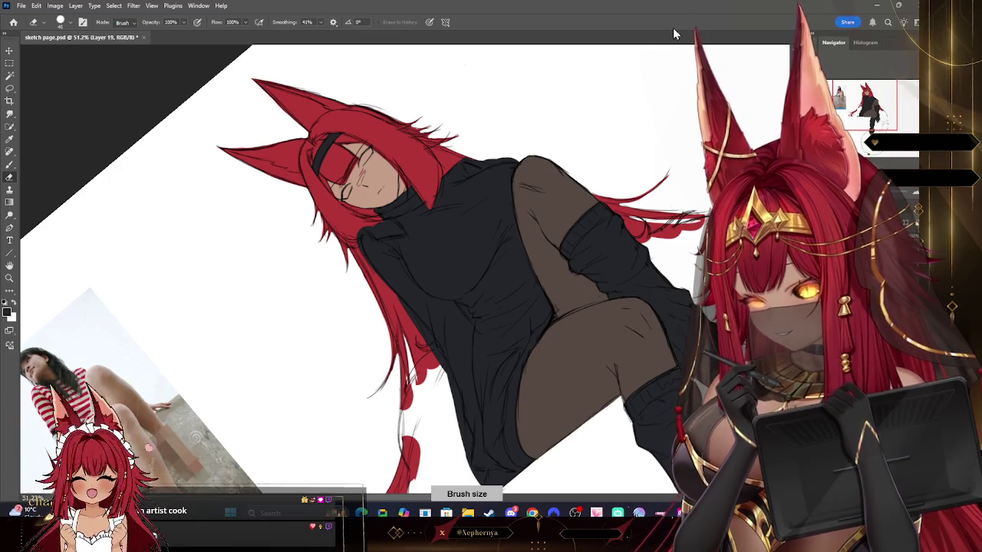
pyautogui.press('r')
pyautogui.moveTo(527, 117); pyautogui.dragTo(598, 176)
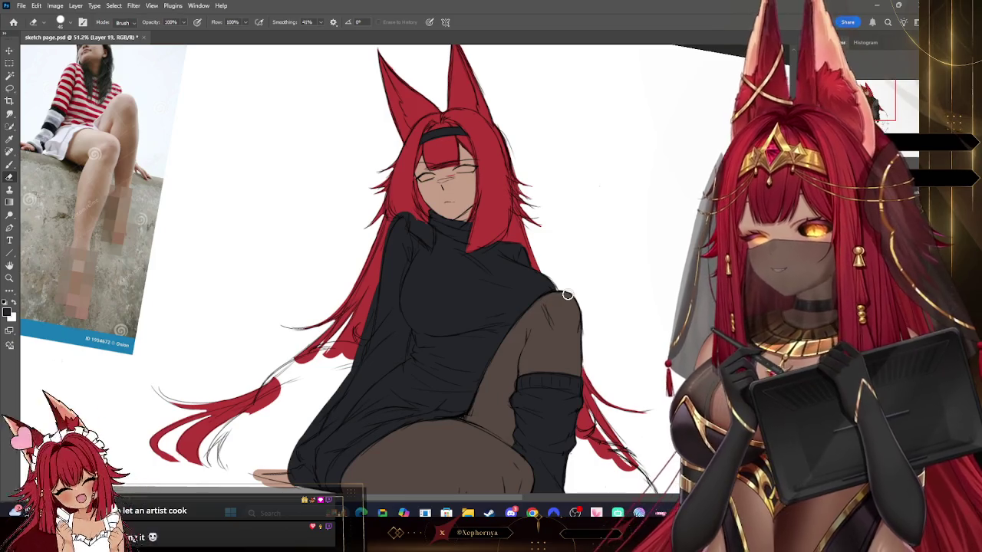
# - Shrink the eraser and pan down to the sweater hem, legs and boots
pyautogui.press(']')
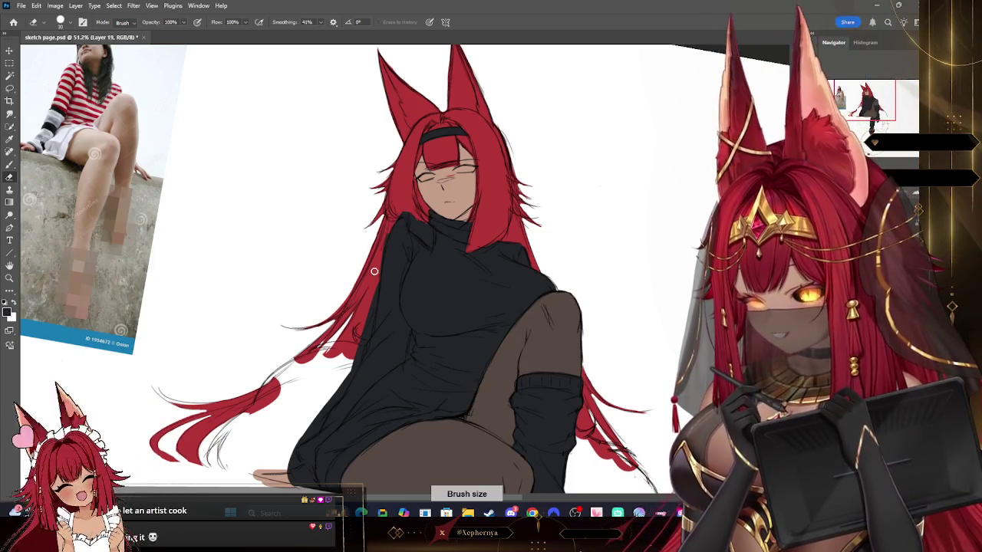
pyautogui.press('[')
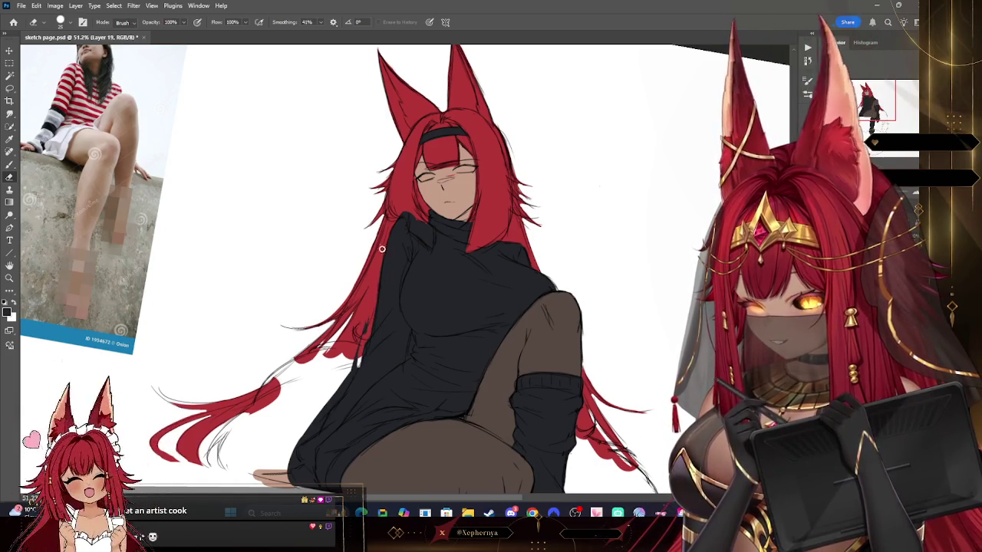
pyautogui.press(']')
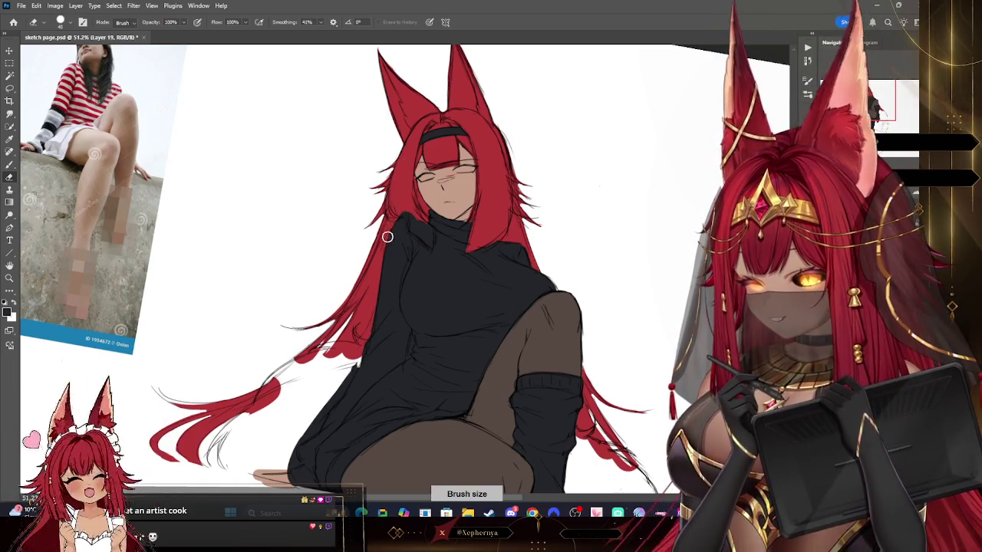
pyautogui.press(']')
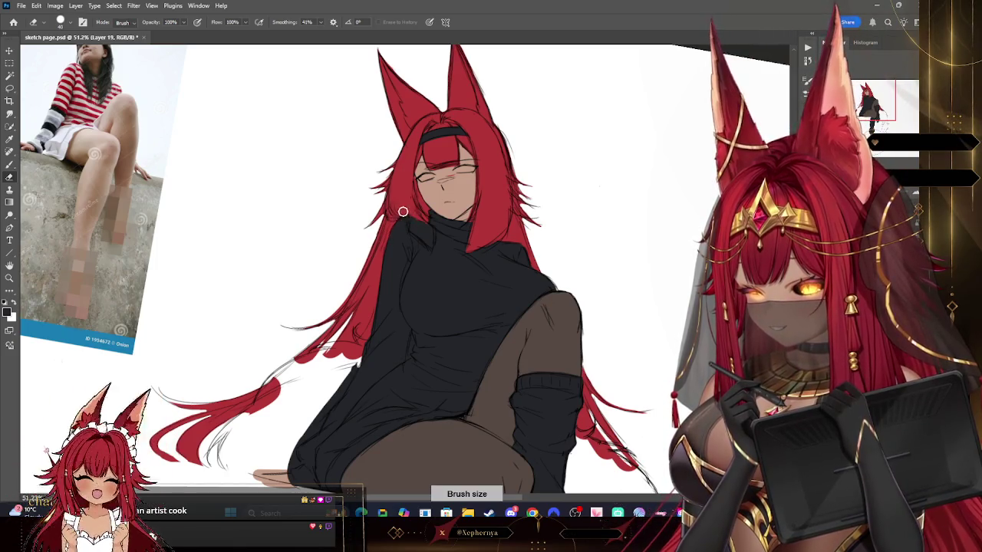
pyautogui.press(']')
pyautogui.press('[')
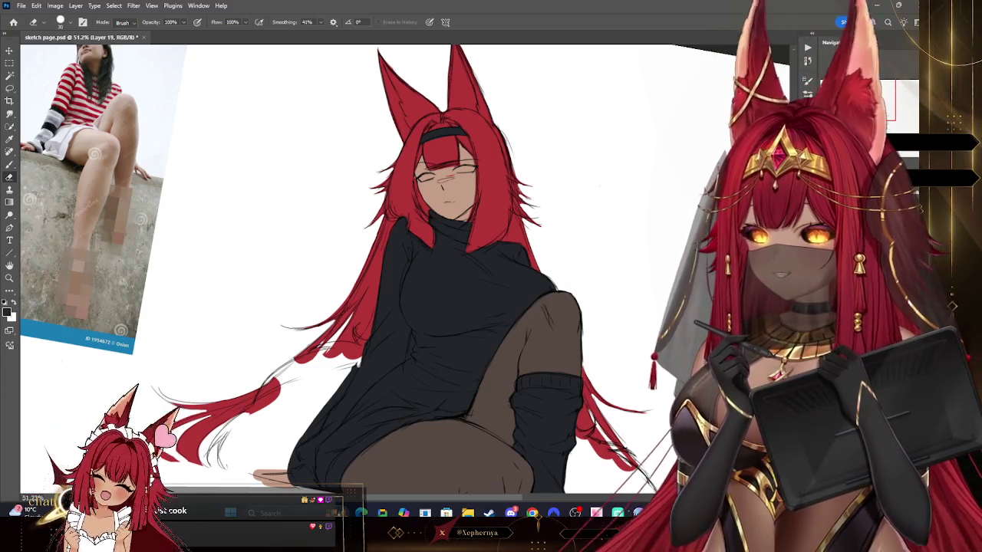
pyautogui.moveTo(445, 307); pyautogui.dragTo(491, 238)
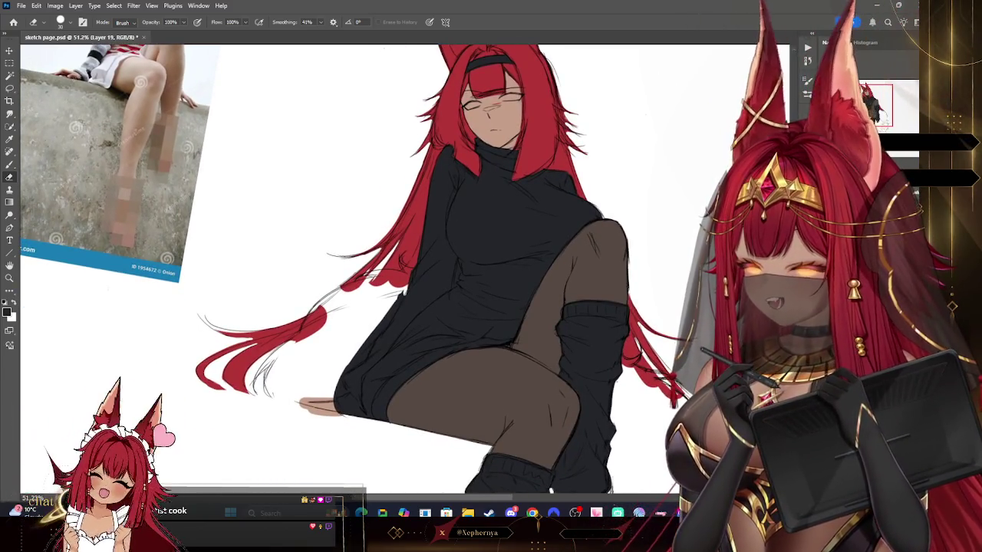
pyautogui.moveTo(452, 284); pyautogui.dragTo(444, 215)
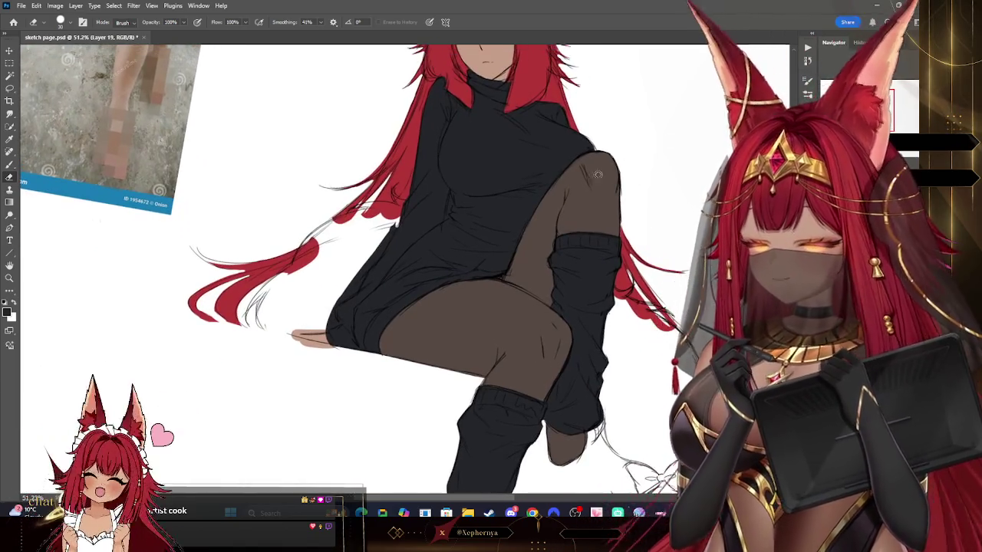
pyautogui.press('[')
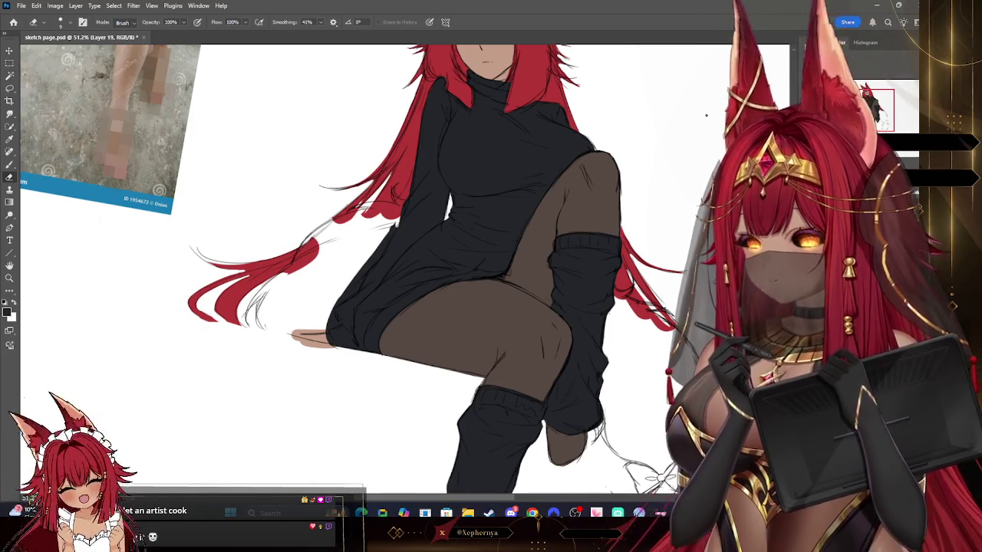
pyautogui.moveTo(430, 291)
pyautogui.mouseDown()
pyautogui.moveTo(452, 273)
pyautogui.moveTo(394, 182)
pyautogui.mouseUp()
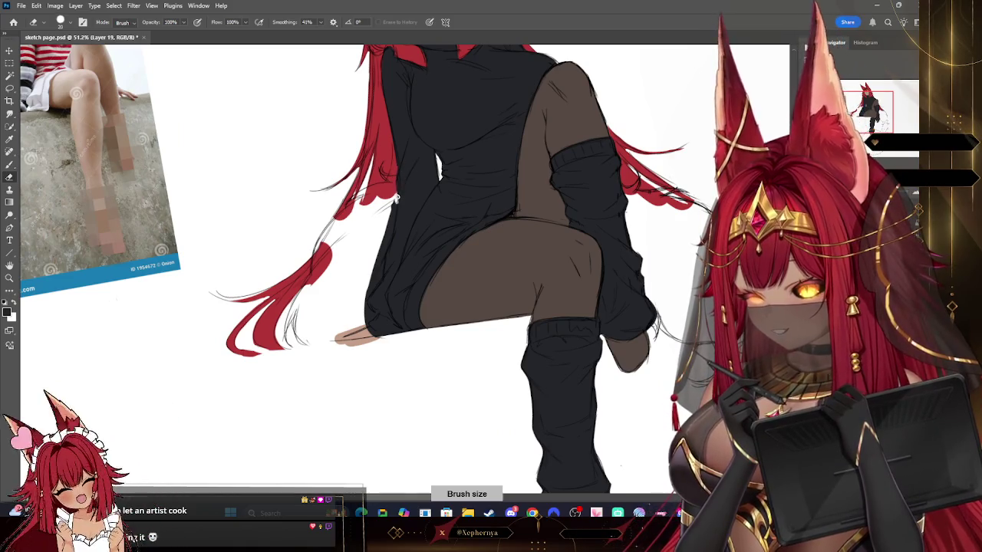
# - Undo the stray sweater mark and clean the sweater edge beside the resting hand
pyautogui.hotkey('ctrl', 'z')
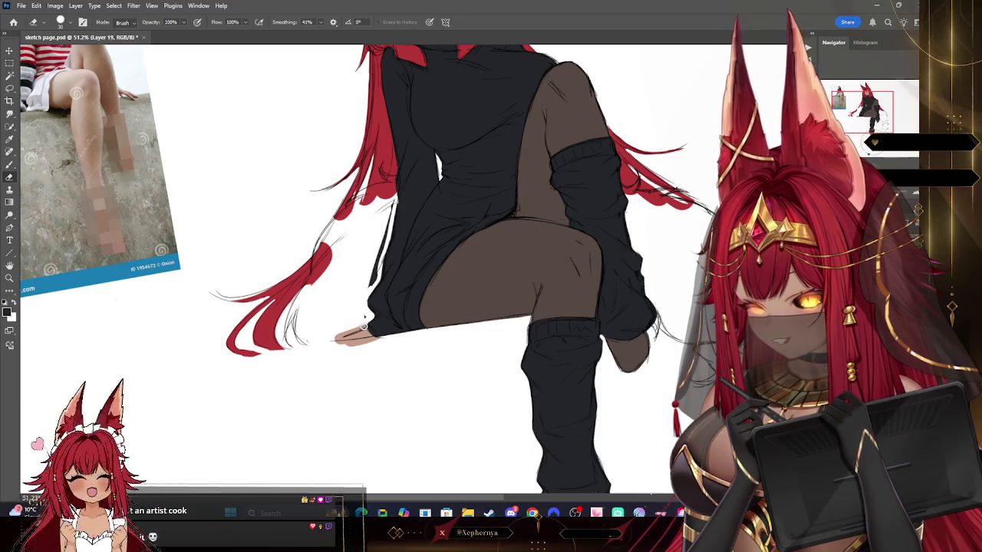
pyautogui.moveTo(364, 325); pyautogui.dragTo(370, 331)
pyautogui.press('[')
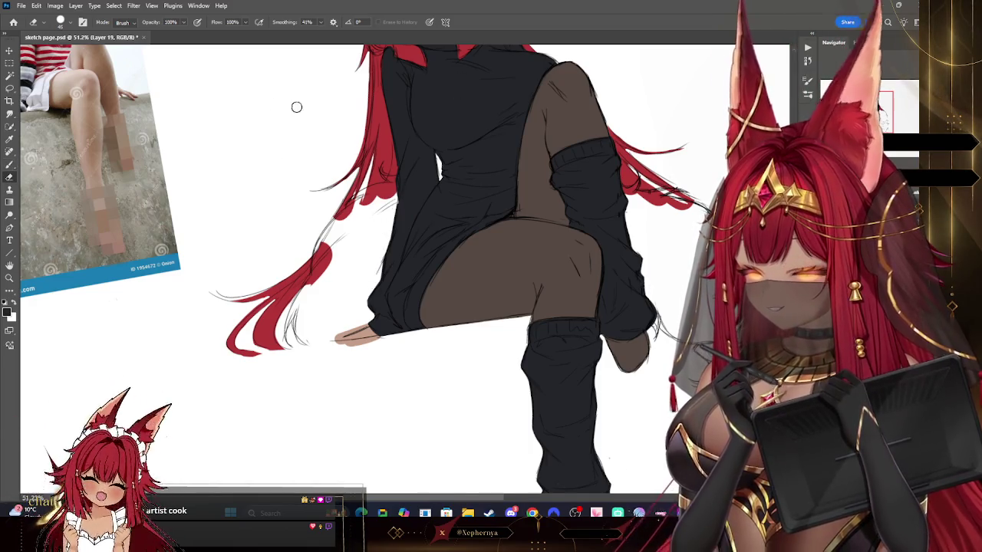
pyautogui.press('[')
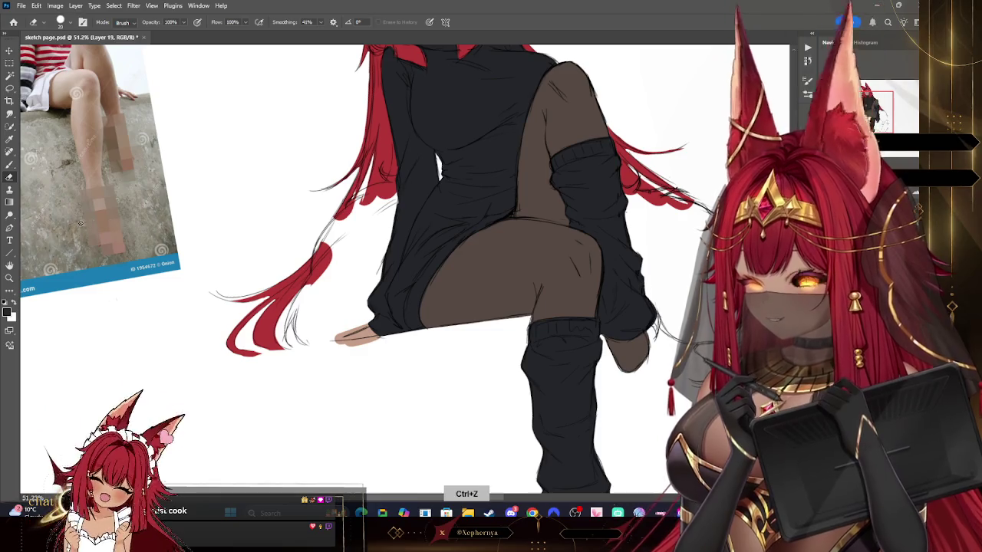
pyautogui.click(9, 163)
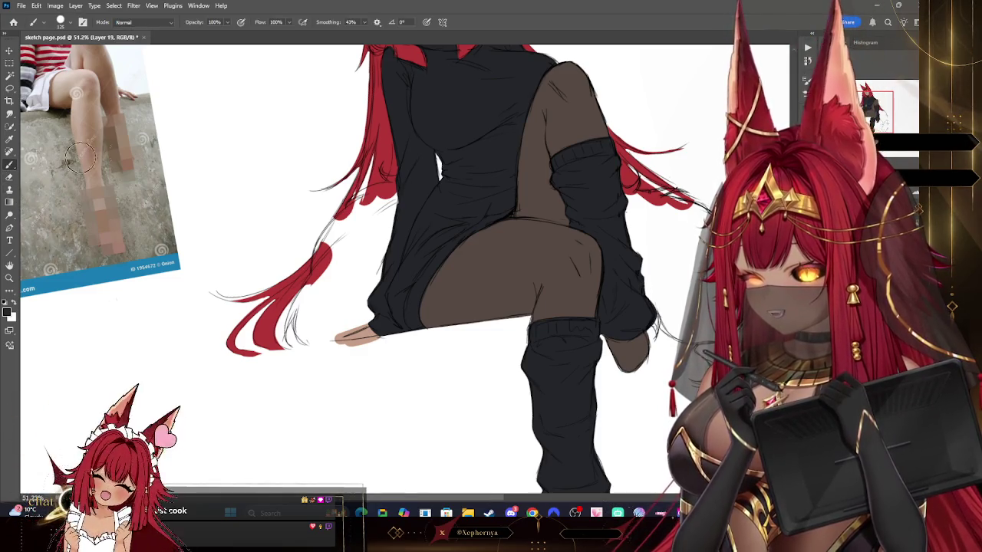
pyautogui.press('[')
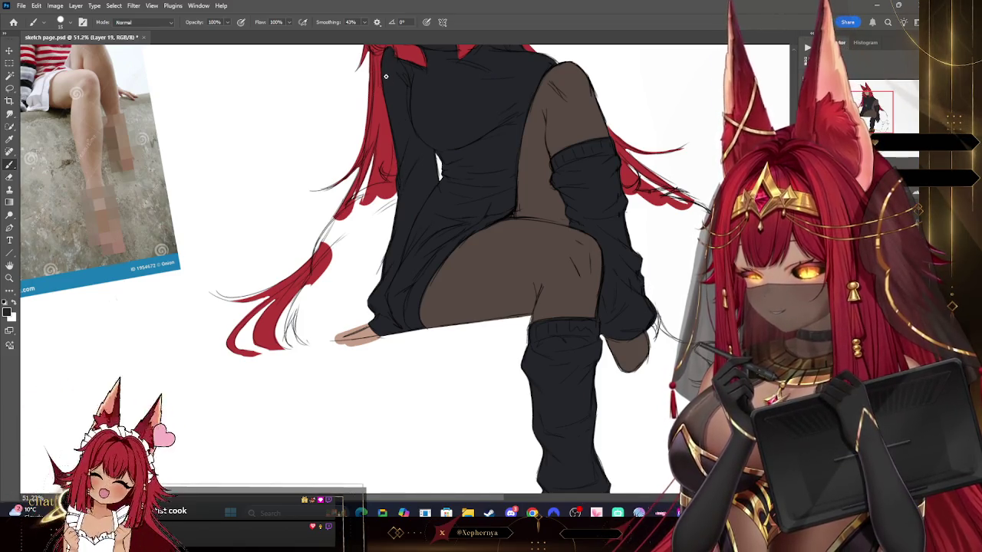
# - Zoom out and reset the canvas rotation to view the whole figure at about 29%
pyautogui.press('z')
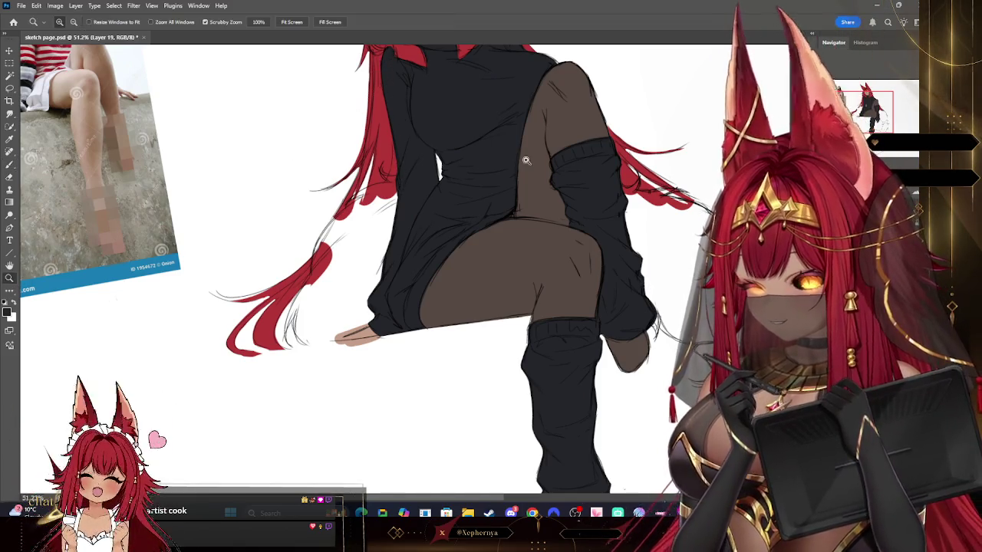
pyautogui.scroll(-5, 613, 128)
pyautogui.scroll(2, 621, 150)
pyautogui.scroll(2, 624, 126)
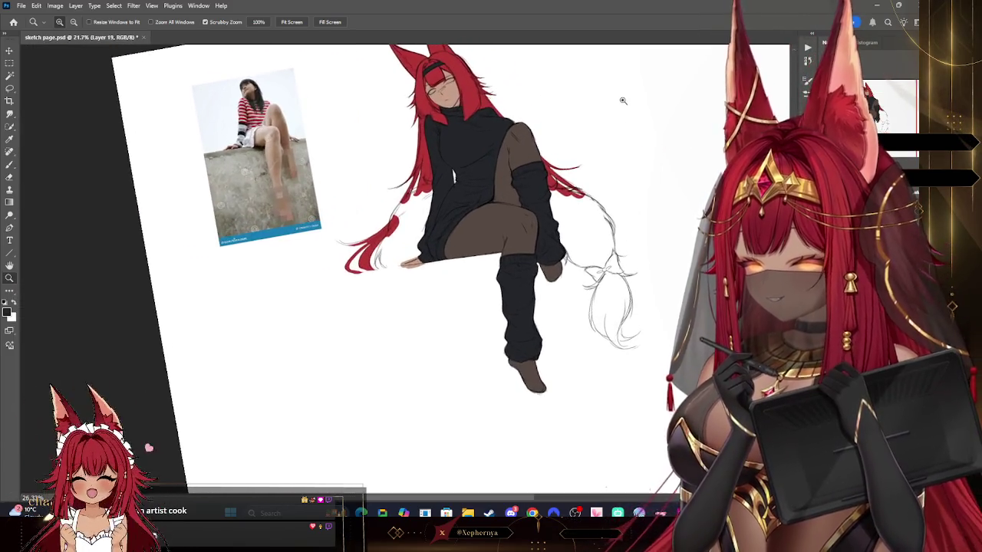
pyautogui.press('r')
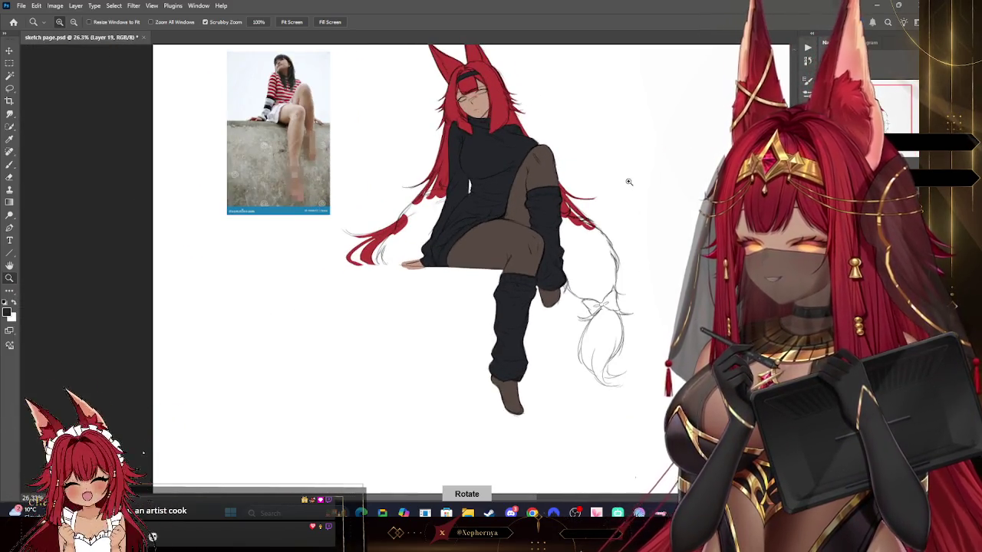
pyautogui.scroll(-1, 629, 182)
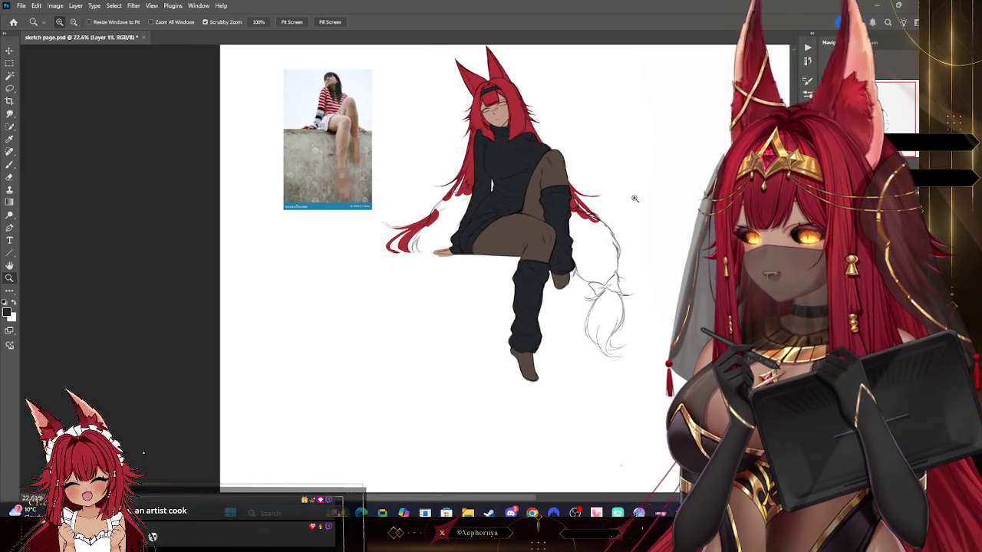
pyautogui.scroll(2, 633, 197)
pyautogui.scroll(-1, 644, 215)
pyautogui.scroll(2, 629, 246)
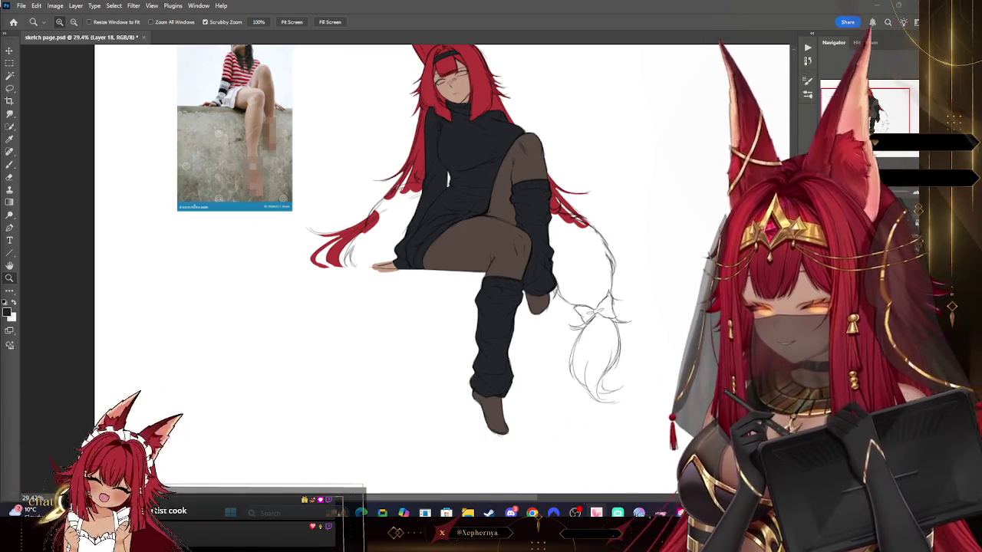
pyautogui.click(36, 5)
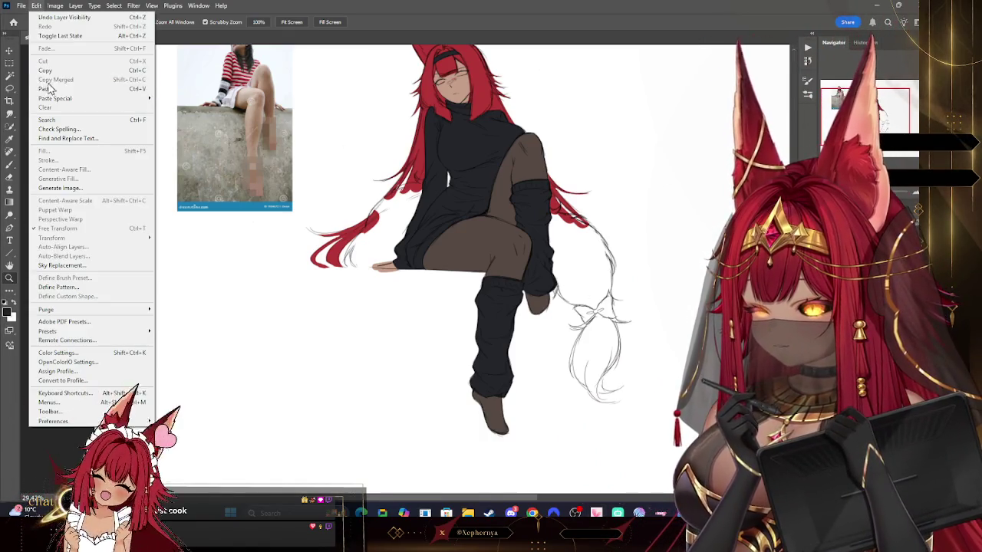
# - Paste the fur reference patch, scale it to about 229% and place it top right
pyautogui.click(53, 89)
pyautogui.press('v')
pyautogui.hotkey('ctrl', 't')
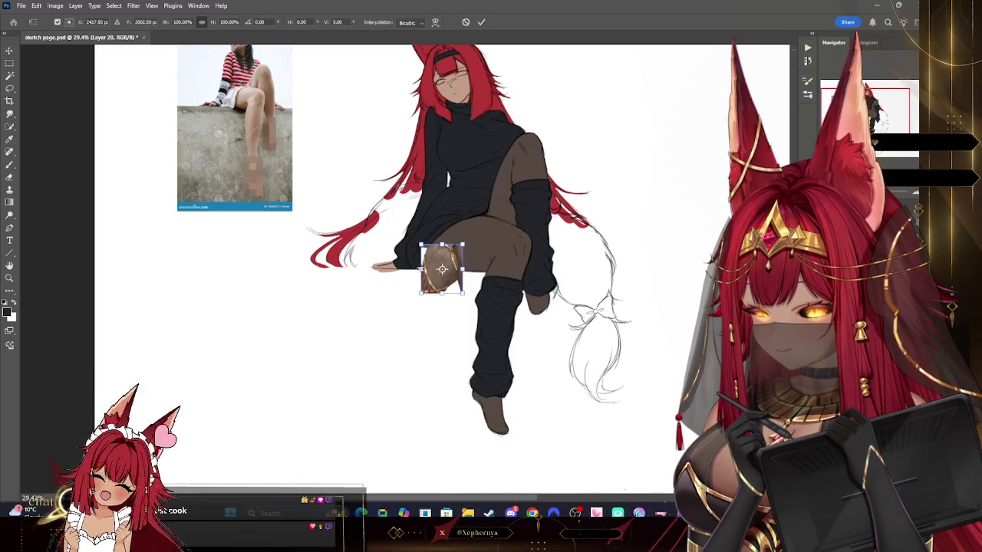
pyautogui.moveTo(420, 293); pyautogui.dragTo(362, 328)
pyautogui.moveTo(414, 268)
pyautogui.mouseDown()
pyautogui.moveTo(730, 74)
pyautogui.moveTo(641, 104)
pyautogui.mouseUp()
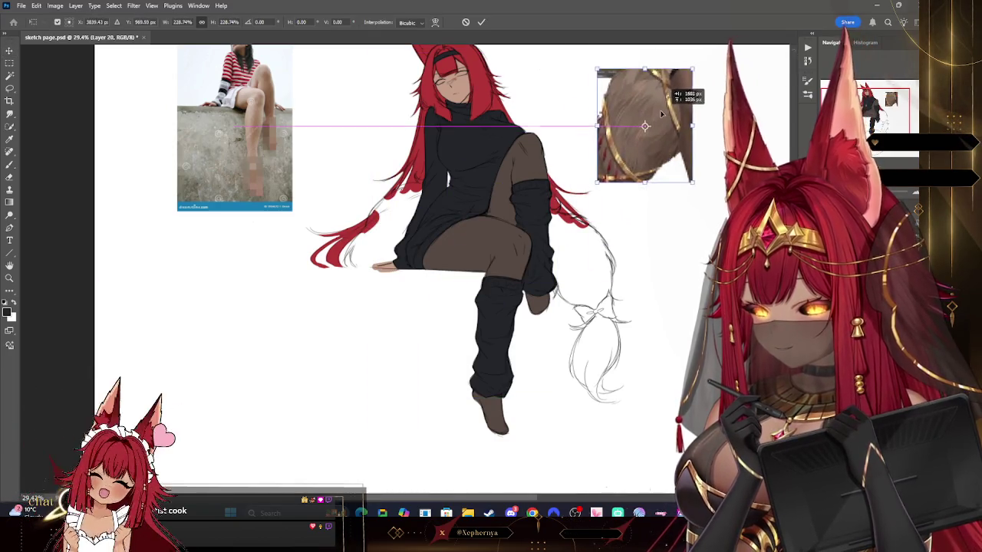
pyautogui.click(9, 278)
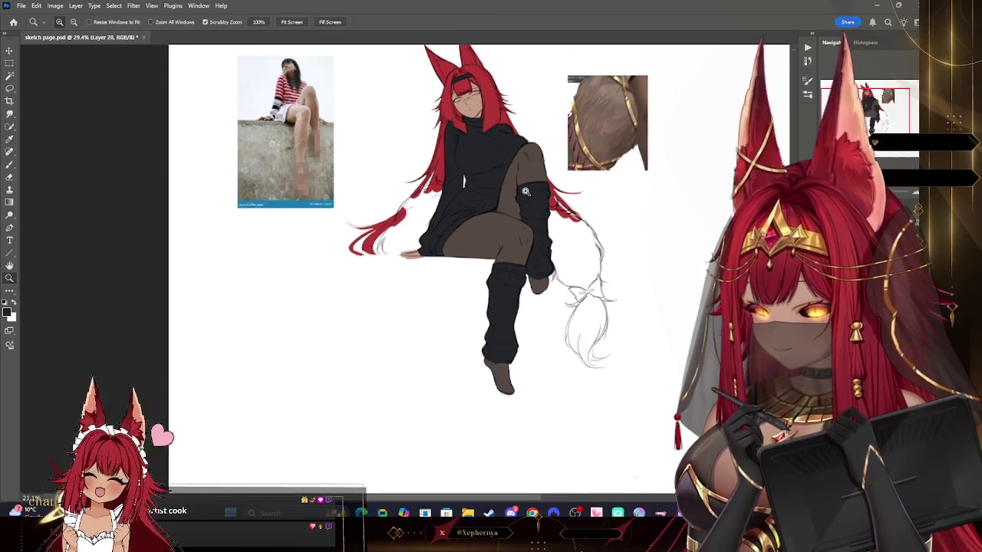
pyautogui.scroll(2, 651, 138)
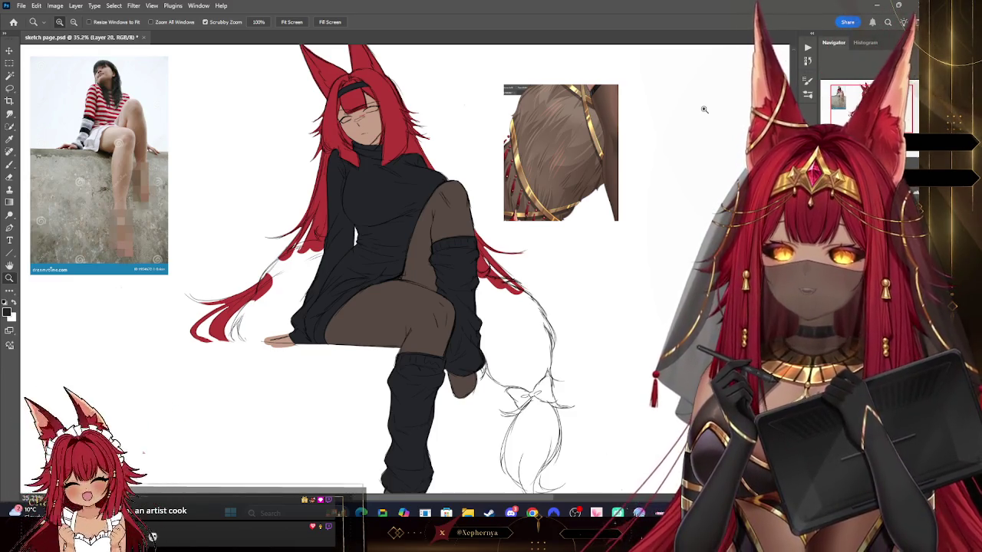
pyautogui.hotkey('ctrl', ',')
pyautogui.hotkey('ctrl', ',')
pyautogui.hotkey('ctrl', ',')
pyautogui.hotkey('ctrl', ',')
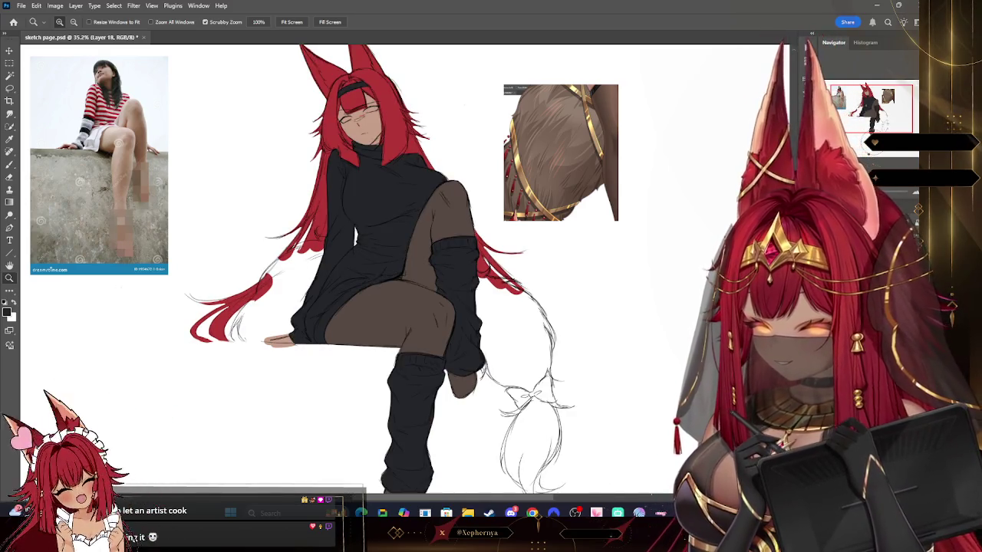
pyautogui.press('i')
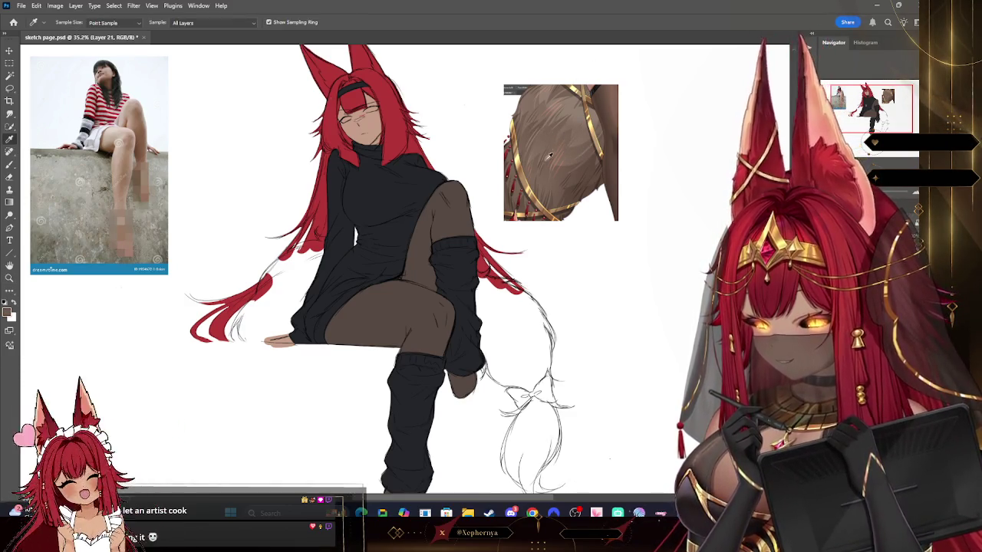
# - Block in the big fox tail in flat brown behind the hip and beside the knee
pyautogui.press('b')
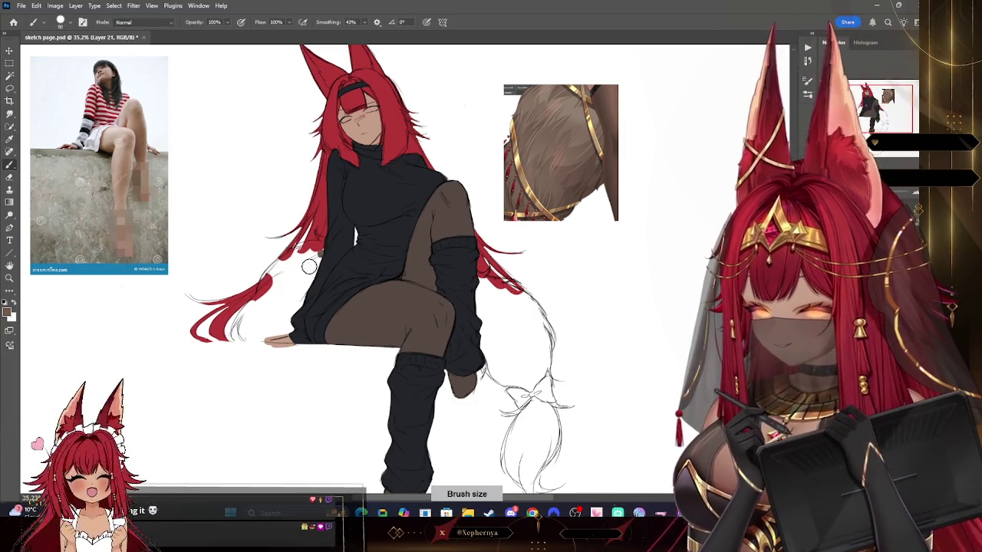
pyautogui.moveTo(290, 253)
pyautogui.mouseDown()
pyautogui.moveTo(254, 308)
pyautogui.moveTo(317, 328)
pyautogui.moveTo(307, 261)
pyautogui.moveTo(270, 313)
pyautogui.moveTo(336, 247)
pyautogui.mouseUp()
pyautogui.press('[')
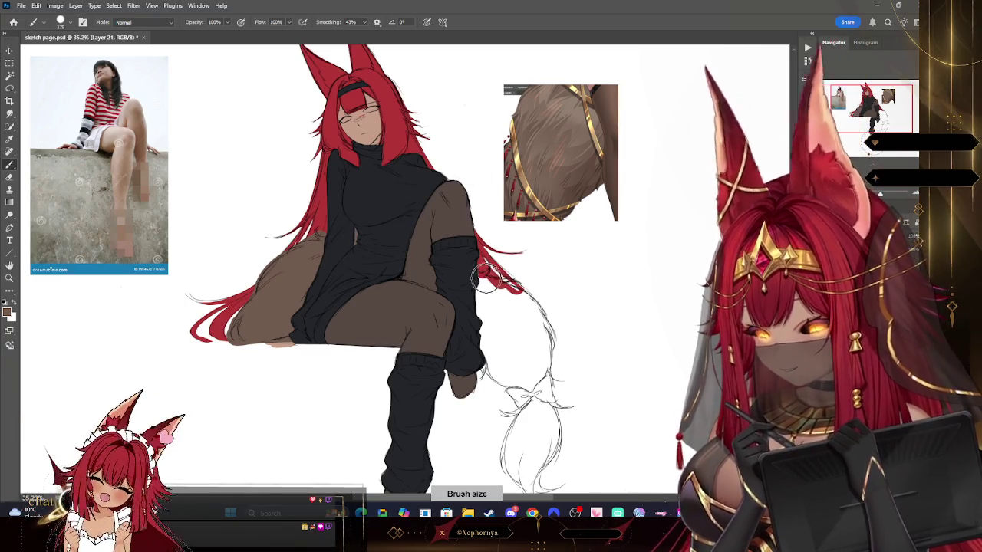
pyautogui.moveTo(483, 338)
pyautogui.mouseDown()
pyautogui.moveTo(490, 276)
pyautogui.moveTo(546, 379)
pyautogui.mouseUp()
pyautogui.press(']')
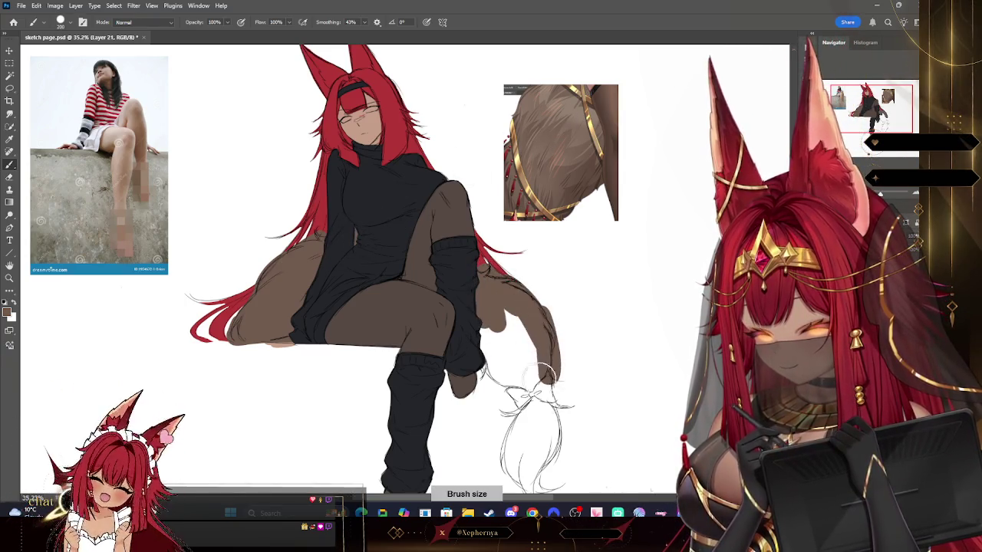
pyautogui.moveTo(483, 280)
pyautogui.mouseDown()
pyautogui.moveTo(530, 403)
pyautogui.moveTo(537, 461)
pyautogui.moveTo(543, 401)
pyautogui.moveTo(552, 430)
pyautogui.mouseUp()
pyautogui.press('z')
pyautogui.moveTo(613, 247)
pyautogui.mouseDown()
pyautogui.moveTo(567, 248)
pyautogui.moveTo(591, 246)
pyautogui.mouseUp()
pyautogui.moveTo(552, 219)
pyautogui.mouseDown()
pyautogui.moveTo(562, 215)
pyautogui.moveTo(519, 244)
pyautogui.moveTo(524, 284)
pyautogui.mouseUp()
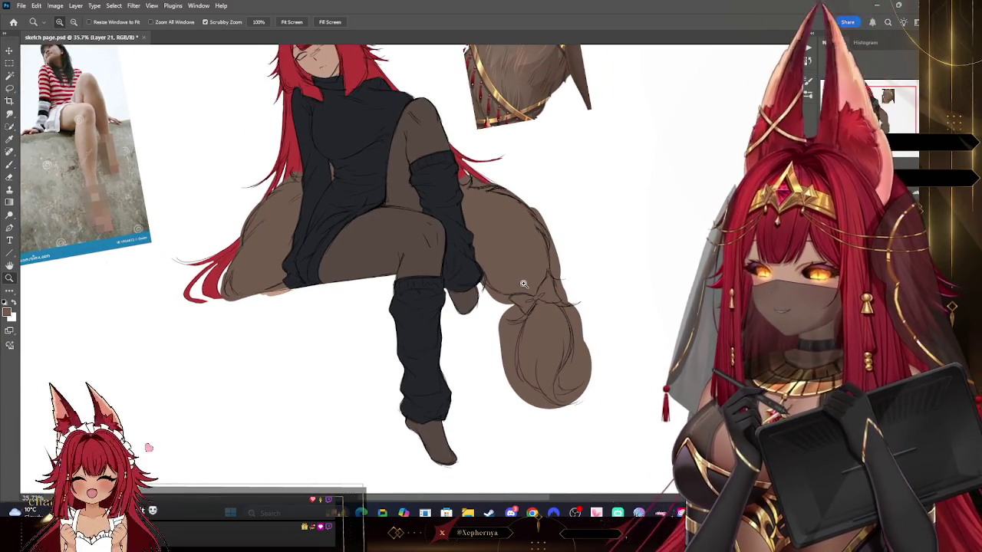
# - Erase fluffy fur notches along the tail's upper edge and around its tie
pyautogui.moveTo(524, 284)
pyautogui.mouseDown()
pyautogui.moveTo(521, 192)
pyautogui.moveTo(527, 360)
pyautogui.mouseUp()
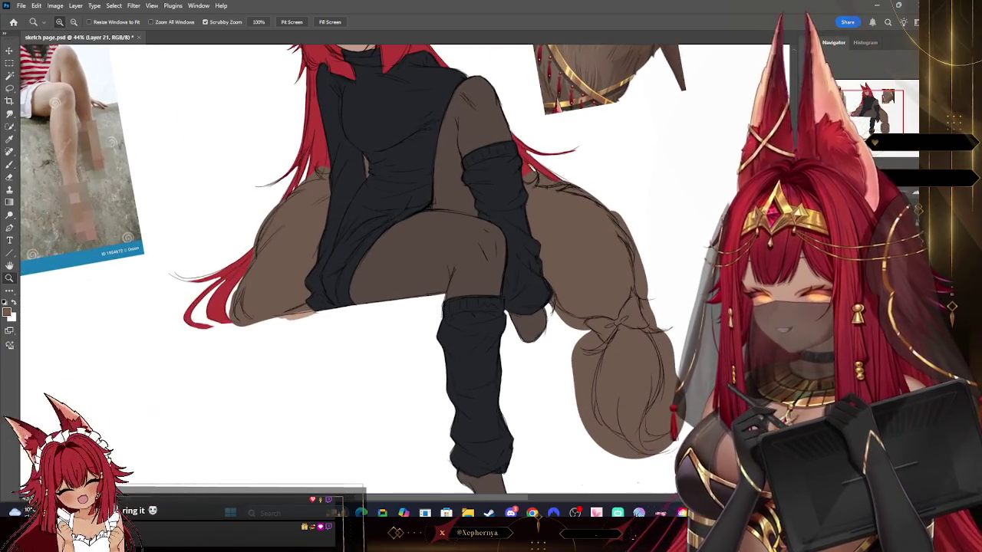
pyautogui.press('e')
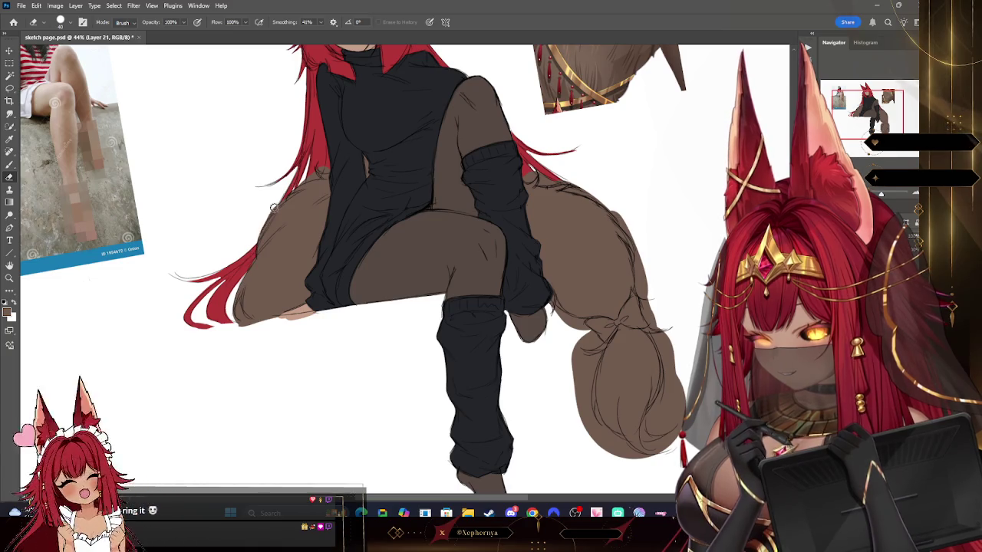
pyautogui.press('[')
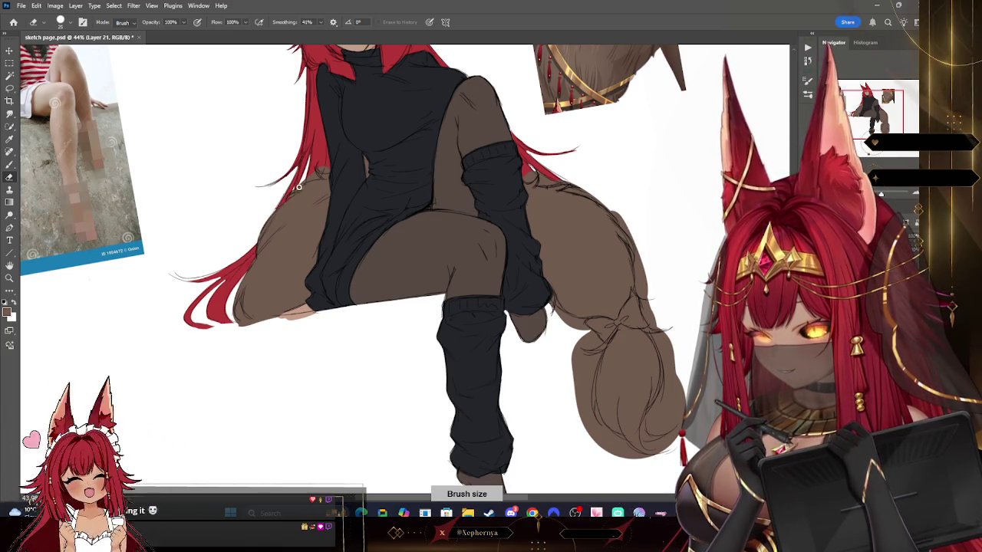
pyautogui.press(']')
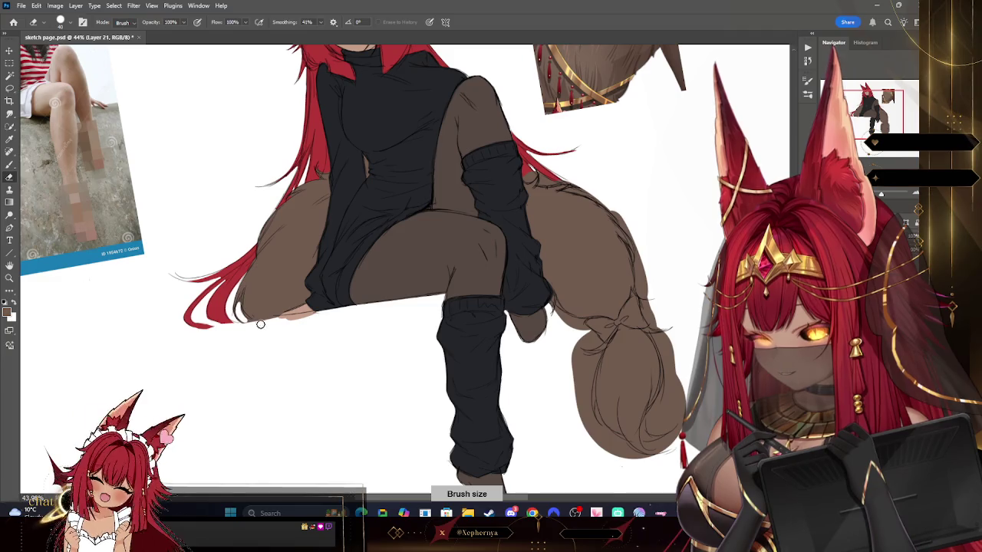
pyautogui.moveTo(386, 219); pyautogui.dragTo(532, 162)
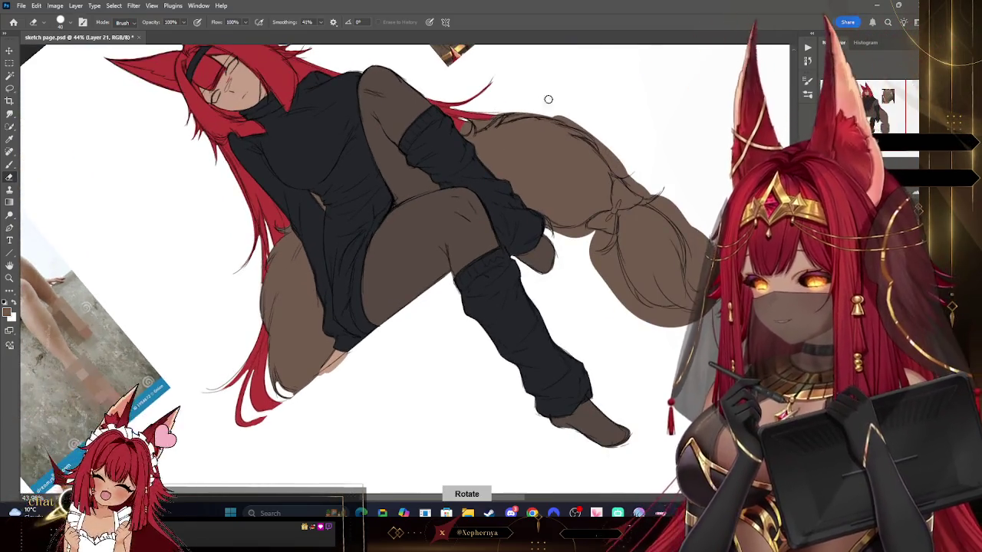
pyautogui.press('[')
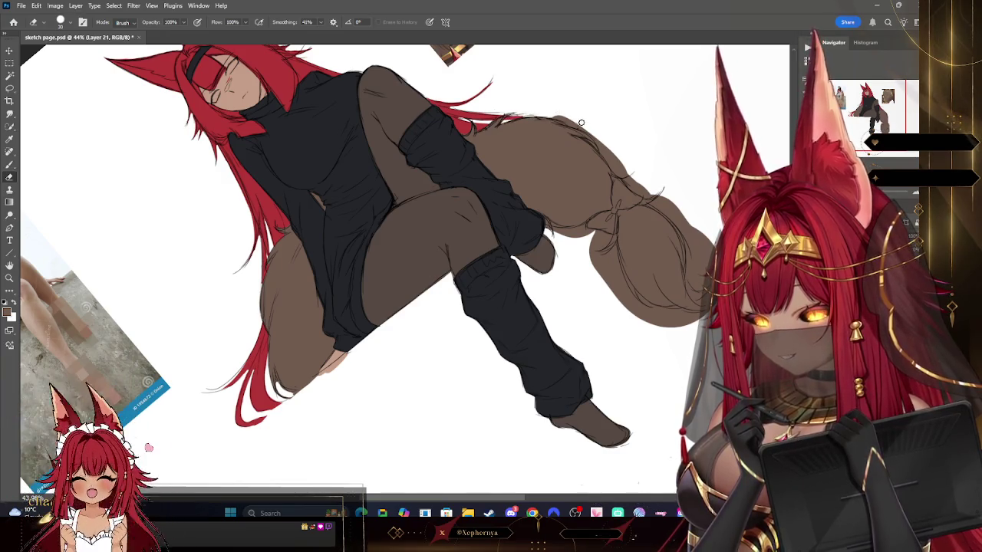
pyautogui.moveTo(586, 132); pyautogui.dragTo(615, 193)
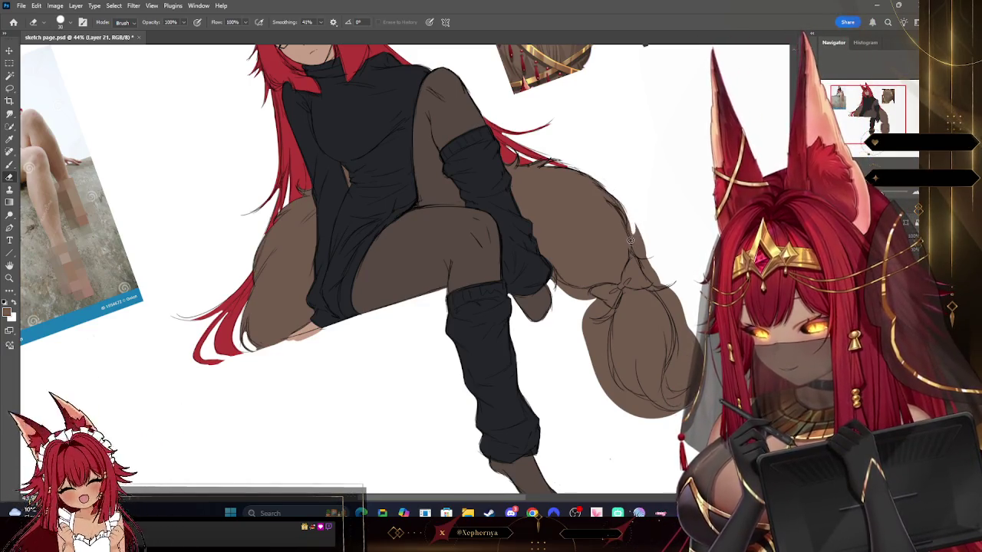
pyautogui.press('[')
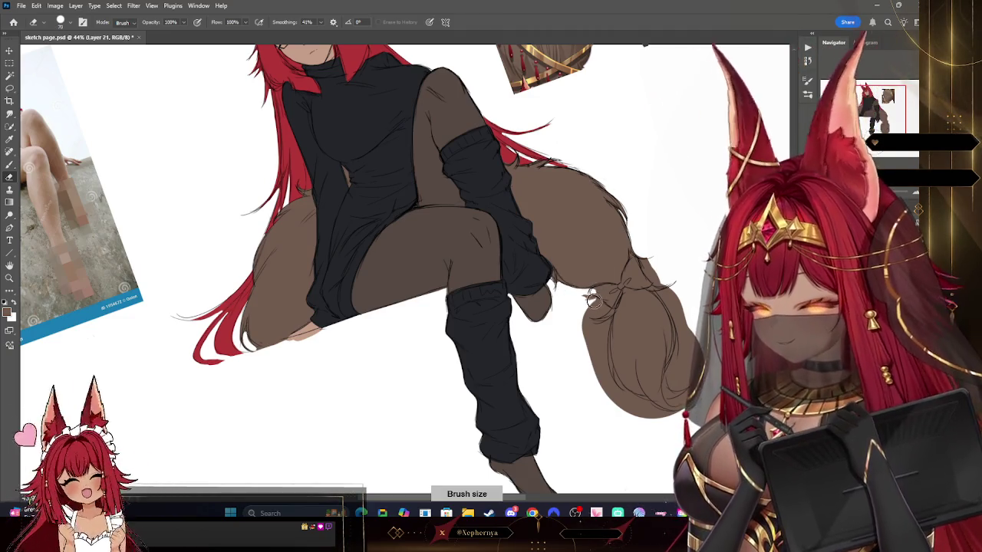
pyautogui.moveTo(590, 296); pyautogui.dragTo(605, 302)
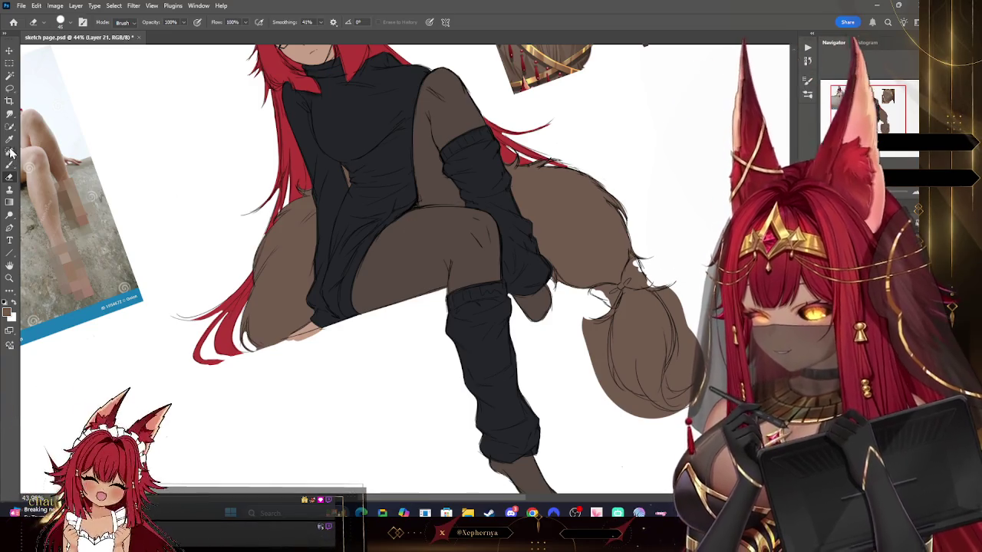
# - Set up a fine eraser and frame the tilted, zoomed view on the tail tip
pyautogui.press('b')
pyautogui.press('[')
pyautogui.press('[')
pyautogui.press('[')
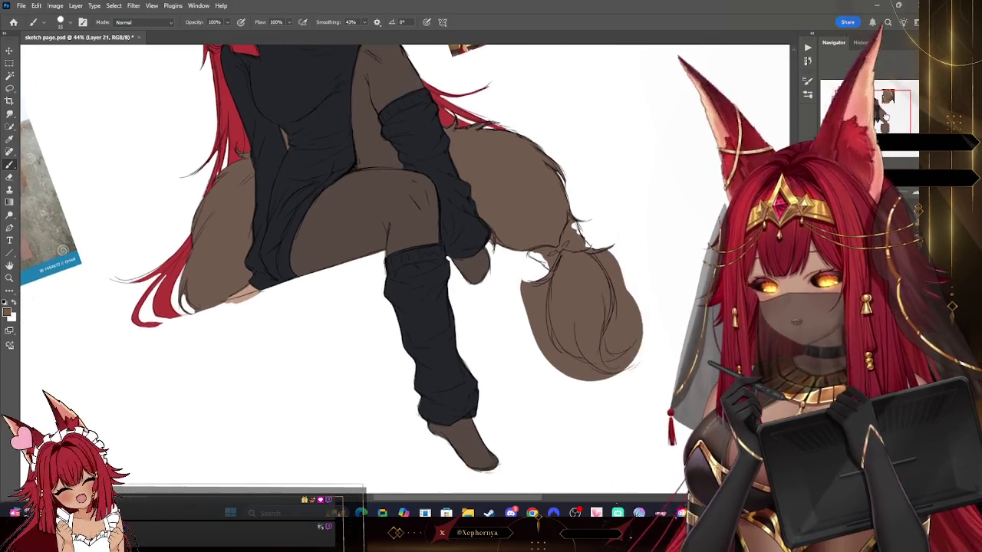
pyautogui.moveTo(678, 278); pyautogui.dragTo(557, 279)
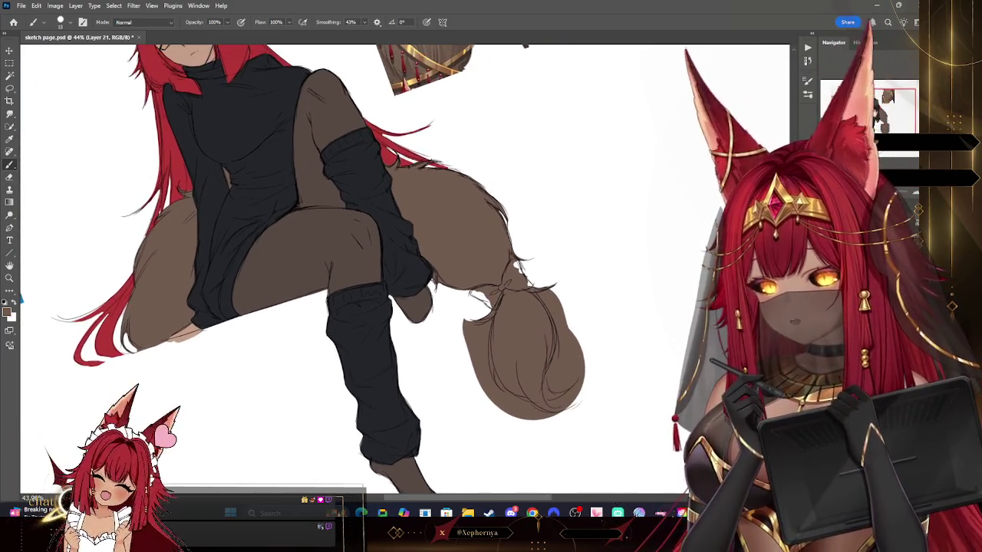
pyautogui.press('e')
pyautogui.press('[')
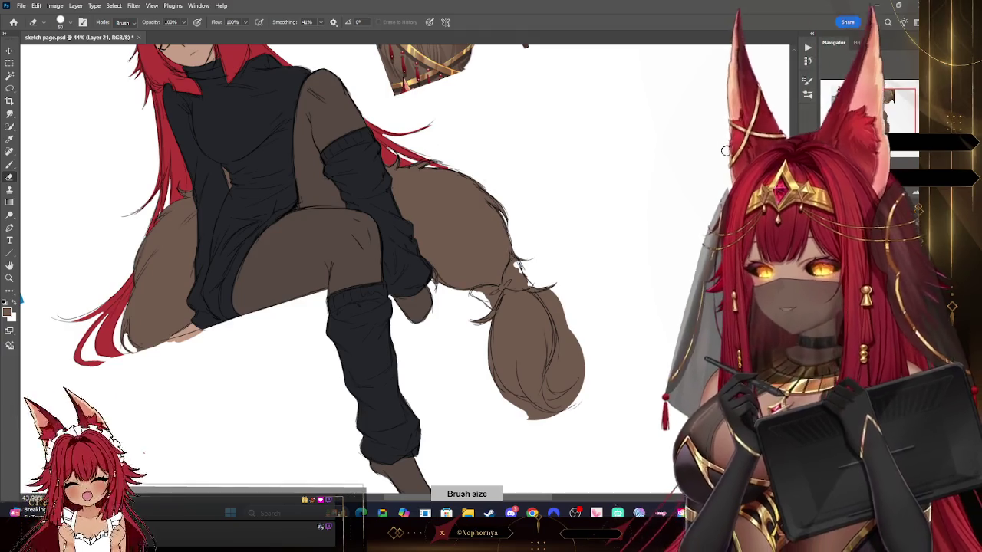
pyautogui.press('r')
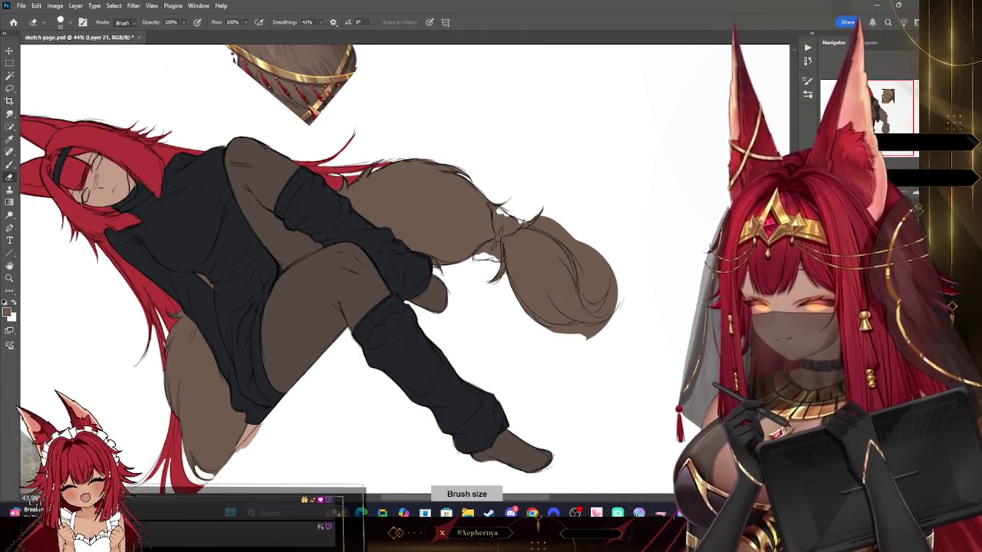
pyautogui.press(']')
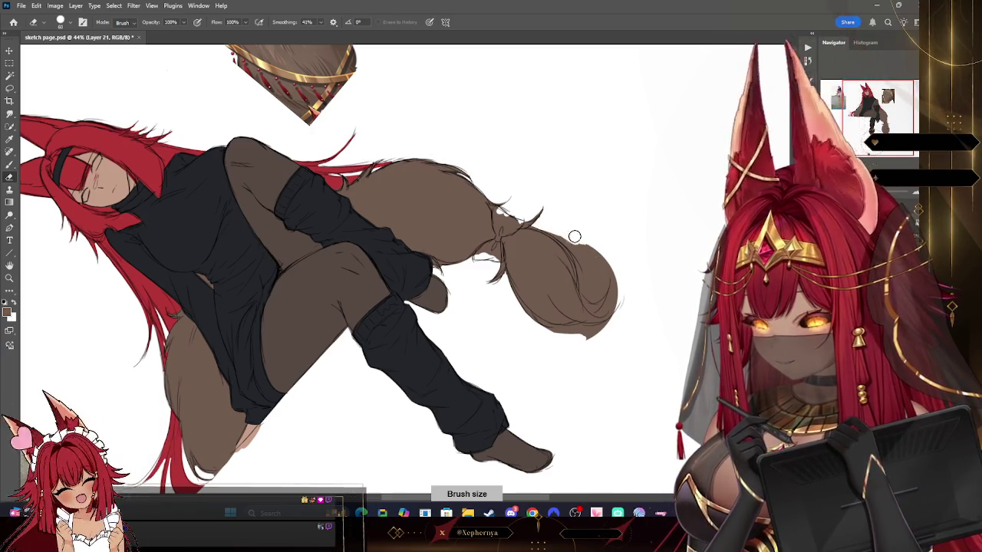
pyautogui.press('r')
pyautogui.press('Escape')
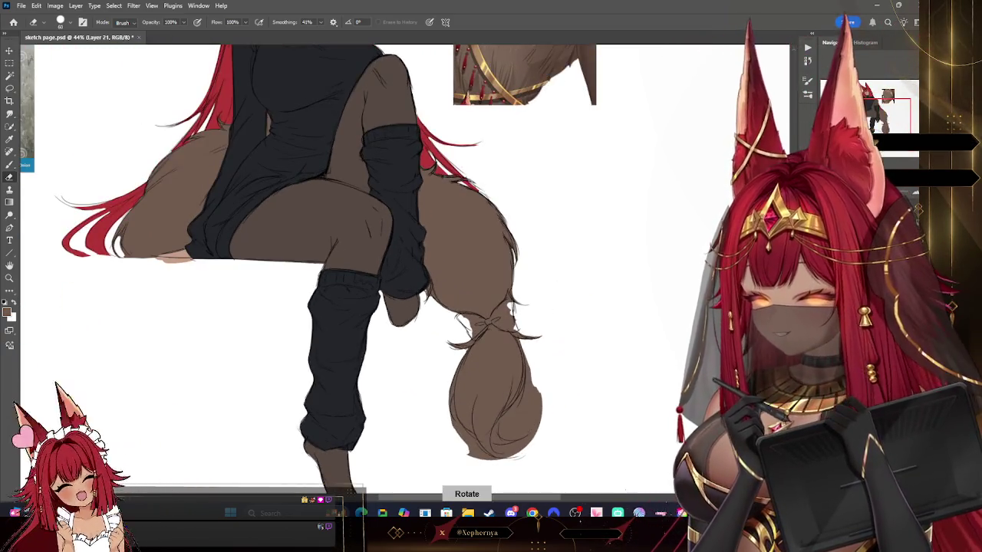
pyautogui.scroll(2, 524, 292)
# - Erase a curled point into the tail tip and remove the stray stroke beside it
pyautogui.press('[')
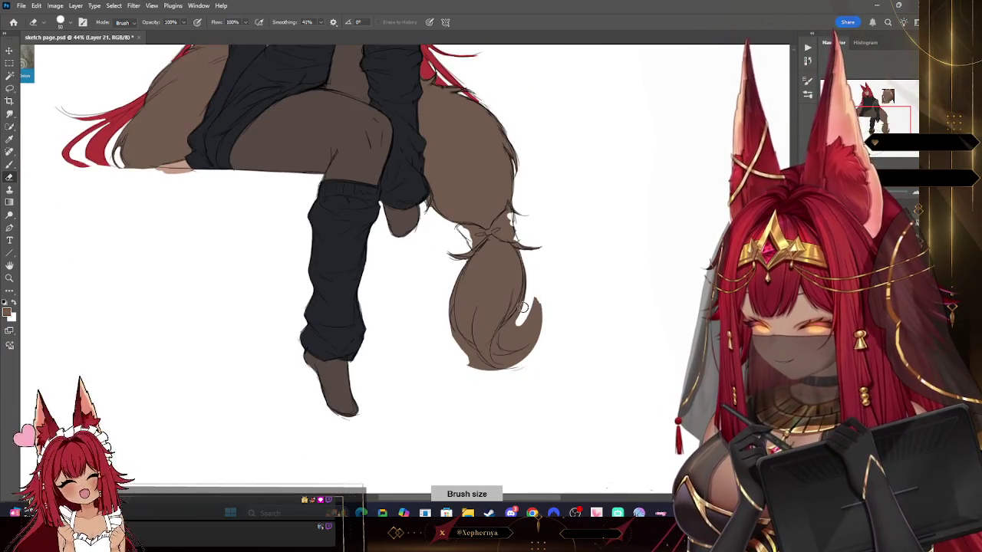
pyautogui.moveTo(503, 347)
pyautogui.mouseDown()
pyautogui.moveTo(537, 321)
pyautogui.moveTo(529, 307)
pyautogui.moveTo(532, 322)
pyautogui.mouseUp()
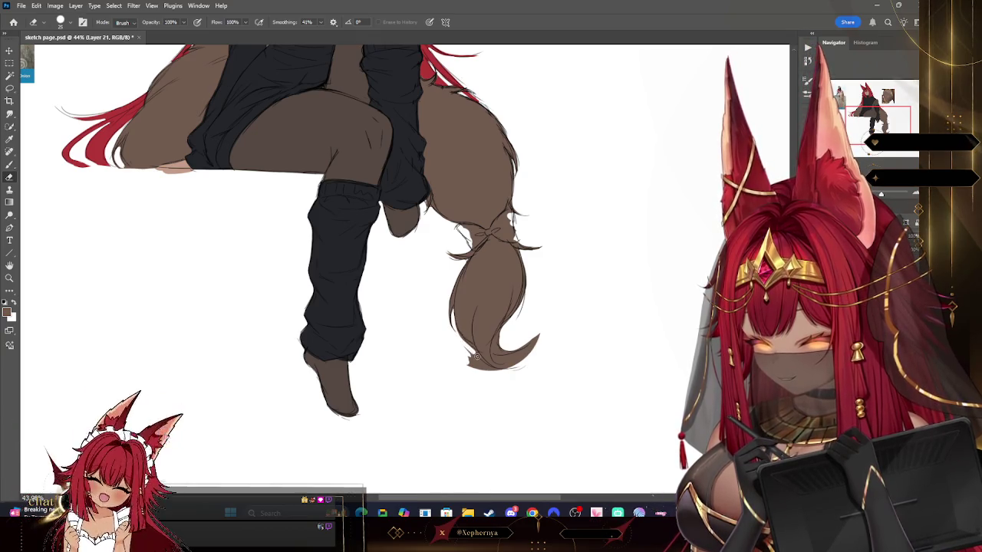
pyautogui.press(']')
pyautogui.moveTo(470, 359); pyautogui.dragTo(491, 371)
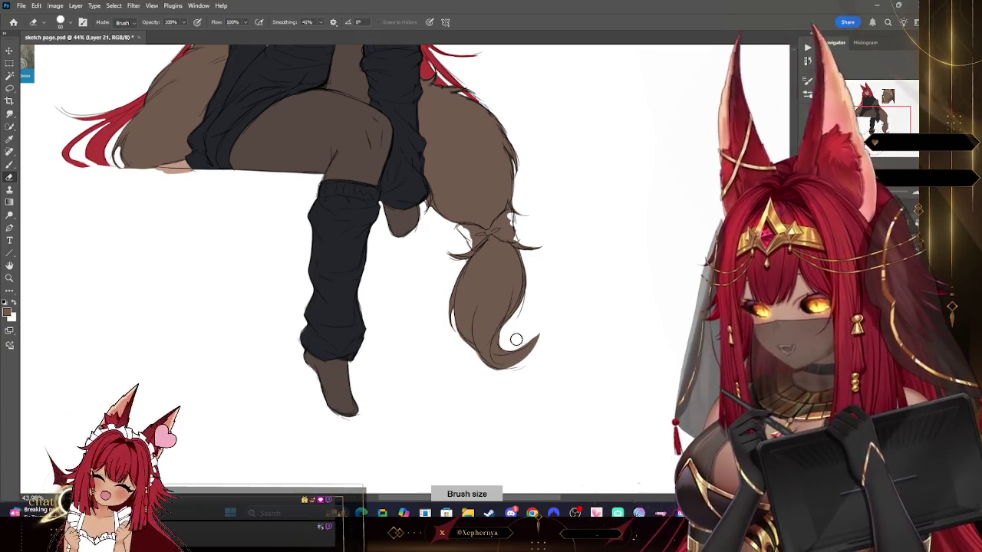
pyautogui.press('[')
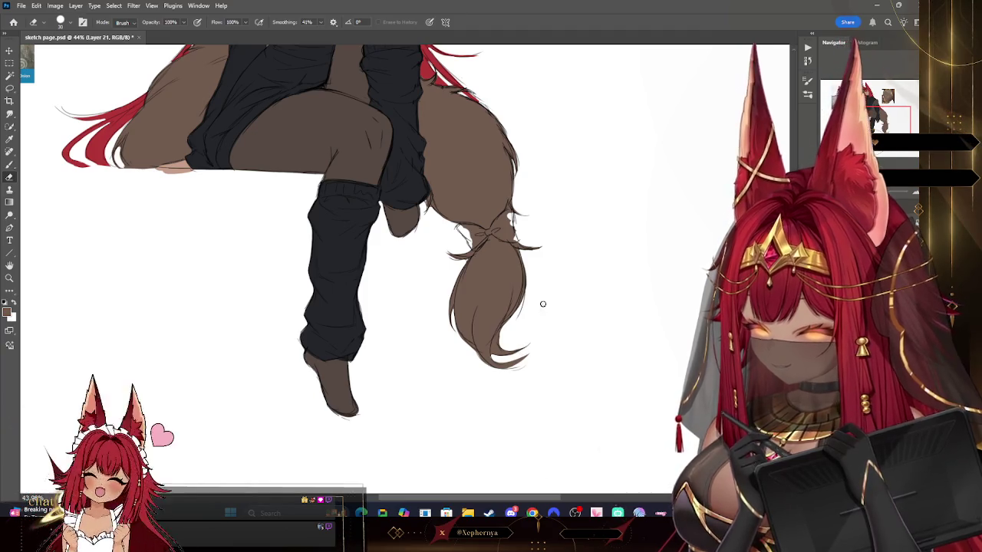
pyautogui.press('[')
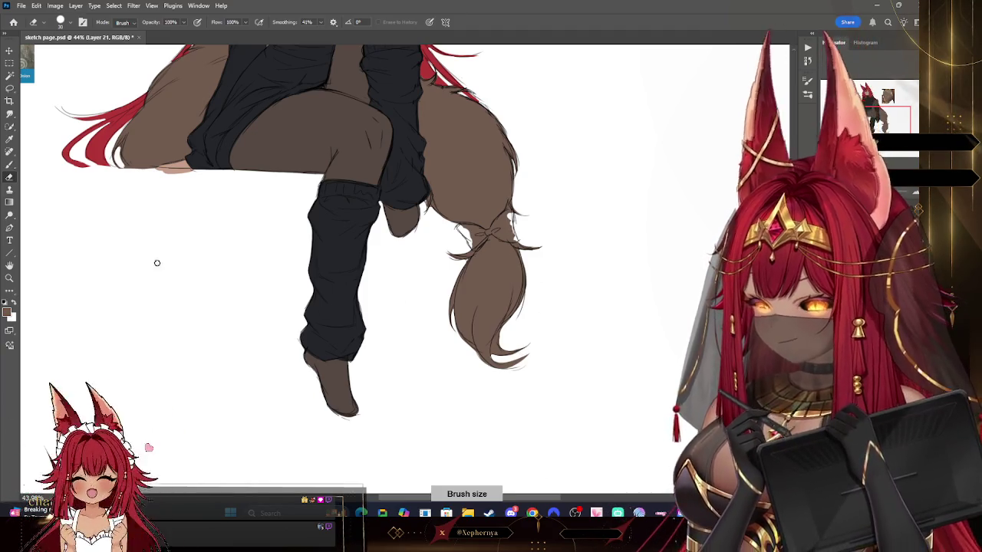
pyautogui.click(9, 139)
# - Sample the shorts' dark colour and paint a black bow around the tail base
pyautogui.click(241, 90)
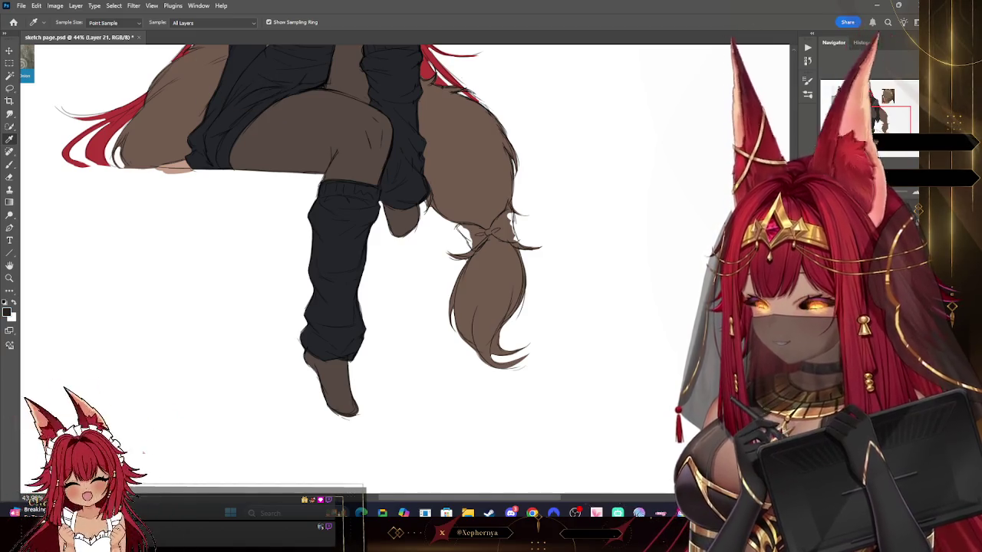
pyautogui.press('b')
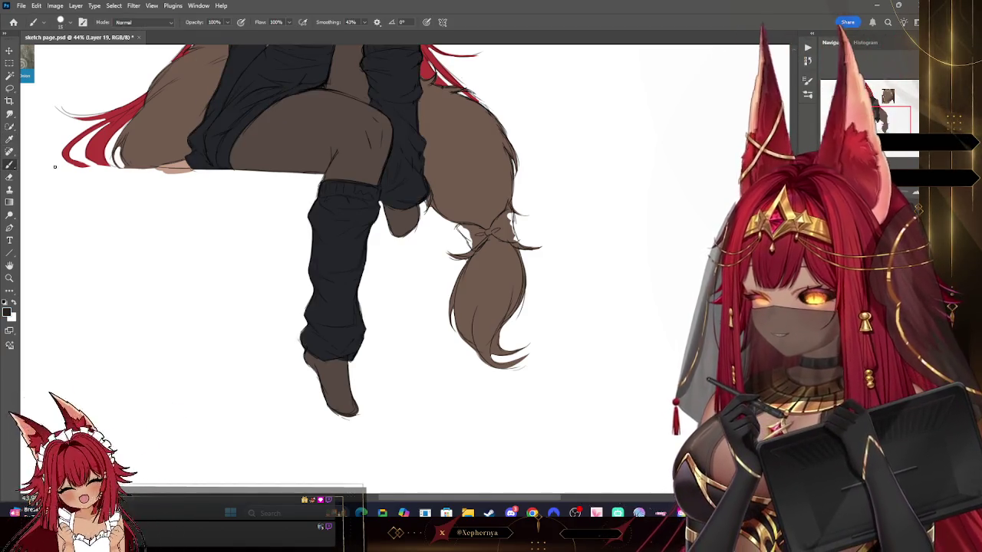
pyautogui.press('[')
pyautogui.press(']')
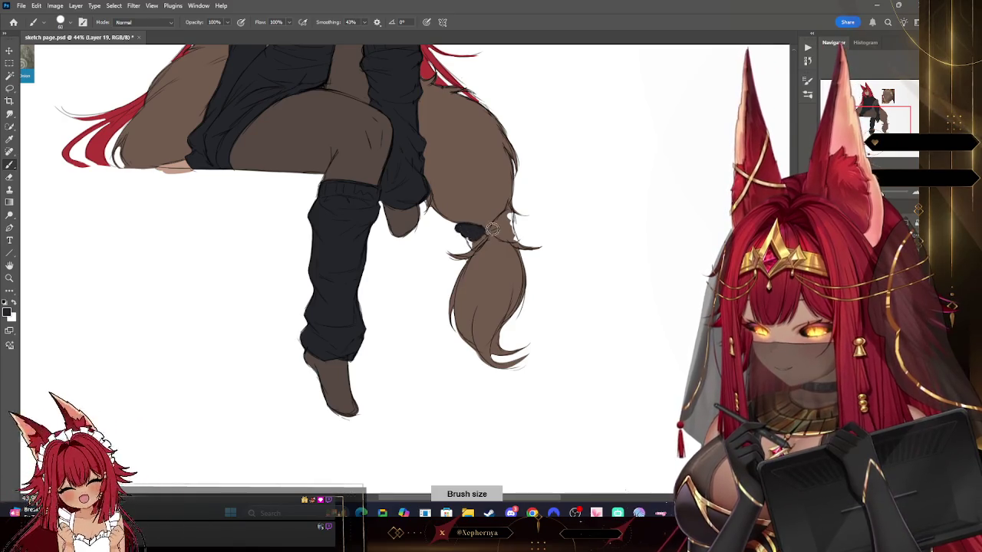
pyautogui.moveTo(490, 230); pyautogui.dragTo(474, 250)
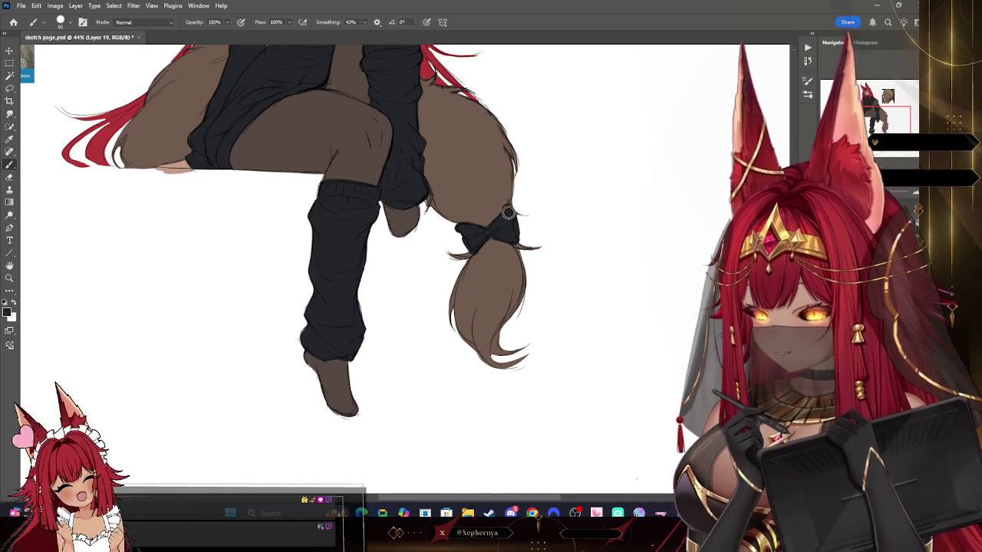
pyautogui.click(9, 177)
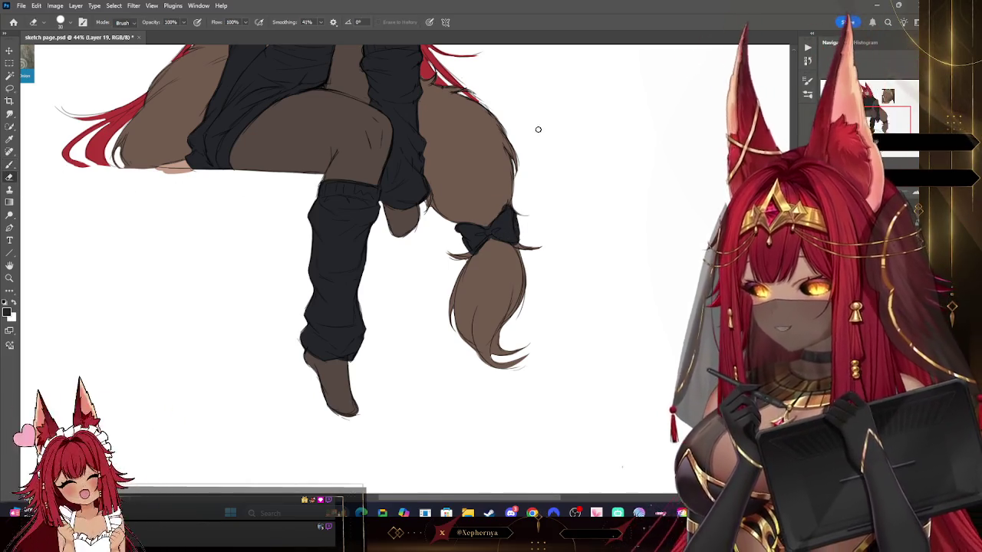
pyautogui.press('[')
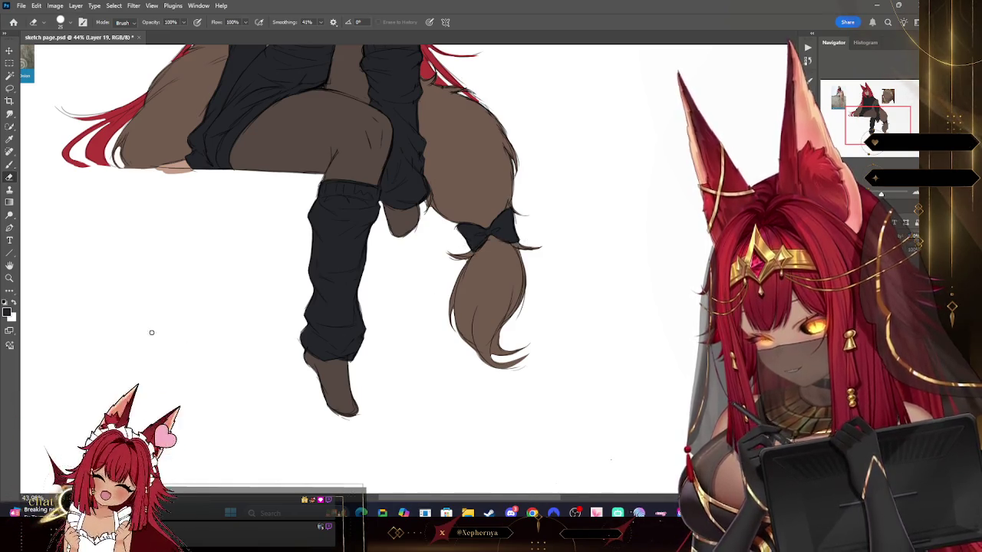
# - Zoom out and hide the hair-and-gold and striped-shirt reference images
pyautogui.press('z')
pyautogui.moveTo(478, 297)
pyautogui.mouseDown()
pyautogui.moveTo(426, 299)
pyautogui.moveTo(508, 422)
pyautogui.mouseUp()
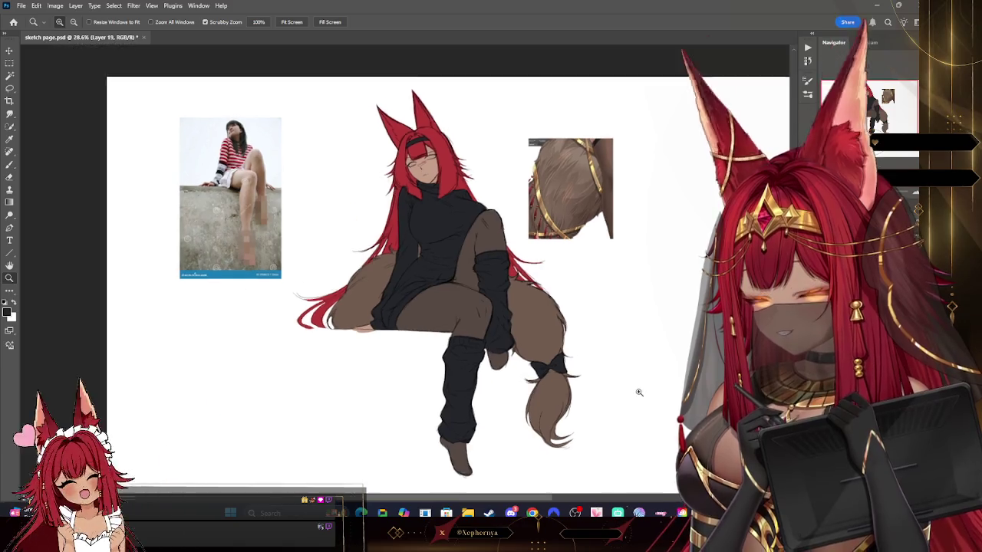
pyautogui.moveTo(643, 395); pyautogui.dragTo(606, 395)
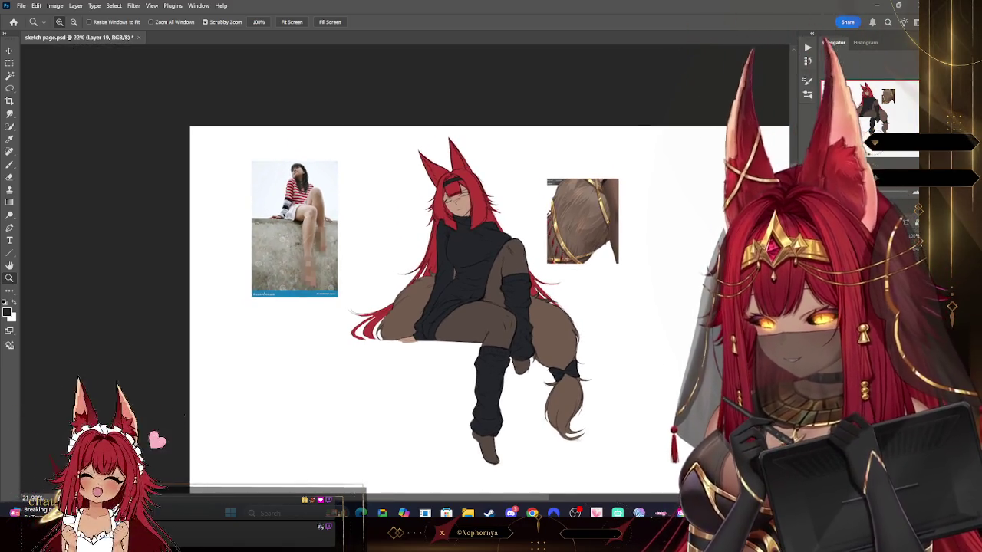
pyautogui.press('Delete')
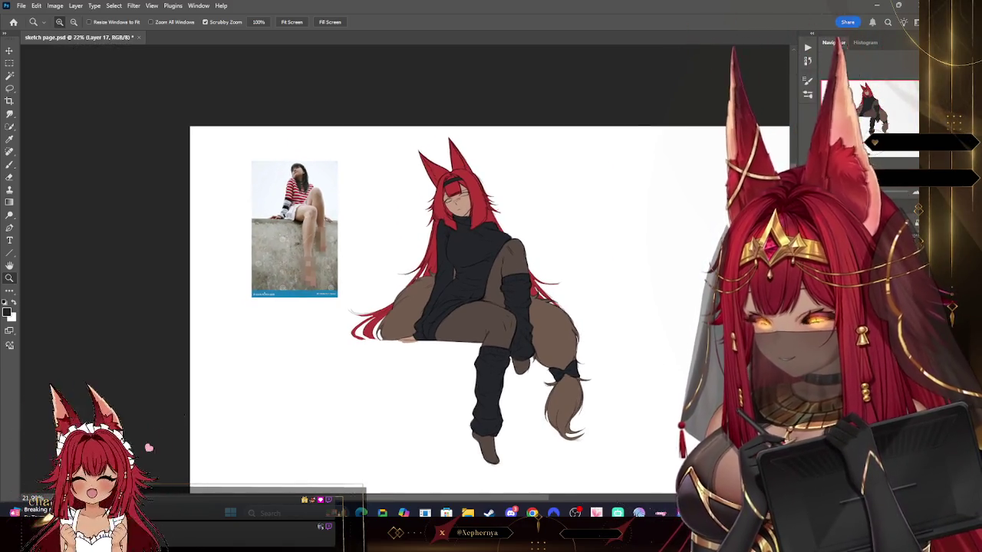
pyautogui.hotkey('ctrl', ',')
pyautogui.hotkey('ctrl', ',')
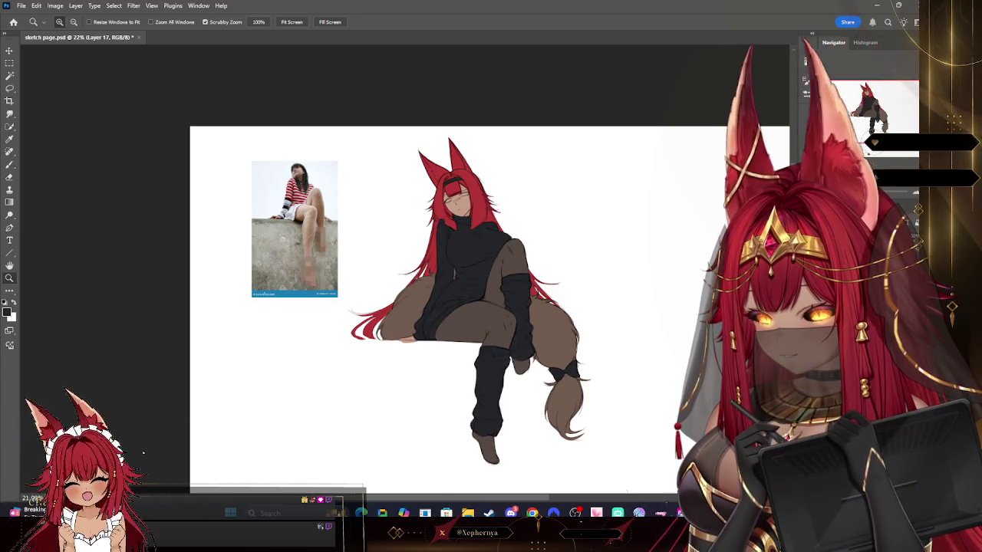
pyautogui.press('Delete')
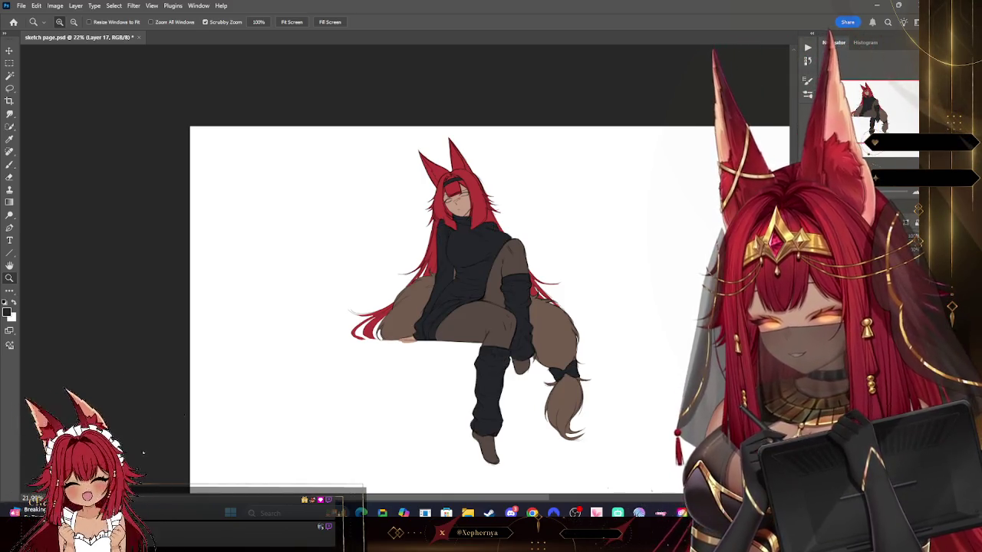
pyautogui.hotkey('ctrl', 'z')
pyautogui.hotkey('ctrl', 'shift', 'z')
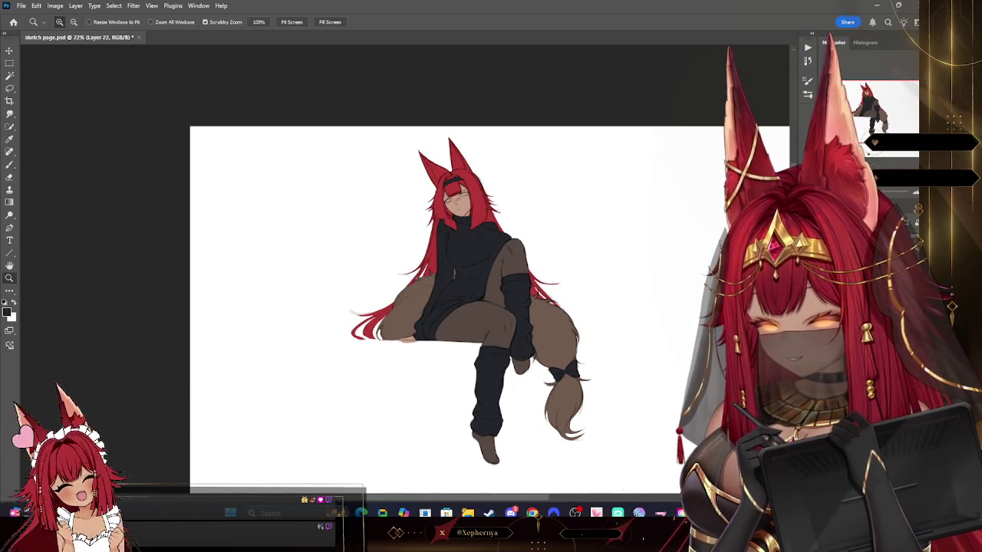
# - Tilt the canvas view and bring up the brush presets for sketching
pyautogui.moveTo(570, 219)
pyautogui.mouseDown()
pyautogui.moveTo(642, 281)
pyautogui.moveTo(606, 329)
pyautogui.mouseUp()
pyautogui.press('r')
pyautogui.press('b')
pyautogui.rightClick(95, 132)
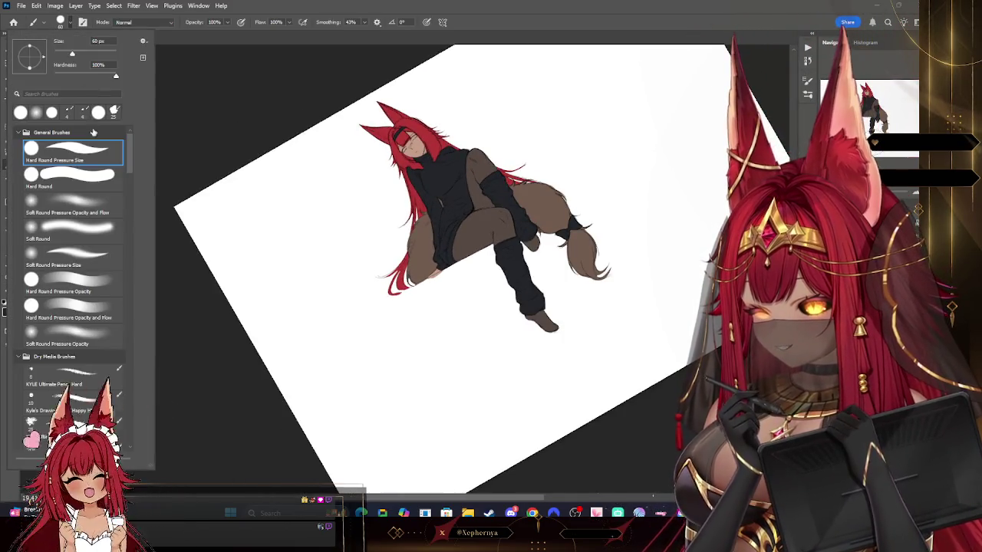
# - Sketch thin grey straight lines for the ledge's top edge and sides beneath the girl
pyautogui.click(161, 120)
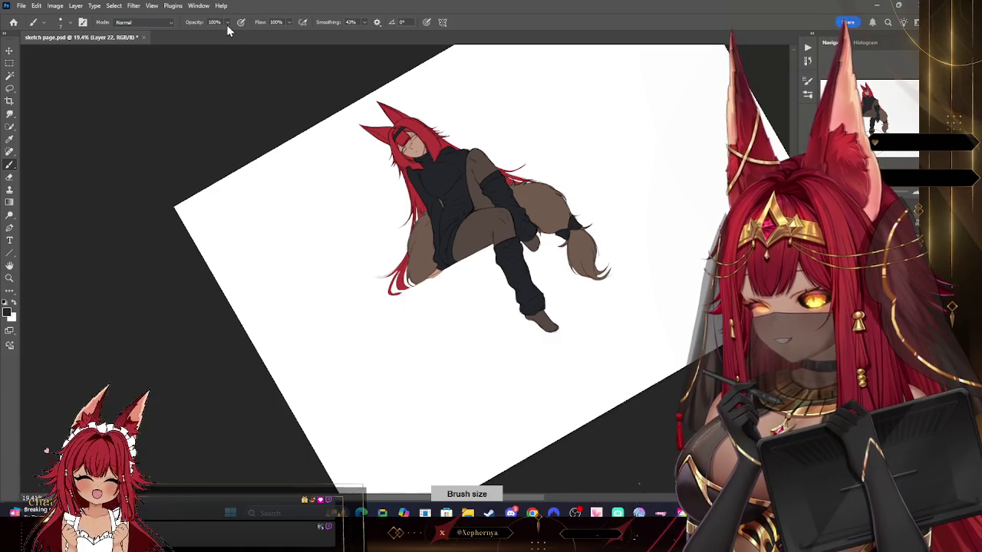
pyautogui.moveTo(217, 37); pyautogui.dragTo(215, 37)
pyautogui.moveTo(640, 165); pyautogui.dragTo(353, 314)
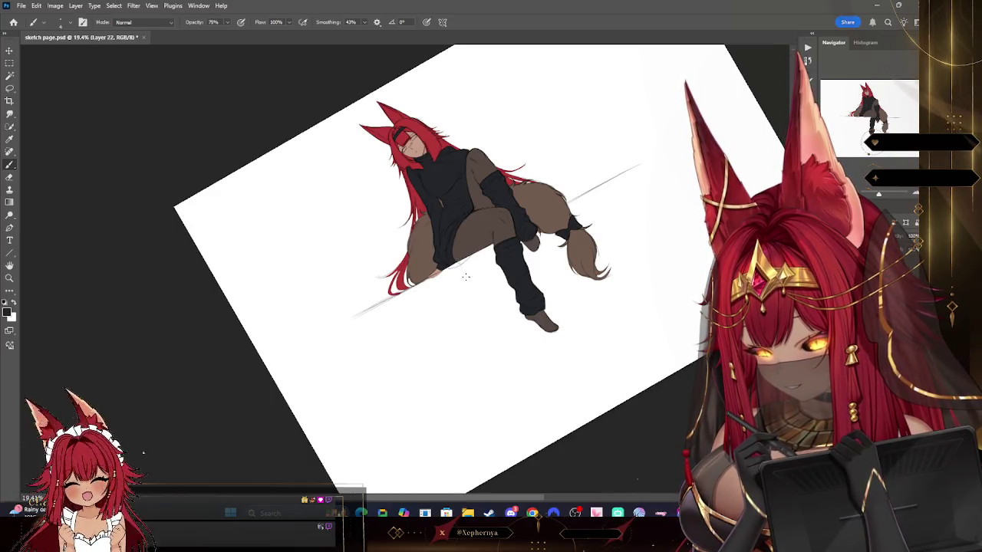
pyautogui.moveTo(502, 341); pyautogui.dragTo(460, 262)
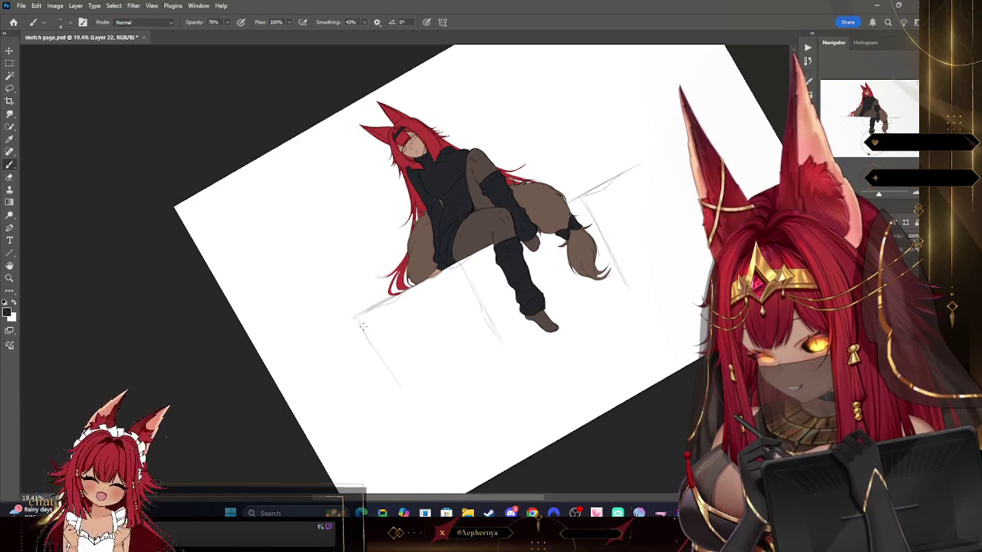
pyautogui.moveTo(397, 385); pyautogui.dragTo(410, 414)
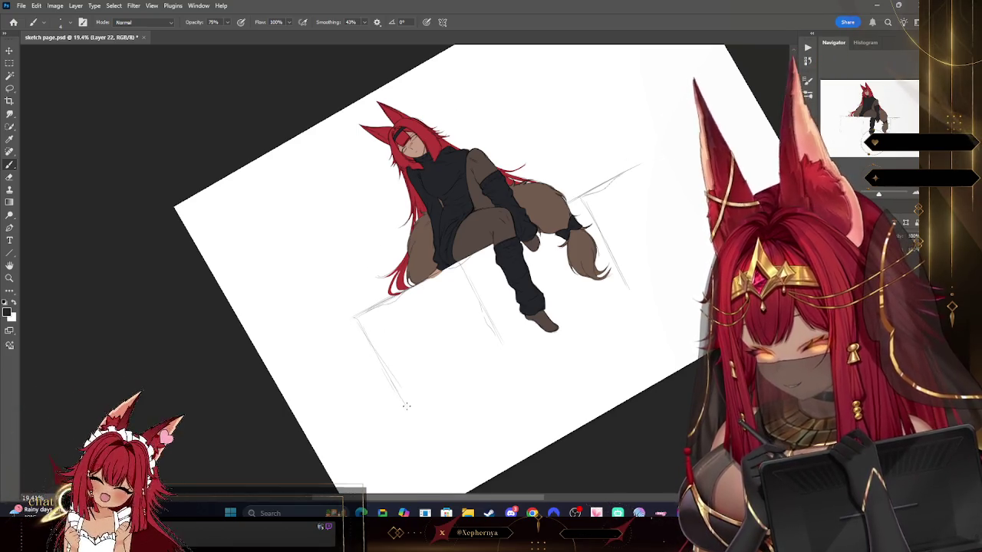
pyautogui.press('Escape')
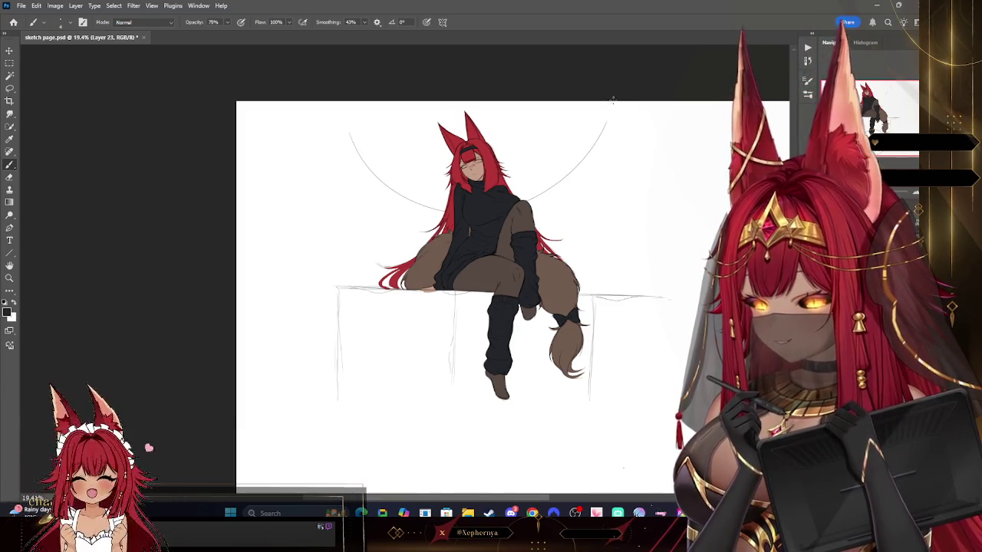
# - Draw a guide arc around the girl's head, undoing attempts to retry it
pyautogui.hotkey('ctrl', 'z')
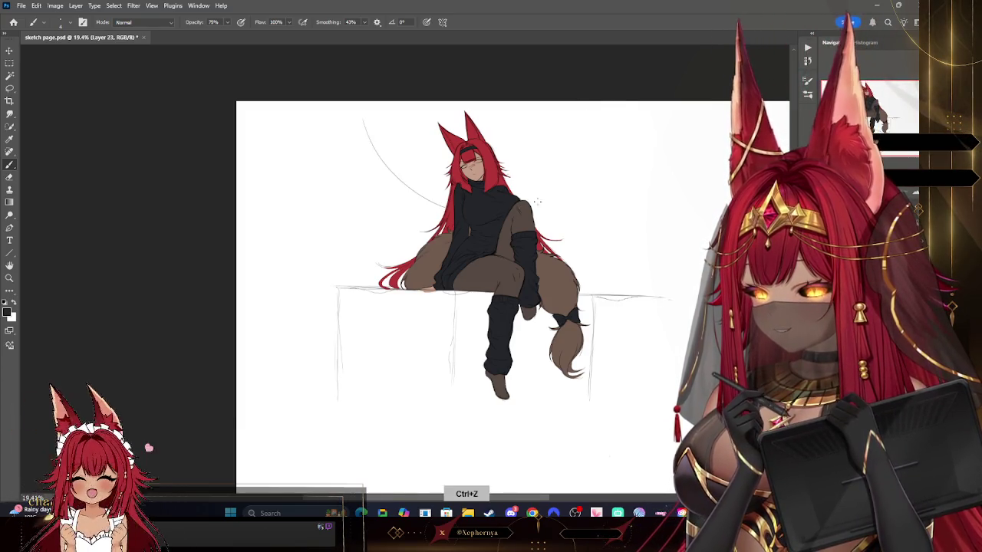
pyautogui.moveTo(362, 126); pyautogui.dragTo(572, 146)
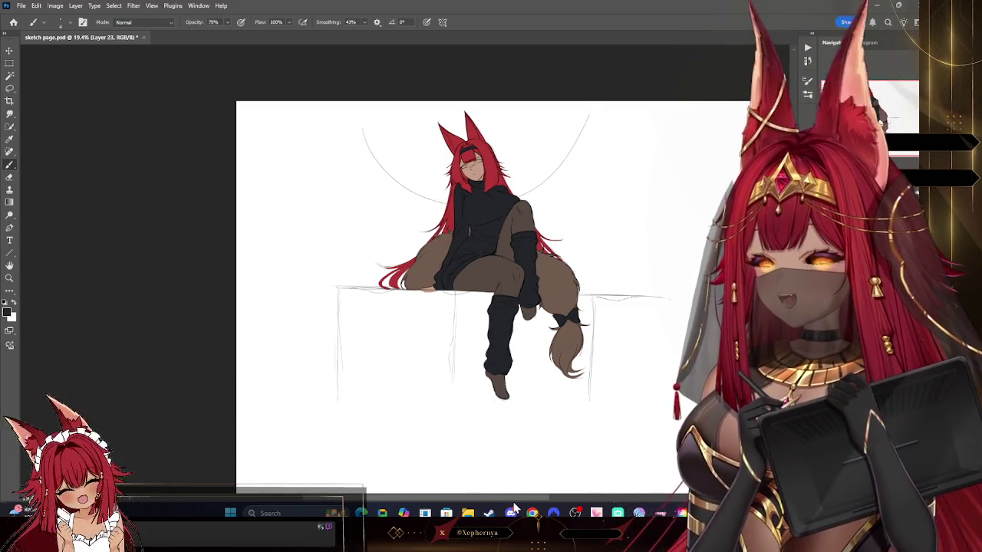
pyautogui.hotkey('ctrl', 'z')
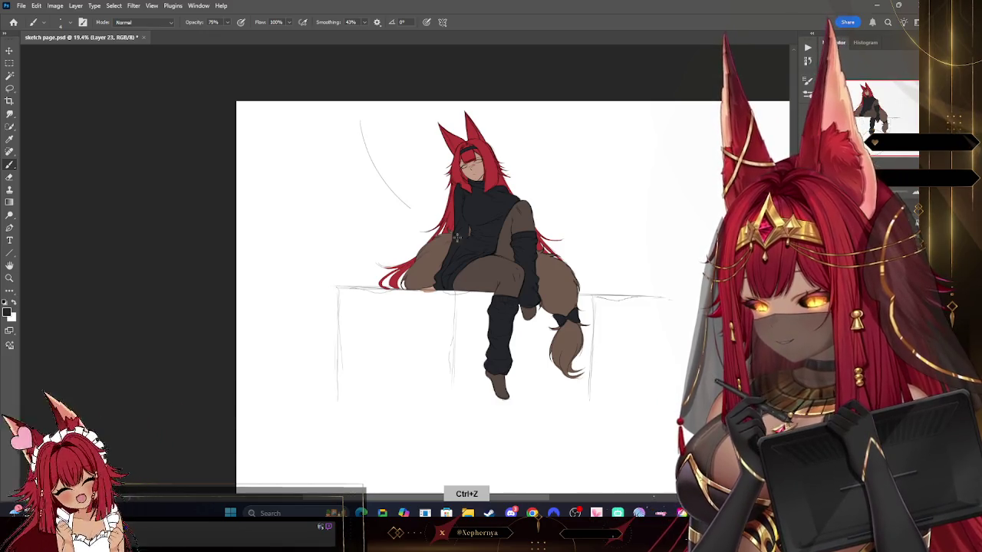
pyautogui.hotkey('ctrl', 'z')
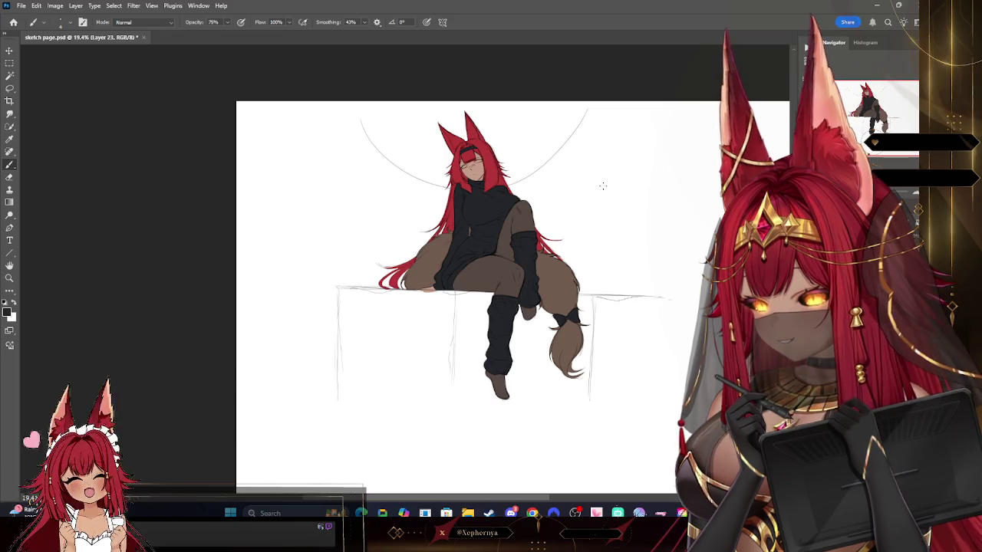
# - Select the drawing group and scale it up to about 151%
pyautogui.press('z')
pyautogui.moveTo(346, 131); pyautogui.dragTo(539, 346)
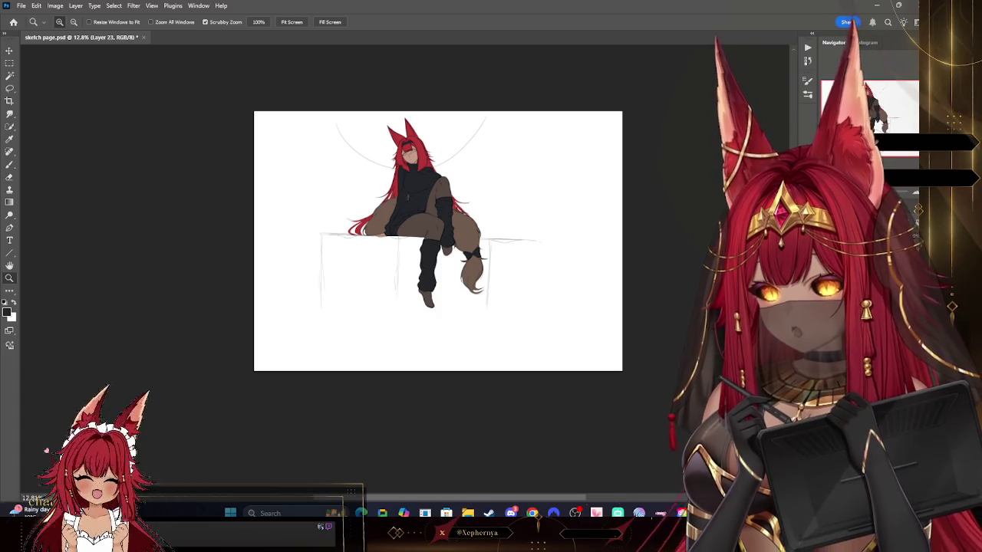
pyautogui.hotkey('alt', ']')
pyautogui.hotkey('ctrl', 't')
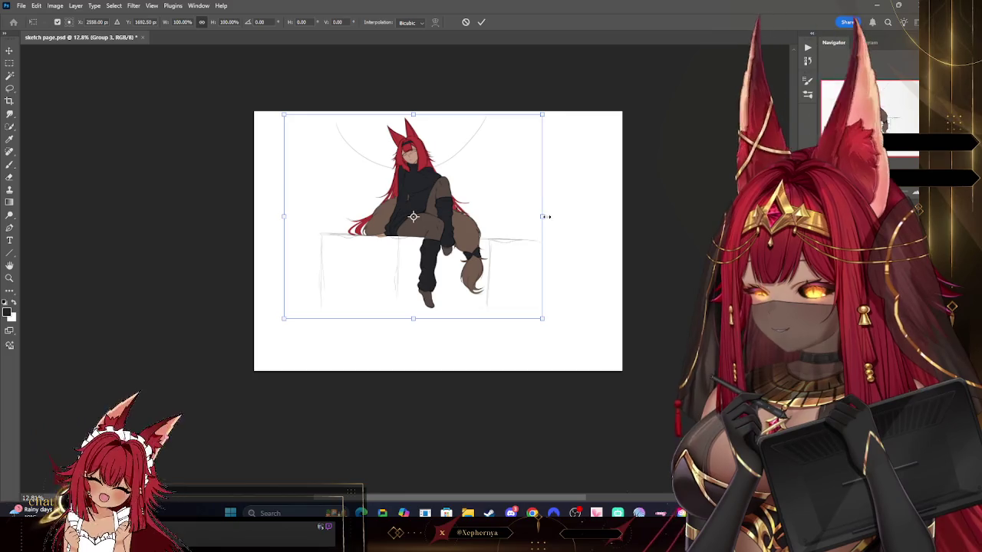
pyautogui.moveTo(545, 216); pyautogui.dragTo(560, 218)
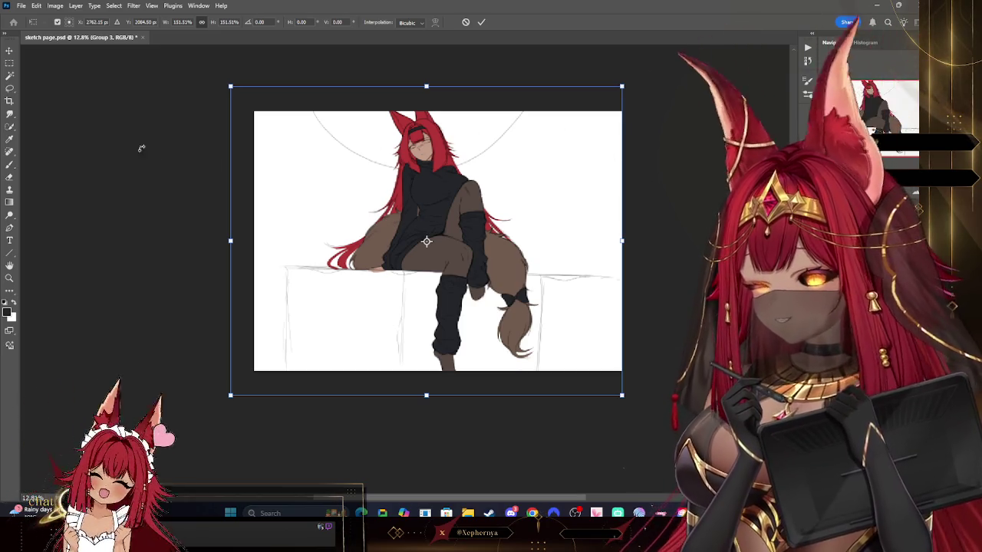
pyautogui.click(10, 50)
# - Rotate the canvas 90° clockwise to portrait and transform the drawing upright to fill it
pyautogui.click(55, 5)
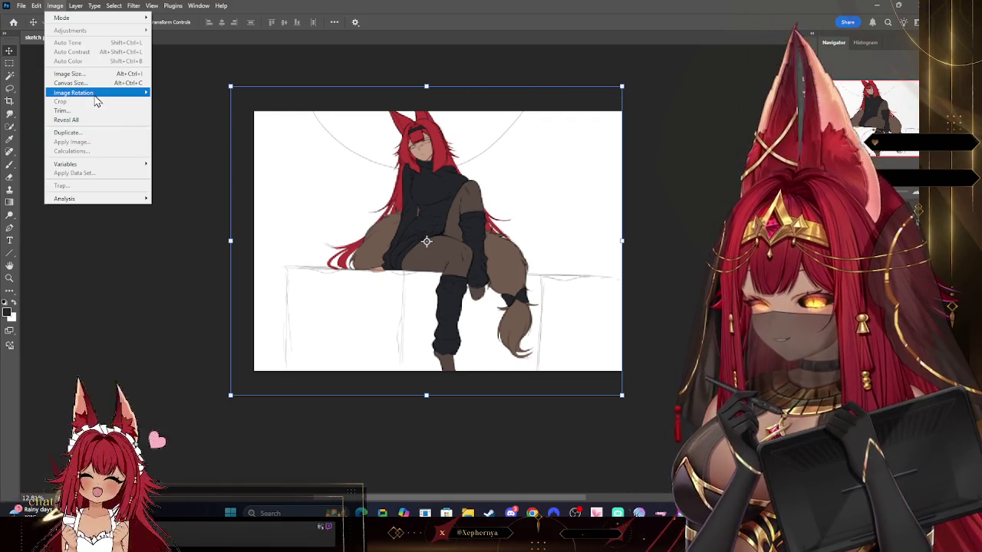
pyautogui.click(178, 102)
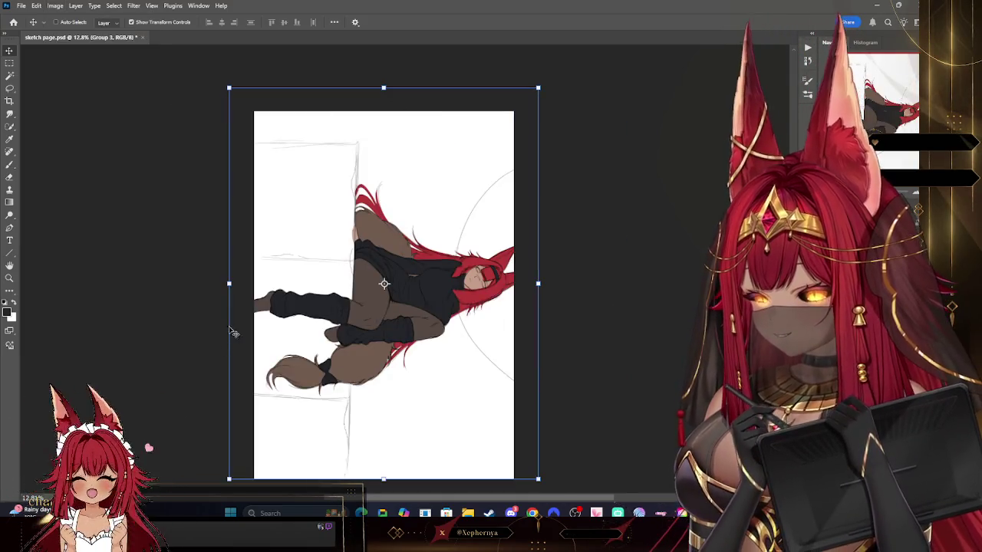
pyautogui.moveTo(515, 68)
pyautogui.mouseDown()
pyautogui.moveTo(307, 157)
pyautogui.moveTo(299, 204)
pyautogui.mouseUp()
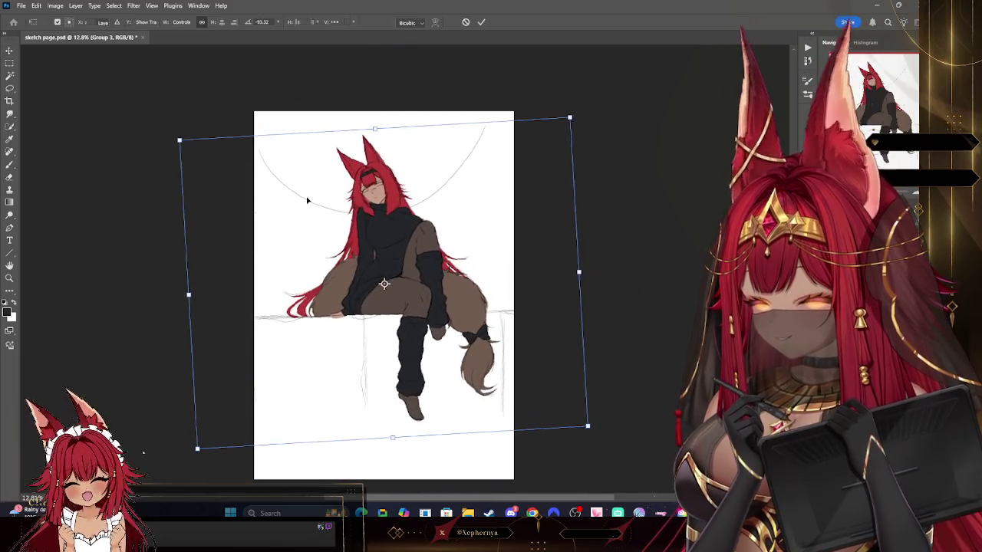
pyautogui.moveTo(483, 240); pyautogui.dragTo(476, 218)
pyautogui.moveTo(583, 218)
pyautogui.mouseDown()
pyautogui.moveTo(552, 255)
pyautogui.moveTo(567, 246)
pyautogui.mouseUp()
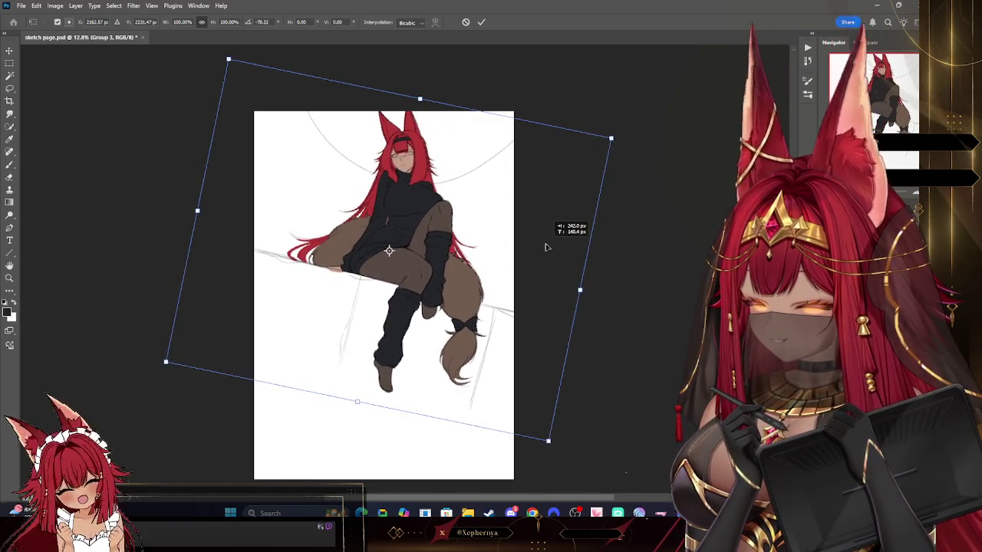
pyautogui.scroll(-3, 356, 332)
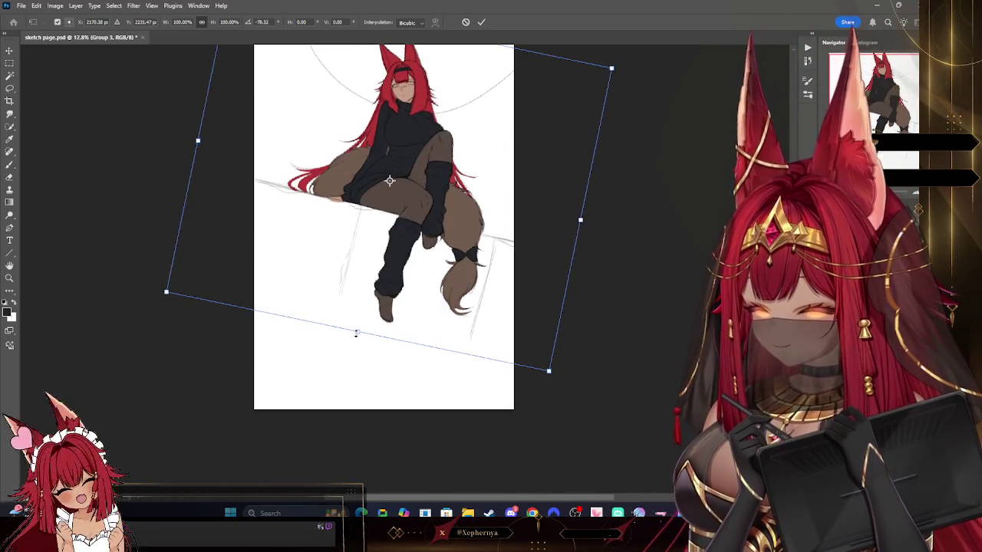
pyautogui.moveTo(356, 332)
pyautogui.mouseDown()
pyautogui.moveTo(346, 418)
pyautogui.moveTo(346, 409)
pyautogui.mouseUp()
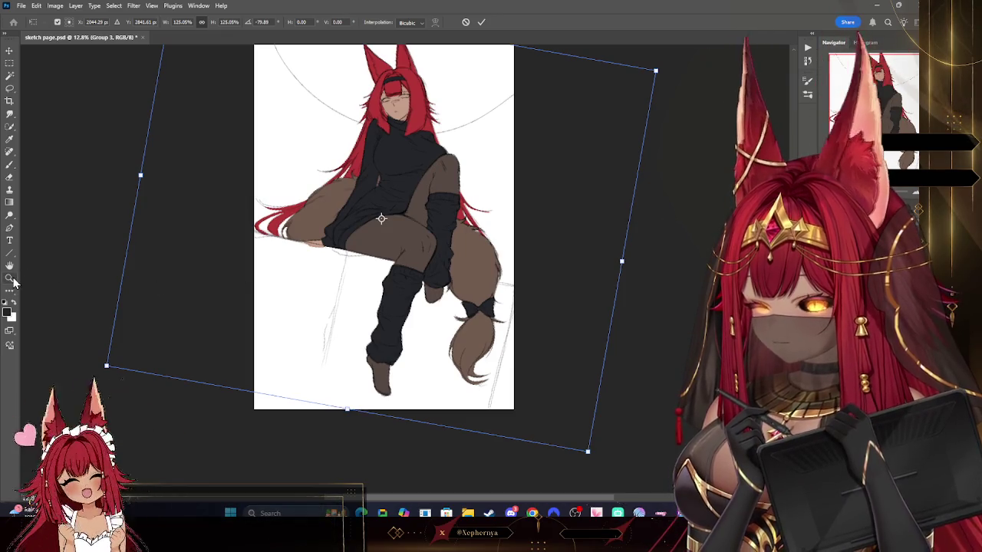
pyautogui.hotkey('ctrl', 'h')
pyautogui.press('Return')
pyautogui.press('z')
pyautogui.keyDown('alt'); pyautogui.click(525, 229); pyautogui.keyUp('alt')
# - Scale the character group to 97.83%, straighten its tilt and nudge it into place
pyautogui.click(435, 108)
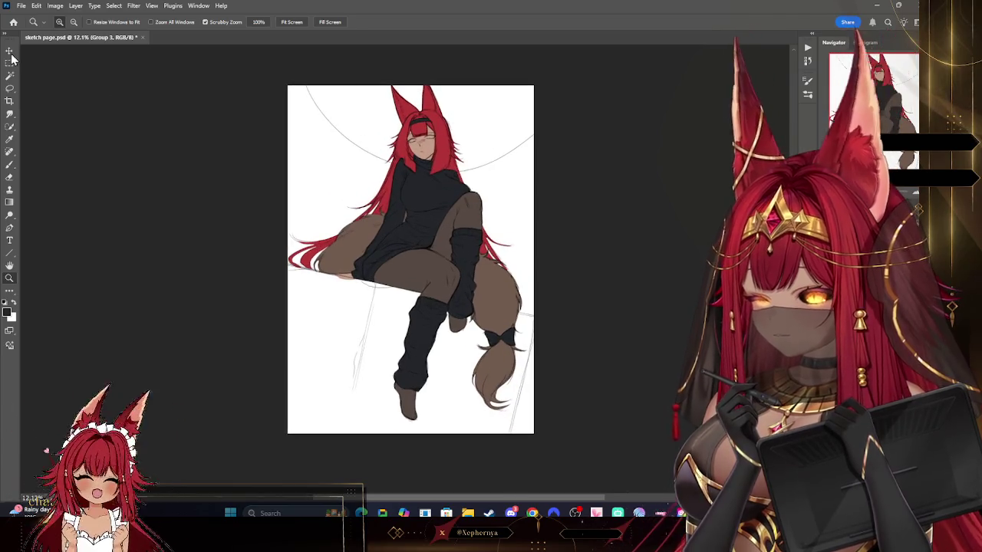
pyautogui.press('v')
pyautogui.moveTo(401, 63); pyautogui.dragTo(402, 71)
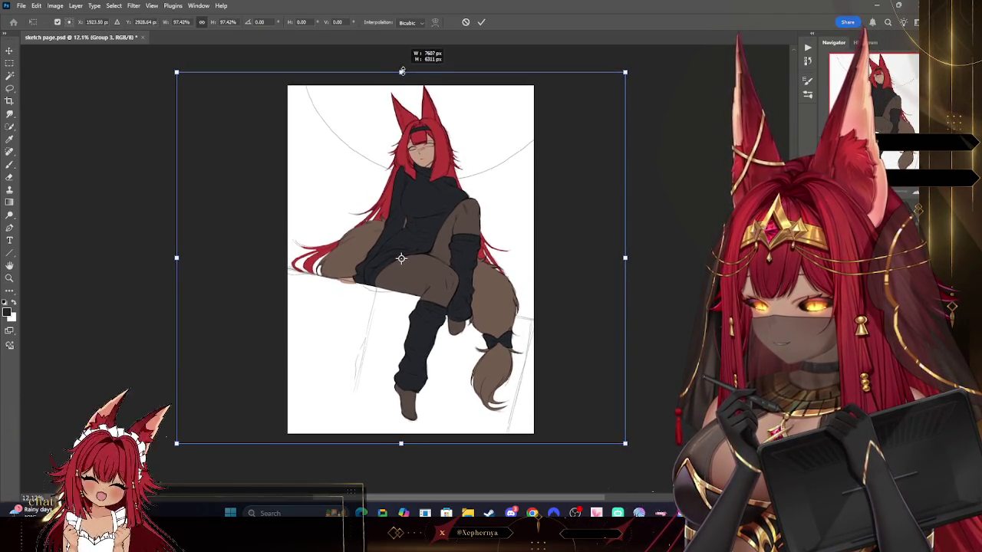
pyautogui.moveTo(639, 72); pyautogui.dragTo(622, 71)
pyautogui.moveTo(458, 224); pyautogui.dragTo(441, 219)
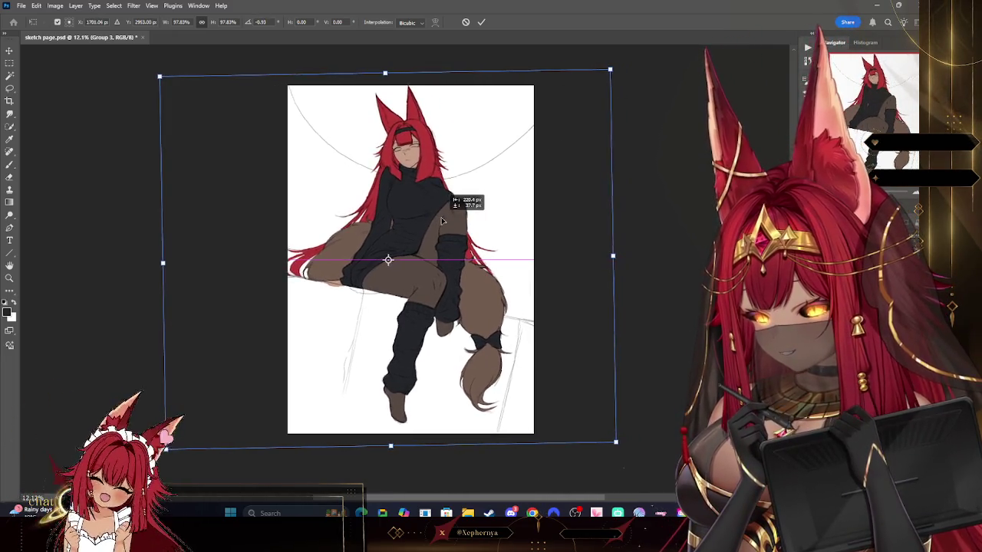
pyautogui.moveTo(651, 123); pyautogui.dragTo(657, 130)
pyautogui.moveTo(524, 170); pyautogui.dragTo(528, 170)
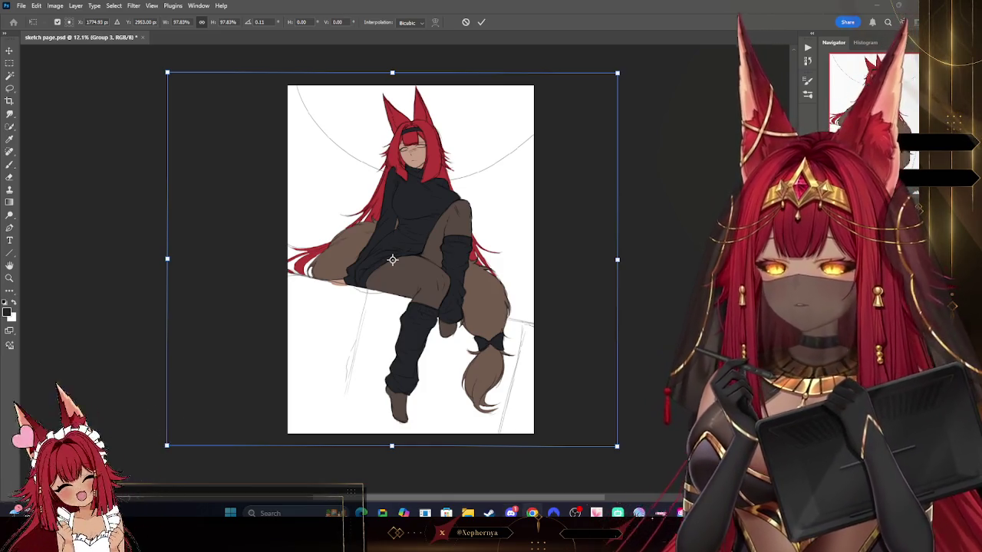
pyautogui.press('Return')
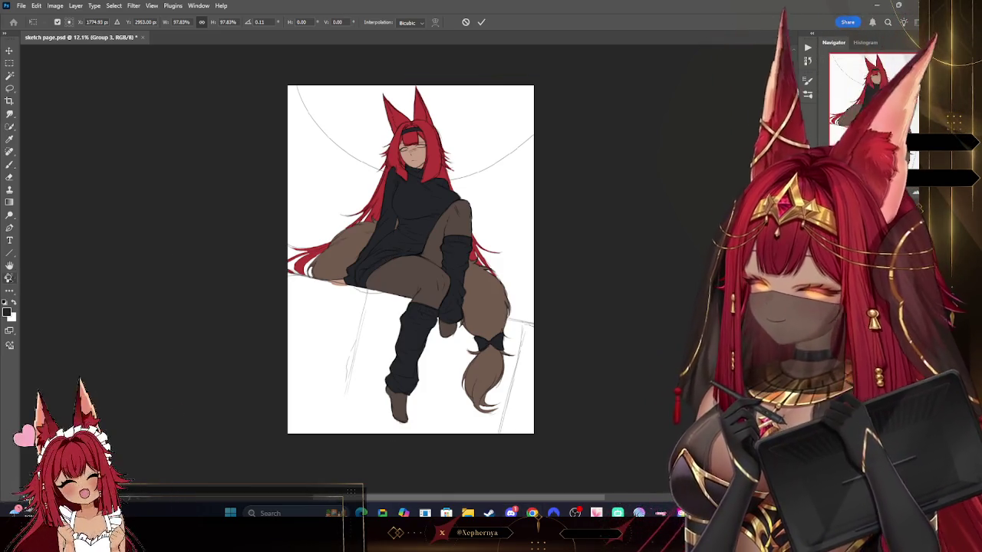
pyautogui.press('z')
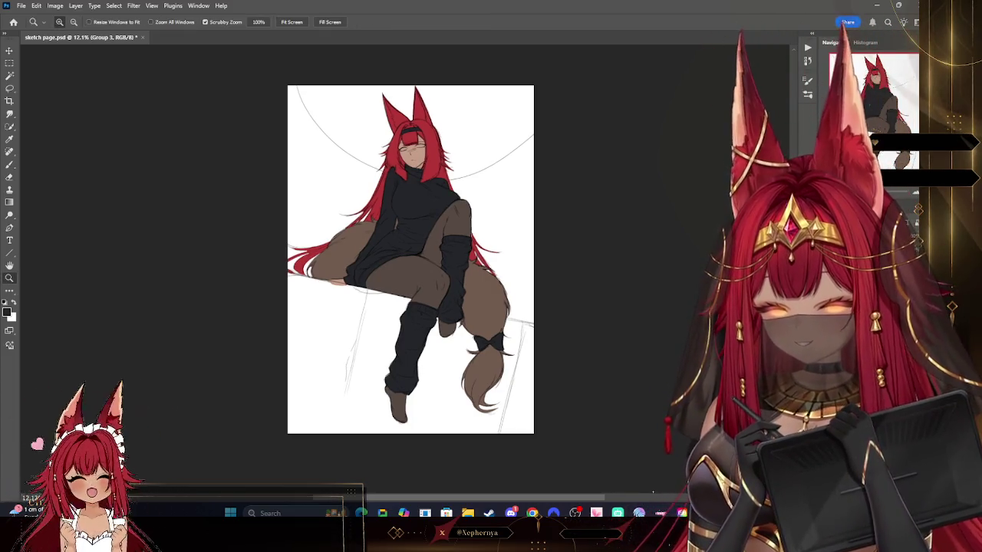
pyautogui.hotkey('alt', '[')
# - Set the foreground colour to dark purple
pyautogui.press('i')
pyautogui.click(9, 310)
pyautogui.moveTo(616, 233); pyautogui.dragTo(586, 215)
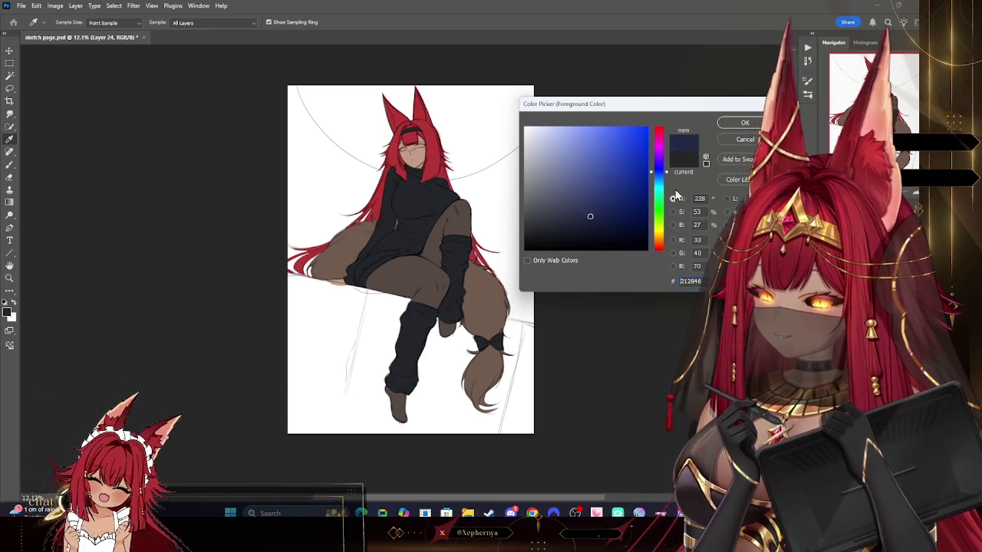
pyautogui.moveTo(658, 171); pyautogui.dragTo(658, 161)
pyautogui.click(576, 225)
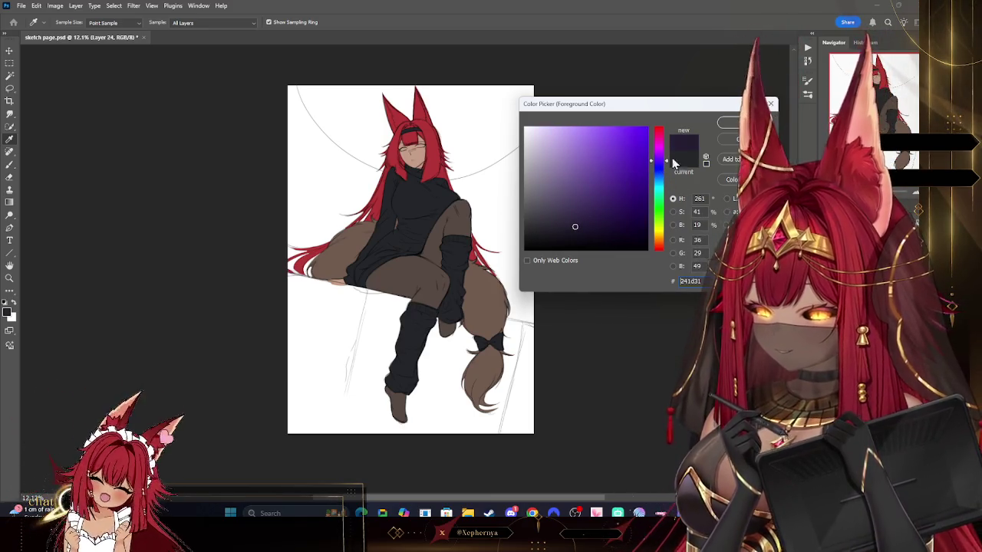
pyautogui.press('Return')
pyautogui.press('z')
# - Paint the sky dark purple at 100% opacity, covering the white moon shape
pyautogui.click(9, 164)
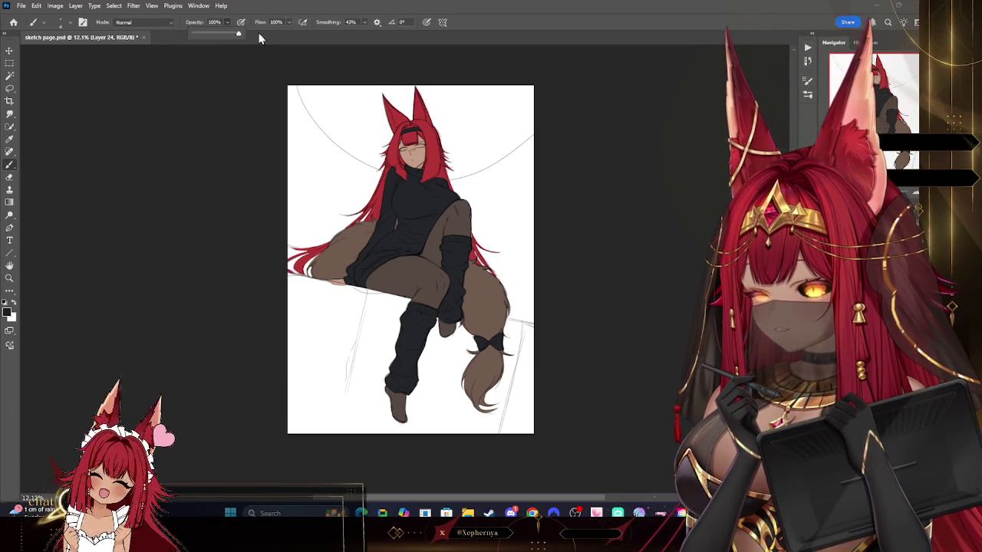
pyautogui.press('0')
pyautogui.press(']')
pyautogui.moveTo(290, 86)
pyautogui.mouseDown()
pyautogui.moveTo(330, 115)
pyautogui.moveTo(351, 197)
pyautogui.moveTo(299, 264)
pyautogui.moveTo(292, 142)
pyautogui.moveTo(318, 167)
pyautogui.moveTo(360, 245)
pyautogui.mouseUp()
pyautogui.moveTo(430, 172); pyautogui.dragTo(483, 180)
pyautogui.moveTo(552, 140)
pyautogui.mouseDown()
pyautogui.moveTo(529, 184)
pyautogui.moveTo(530, 254)
pyautogui.moveTo(532, 284)
pyautogui.moveTo(568, 325)
pyautogui.mouseUp()
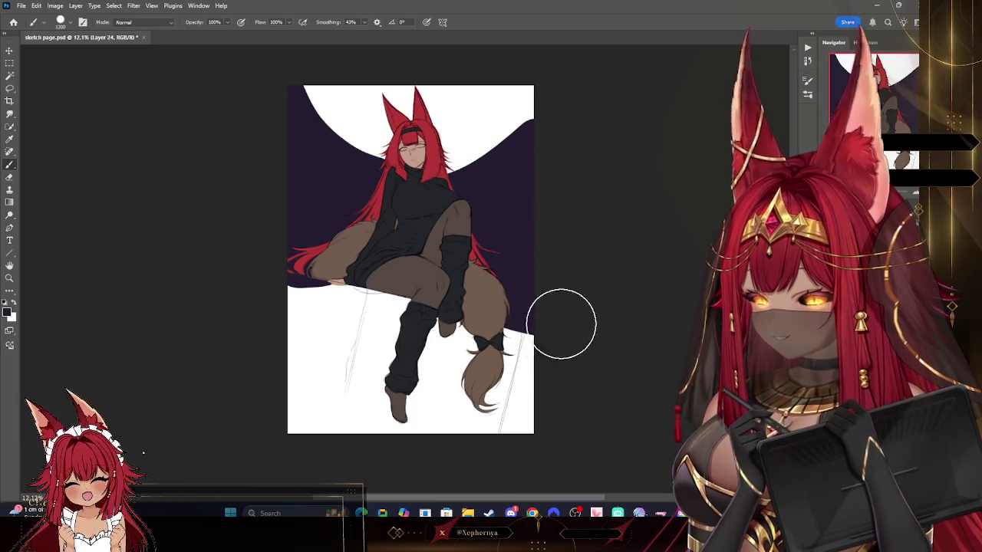
pyautogui.moveTo(486, 158)
pyautogui.mouseDown()
pyautogui.moveTo(467, 76)
pyautogui.moveTo(293, 133)
pyautogui.moveTo(326, 103)
pyautogui.mouseUp()
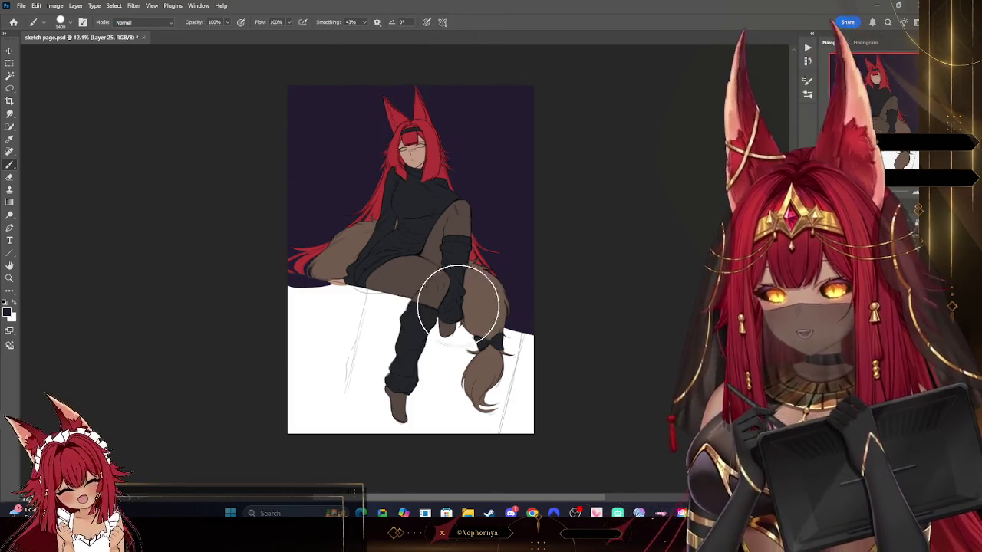
# - Change the foreground colour to a dark yellow tan
pyautogui.click(7, 311)
pyautogui.click(659, 234)
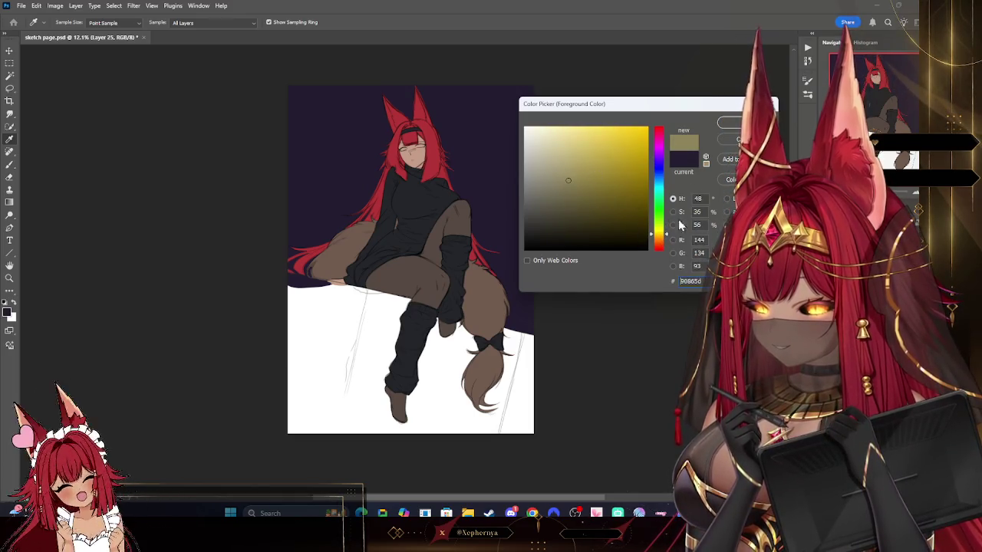
pyautogui.click(731, 124)
pyautogui.press('b')
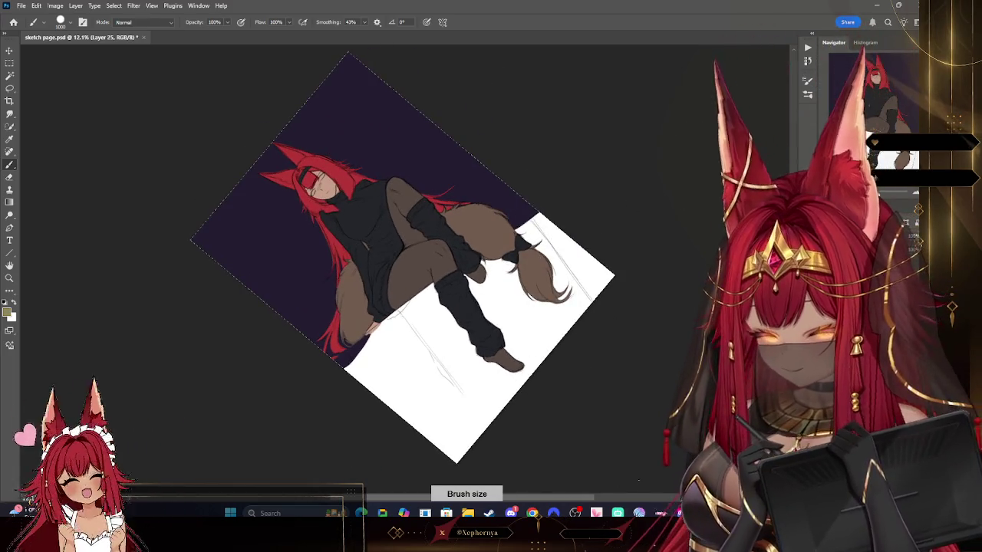
# - Outline and fill the ledge under the girl in flat olive, then restore the purple sky
pyautogui.hotkey('ctrl', 'z')
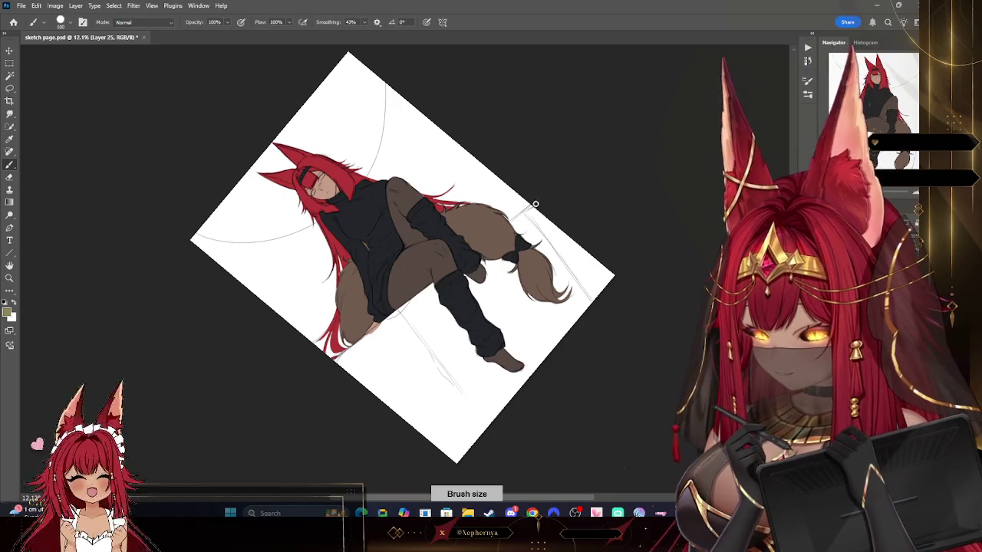
pyautogui.moveTo(511, 222); pyautogui.dragTo(529, 208)
pyautogui.moveTo(423, 290); pyautogui.dragTo(355, 343)
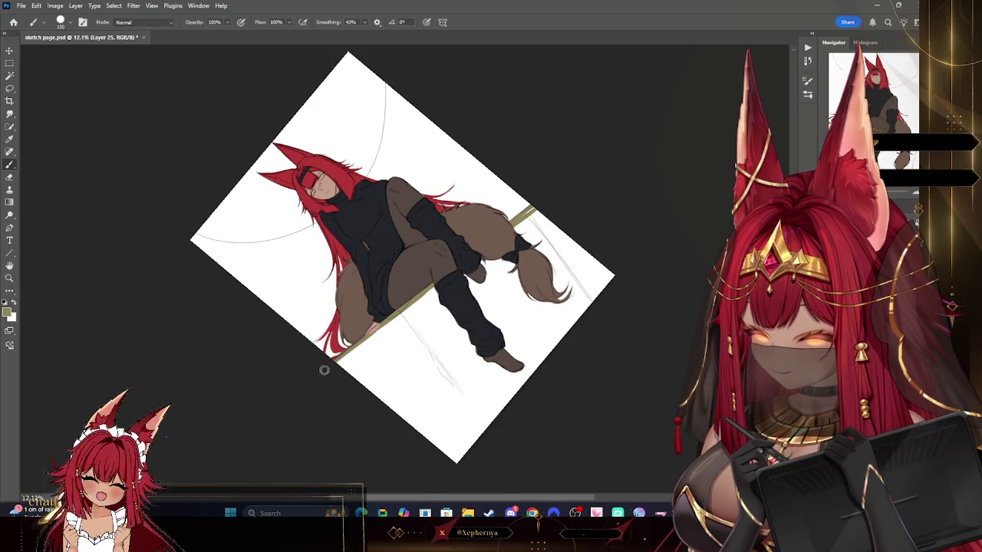
pyautogui.moveTo(426, 311); pyautogui.dragTo(527, 230)
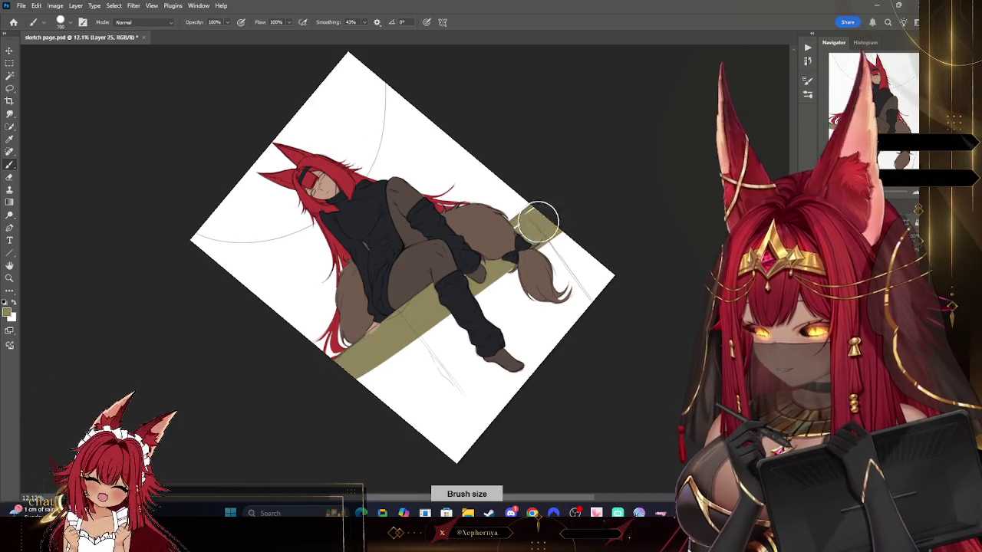
pyautogui.moveTo(637, 262)
pyautogui.mouseDown()
pyautogui.moveTo(515, 361)
pyautogui.moveTo(346, 428)
pyautogui.mouseUp()
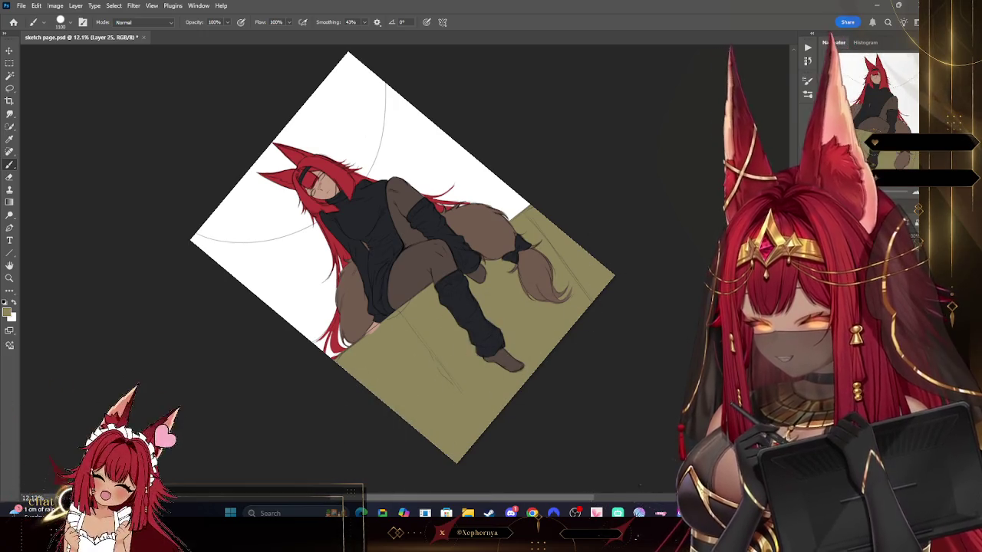
pyautogui.hotkey('alt', 'BackSpace')
# - Straighten the canvas view and clip the new layer to the ledge layer
pyautogui.moveTo(460, 153); pyautogui.dragTo(429, 115)
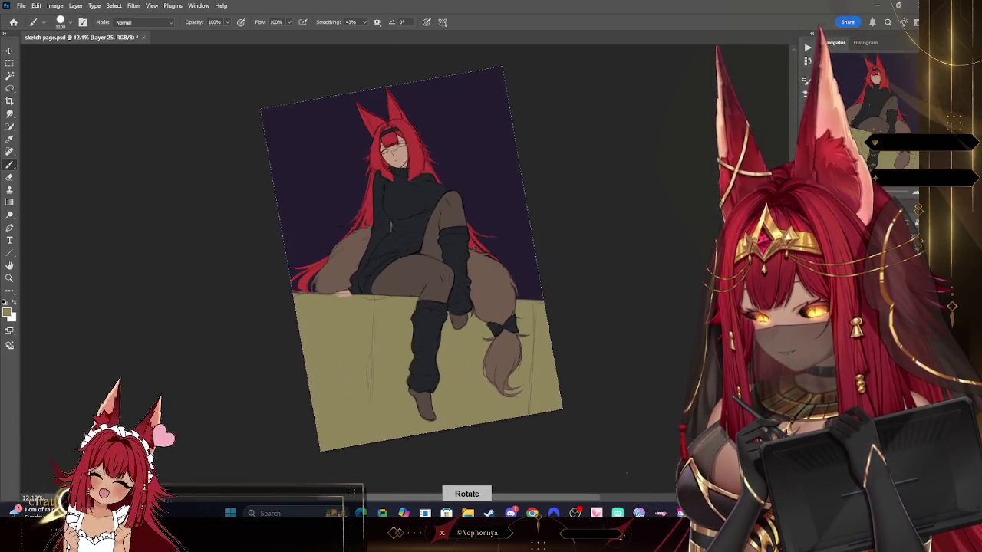
pyautogui.moveTo(460, 154); pyautogui.dragTo(429, 138)
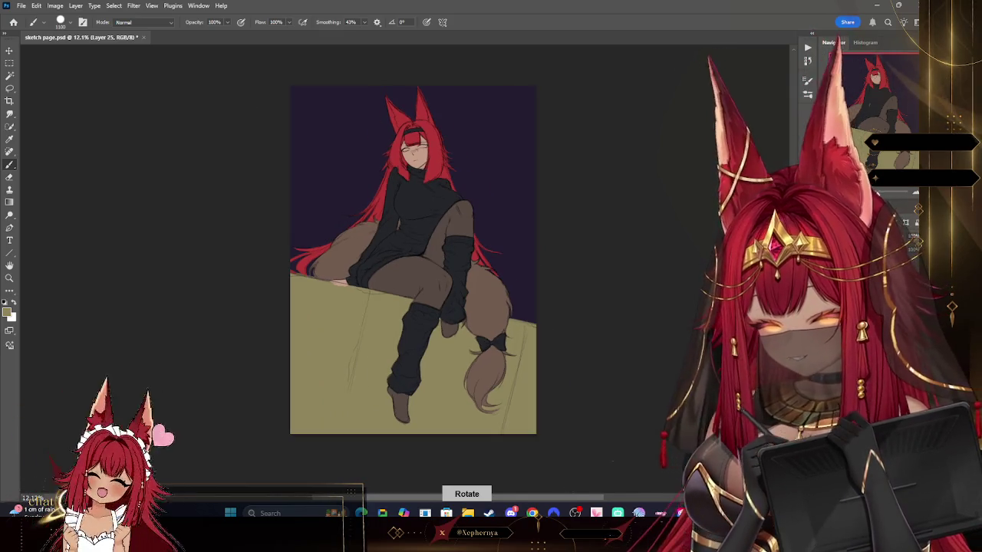
pyautogui.click(75, 5)
pyautogui.click(108, 169)
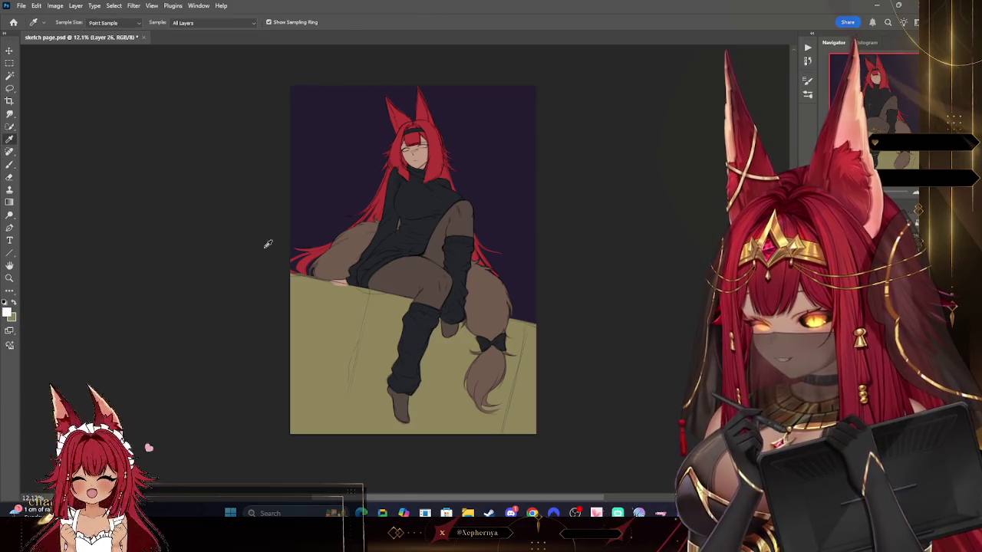
# - Accept an olive foreground colour and set a hard round brush enlarged to 1500
pyautogui.click(9, 315)
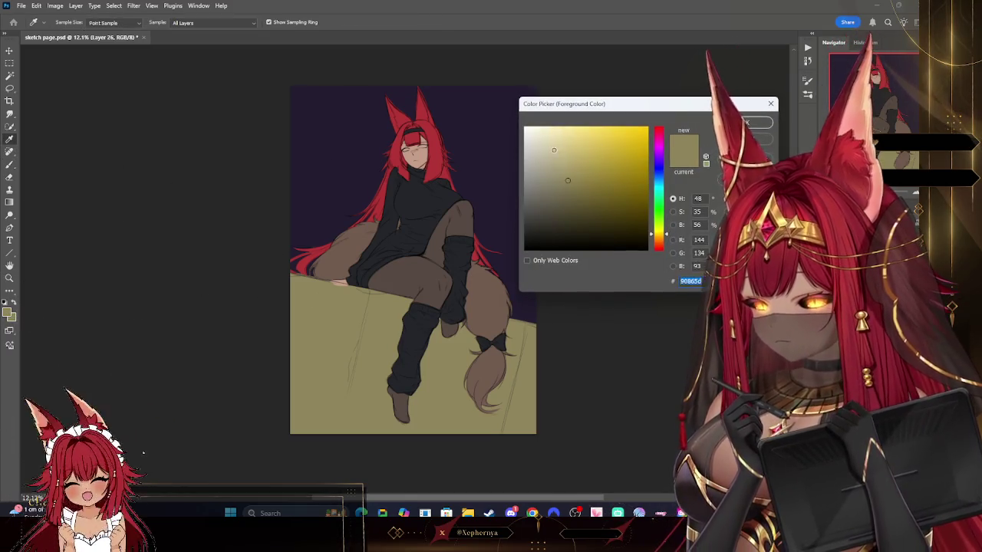
pyautogui.press('Return')
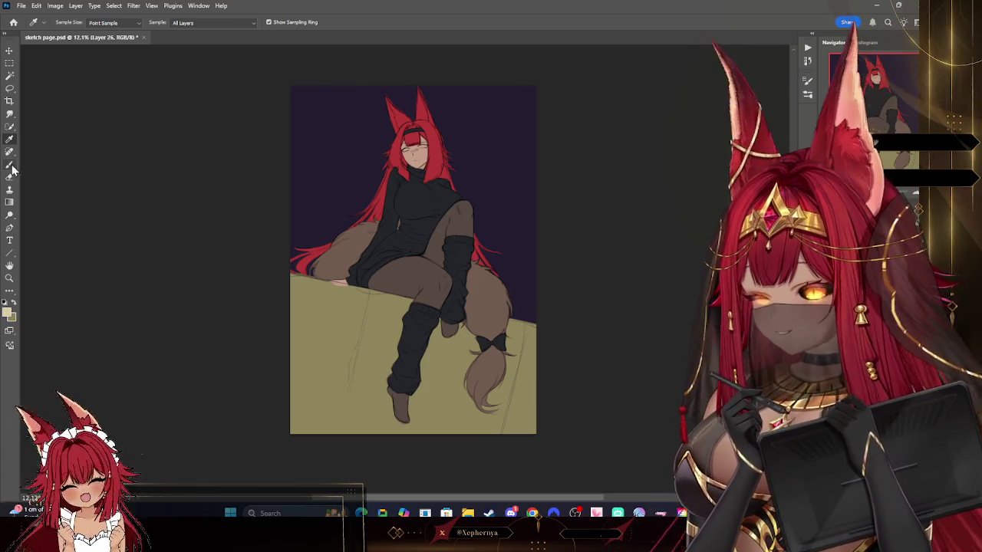
pyautogui.press('b')
pyautogui.click(62, 21)
pyautogui.doubleClick(113, 180)
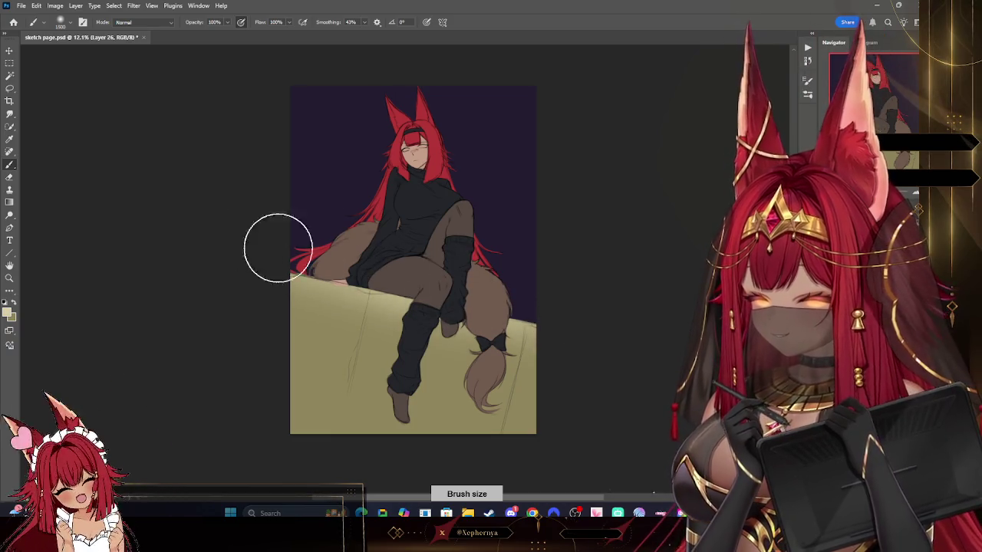
pyautogui.press(']')
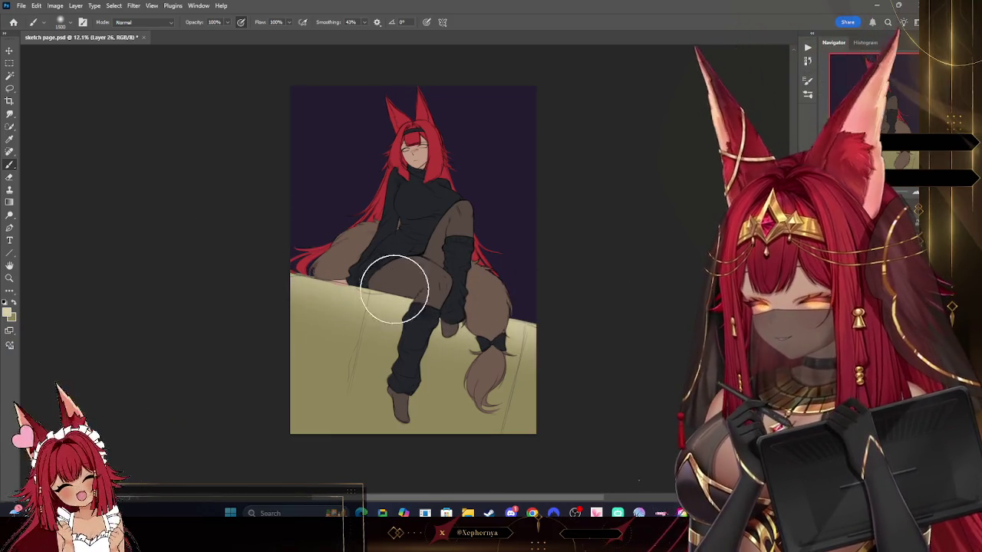
pyautogui.scroll(-2, 644, 217)
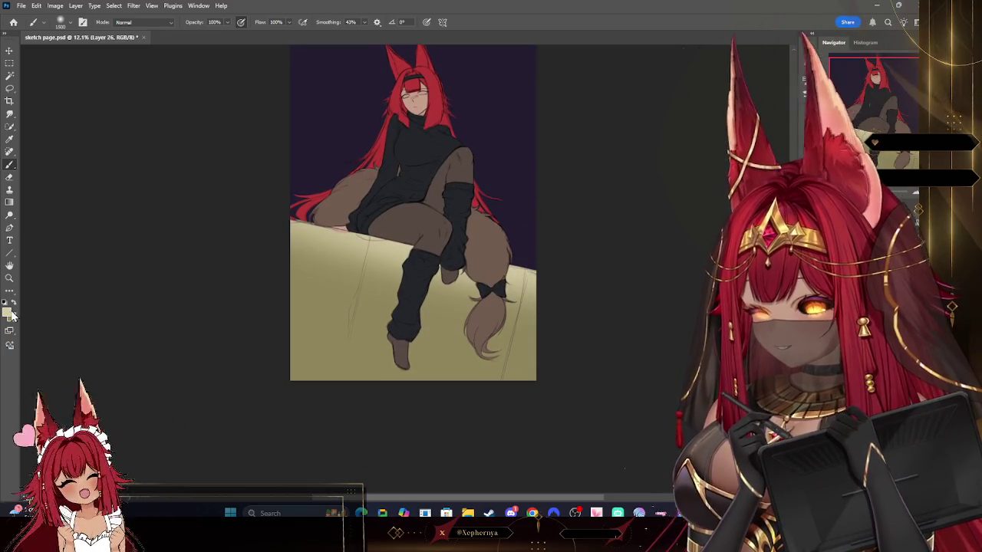
# - Pick a lighter beige foreground colour and rotate the view about 40° for painting
pyautogui.click(8, 310)
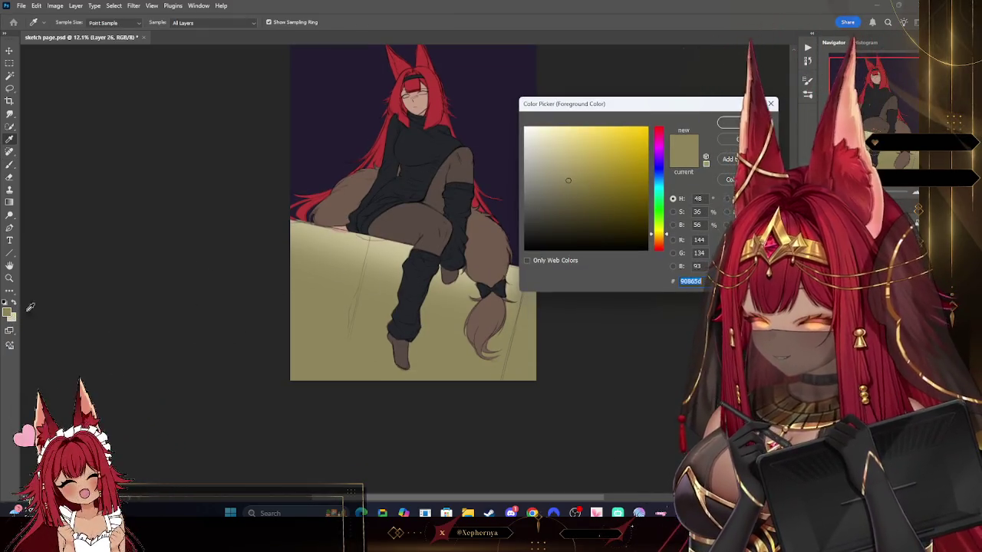
pyautogui.click(551, 146)
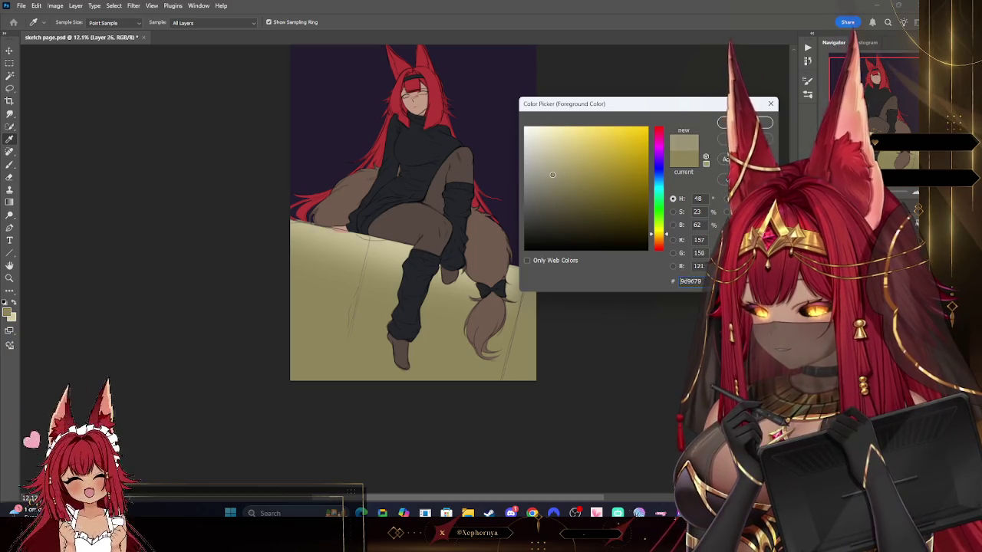
pyautogui.press('Return')
pyautogui.moveTo(329, 85); pyautogui.dragTo(194, 209)
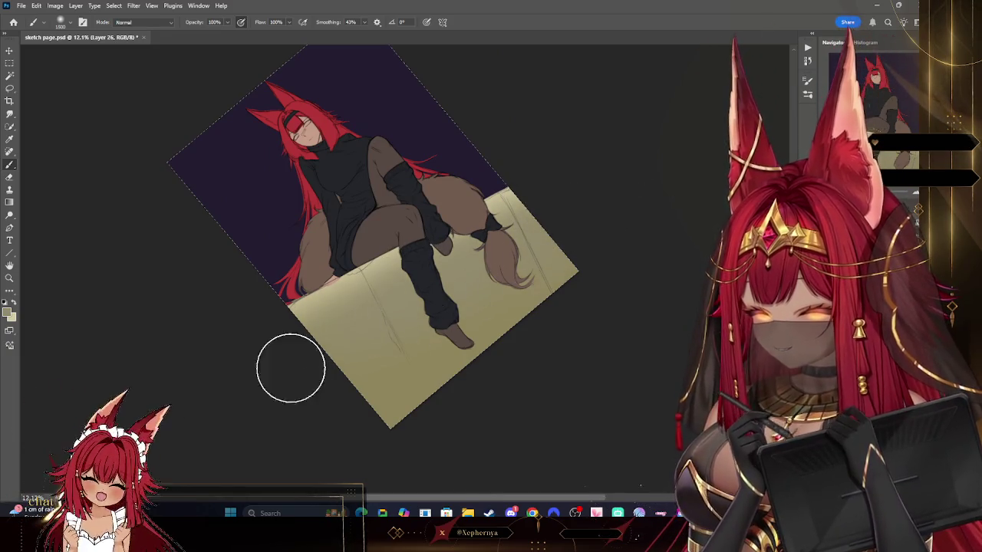
# - Recheck the foreground colour and rotate the canvas view nearer to upright
pyautogui.click(8, 308)
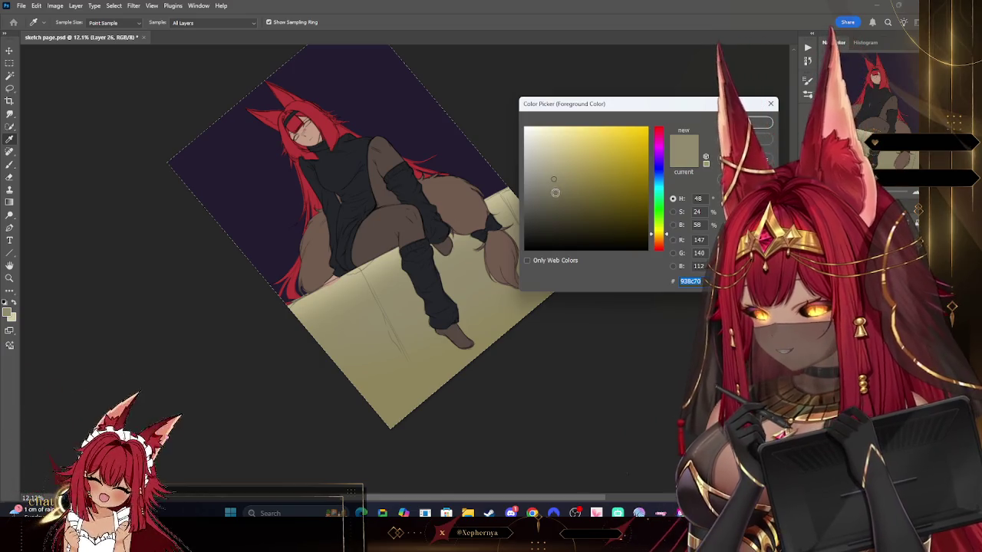
pyautogui.press('Return')
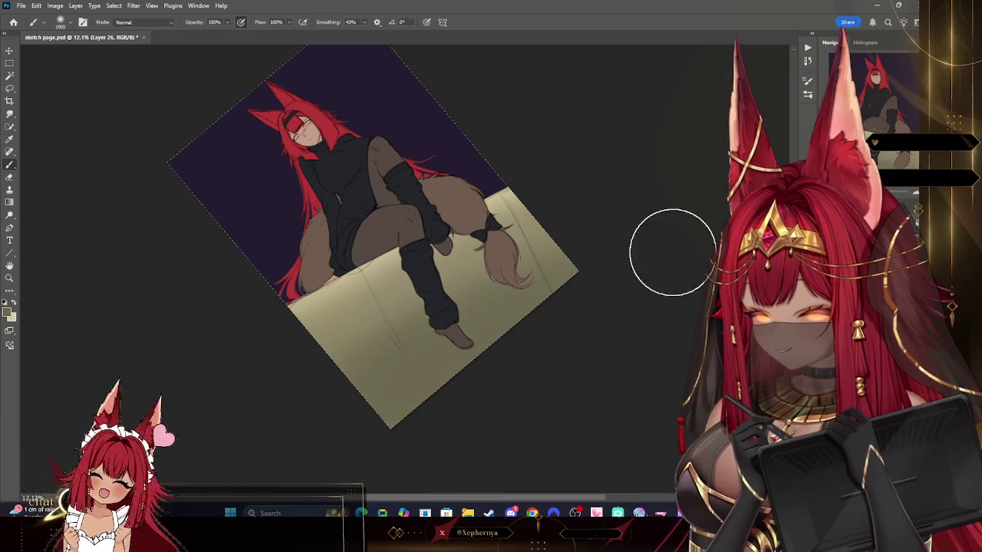
pyautogui.click(8, 311)
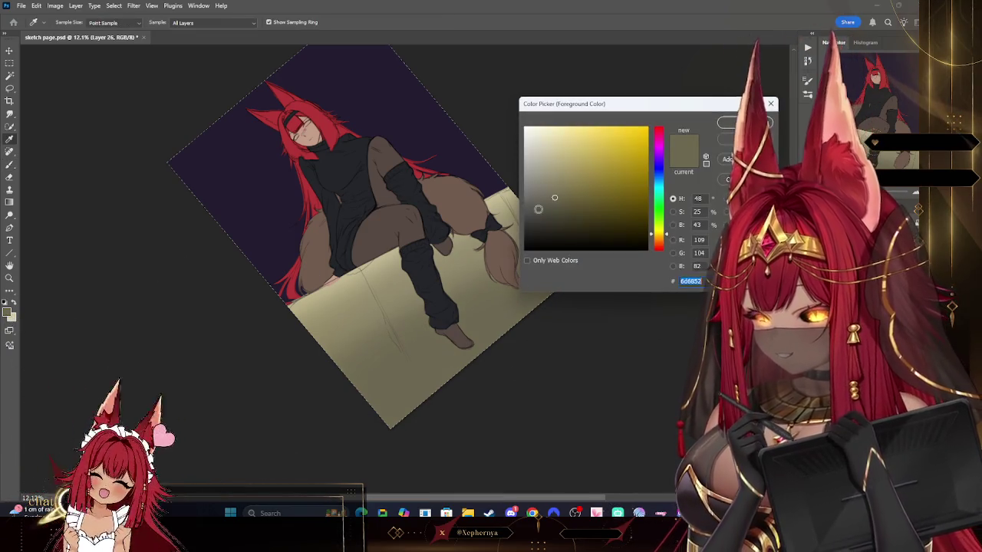
pyautogui.press('Return')
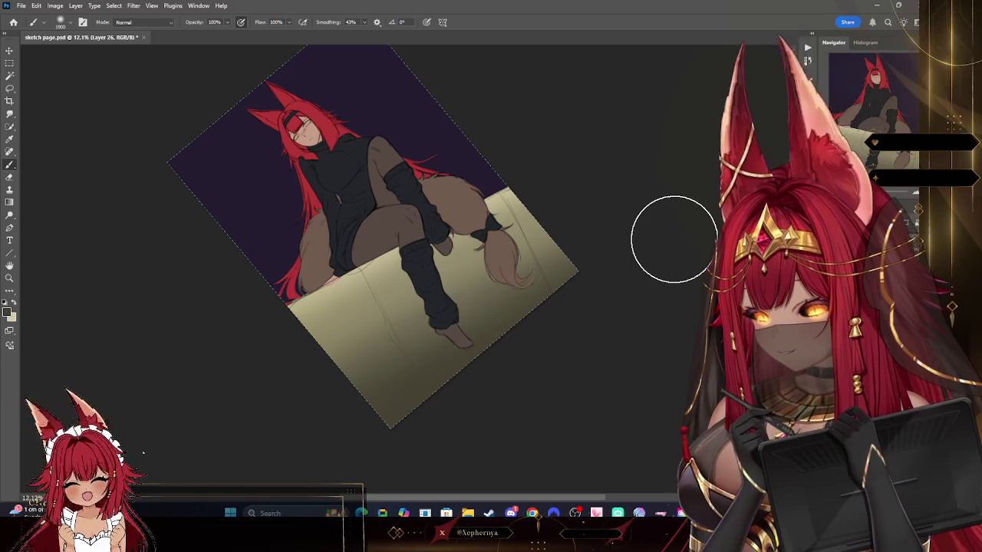
pyautogui.moveTo(673, 235); pyautogui.dragTo(675, 227)
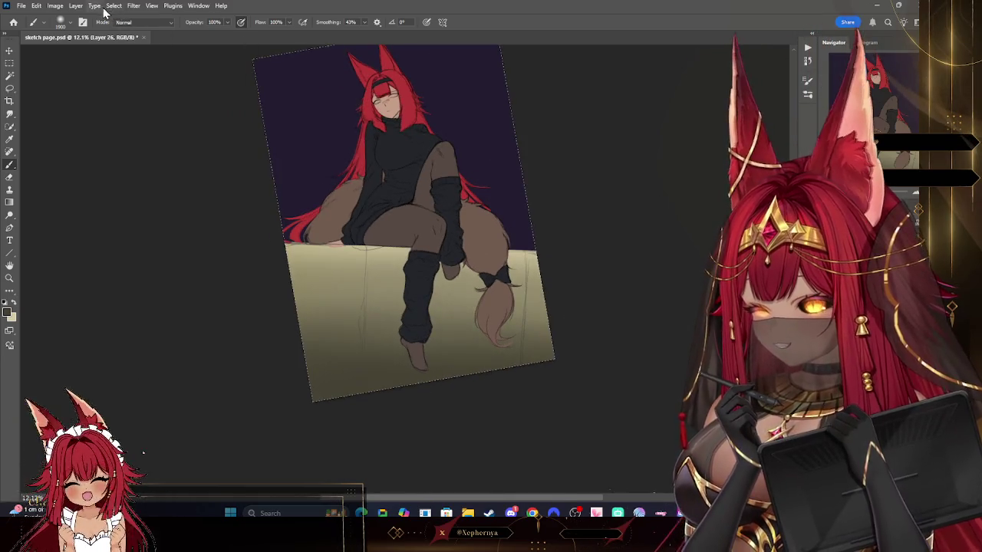
# - Cancel the Gaussian Blur and fill the dark gap under the hair with ledge colour
pyautogui.click(138, 7)
pyautogui.moveTo(188, 114)
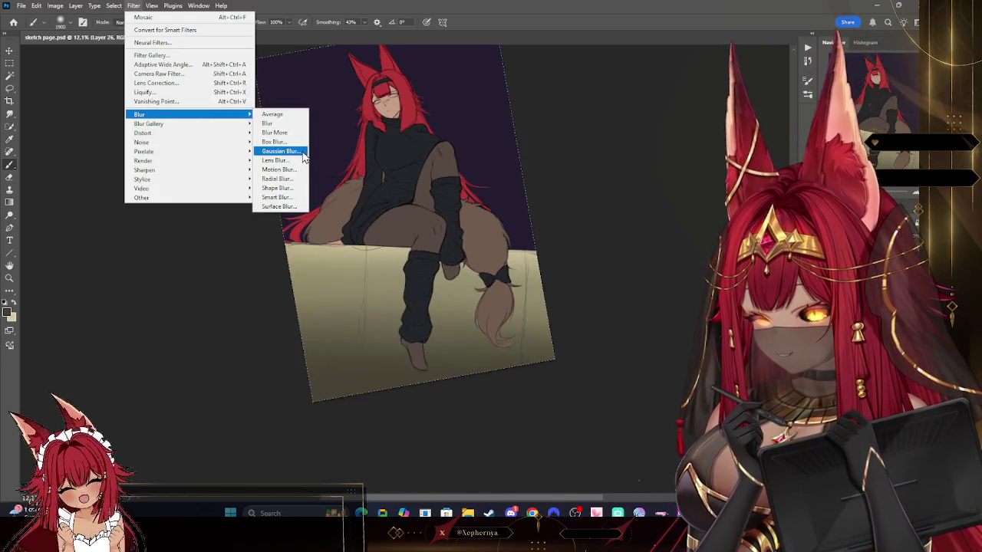
pyautogui.click(281, 151)
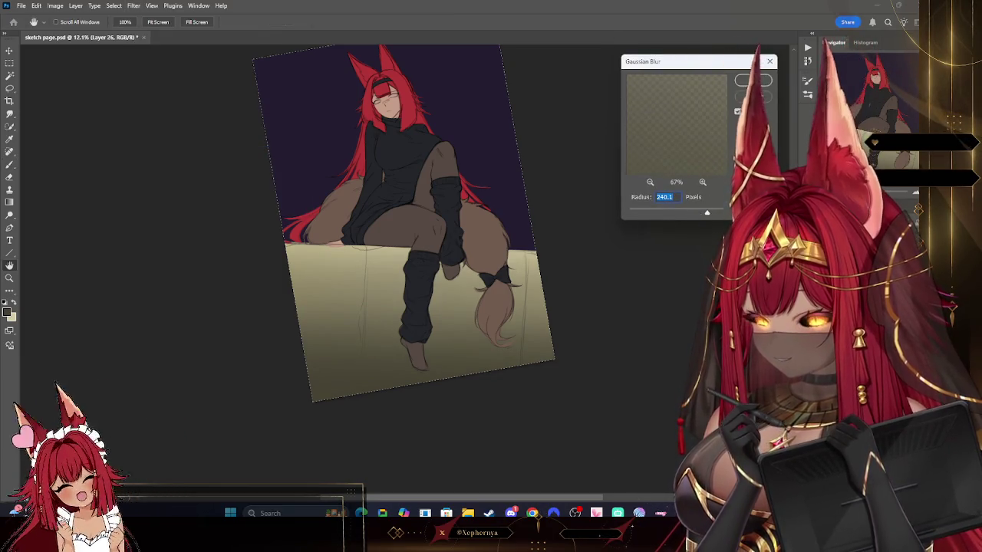
pyautogui.press('Escape')
pyautogui.moveTo(683, 368); pyautogui.dragTo(713, 202)
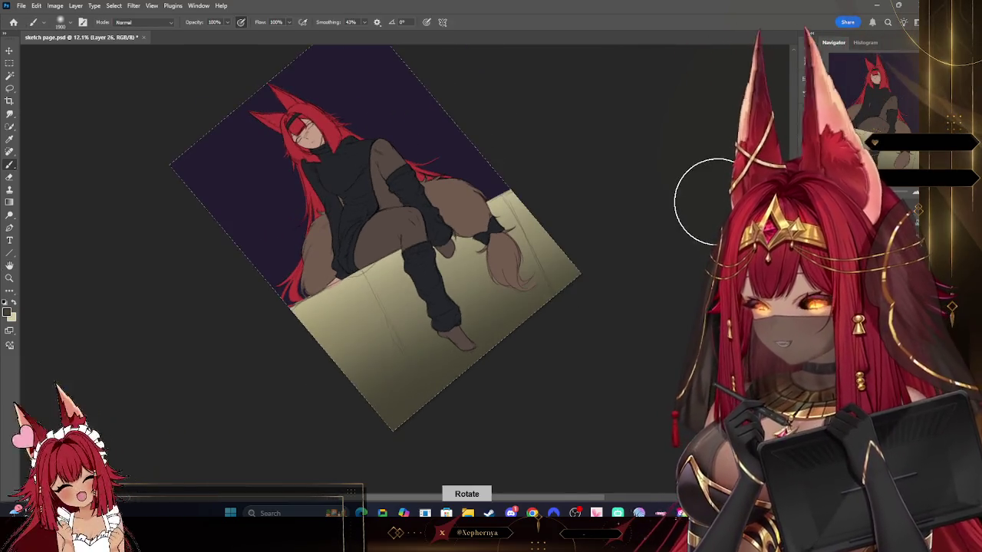
pyautogui.press('[')
pyautogui.moveTo(296, 307); pyautogui.dragTo(363, 274)
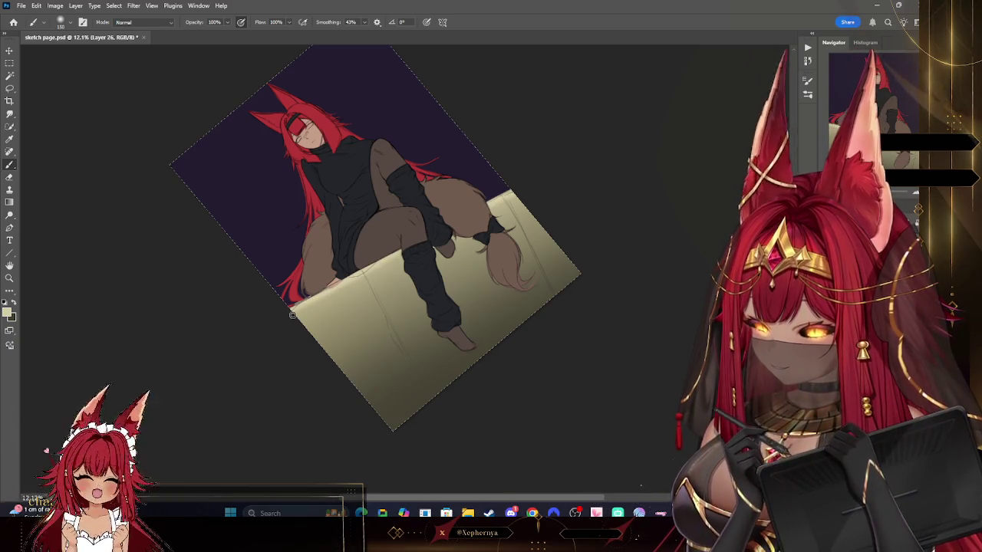
pyautogui.press('[')
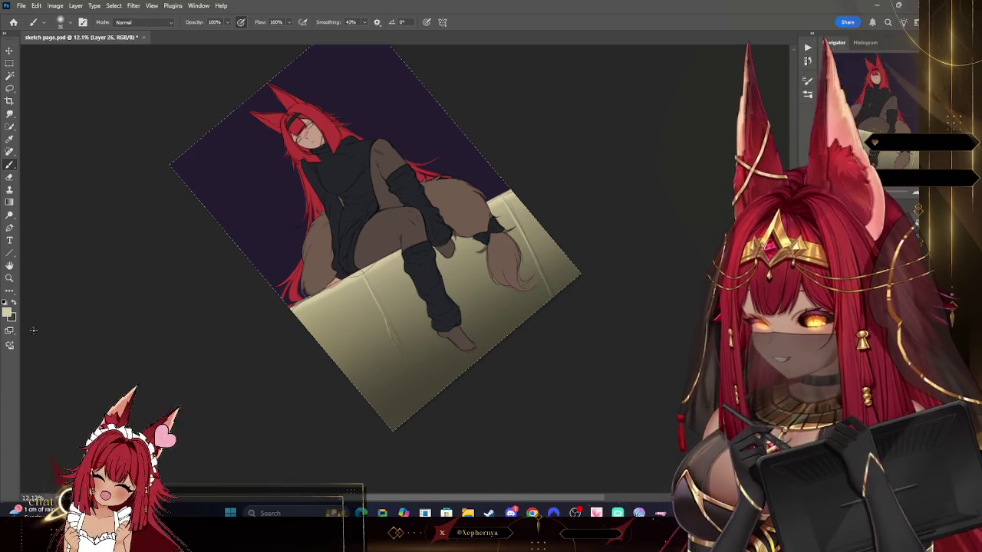
# - Brush soft dark crease lines across the ledge, varying brush size between about 50 and 200
pyautogui.click(13, 305)
pyautogui.press(']')
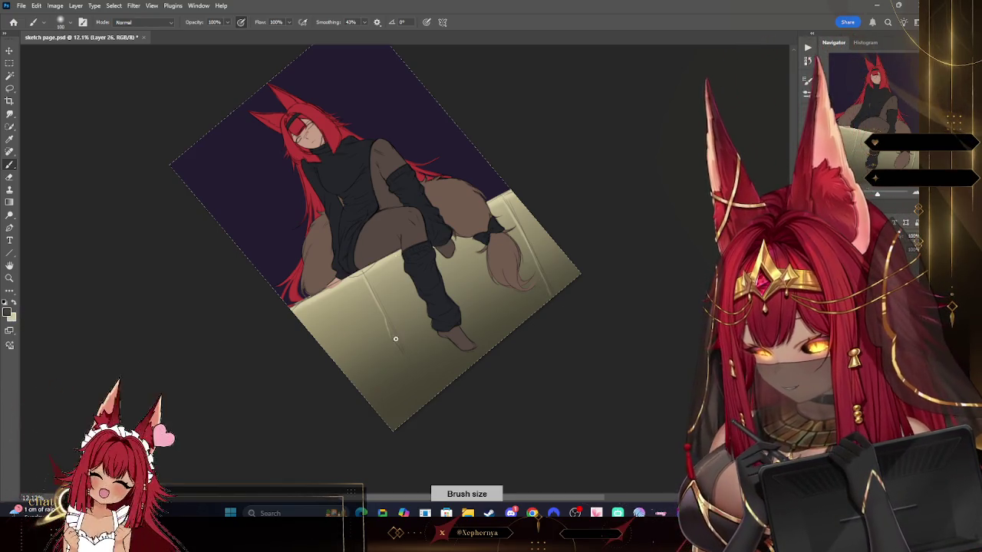
pyautogui.press('[')
pyautogui.press('[')
pyautogui.press('[')
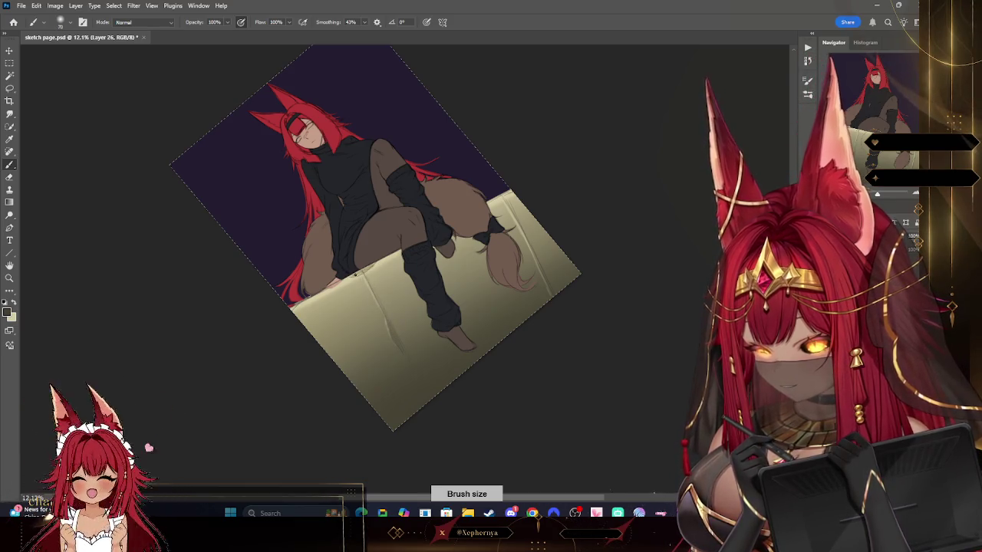
pyautogui.press('[')
pyautogui.press('[')
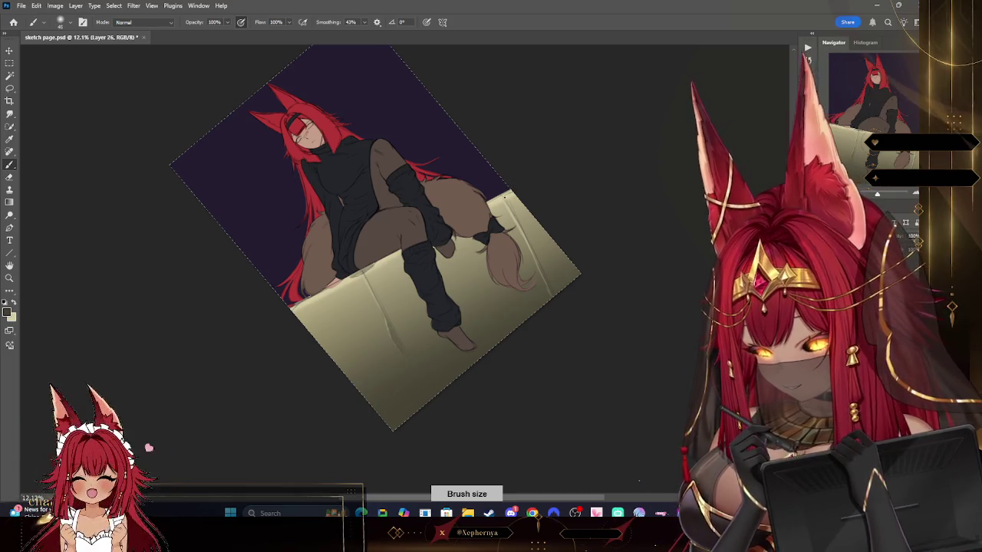
pyautogui.press(']')
pyautogui.press(']')
pyautogui.press(']')
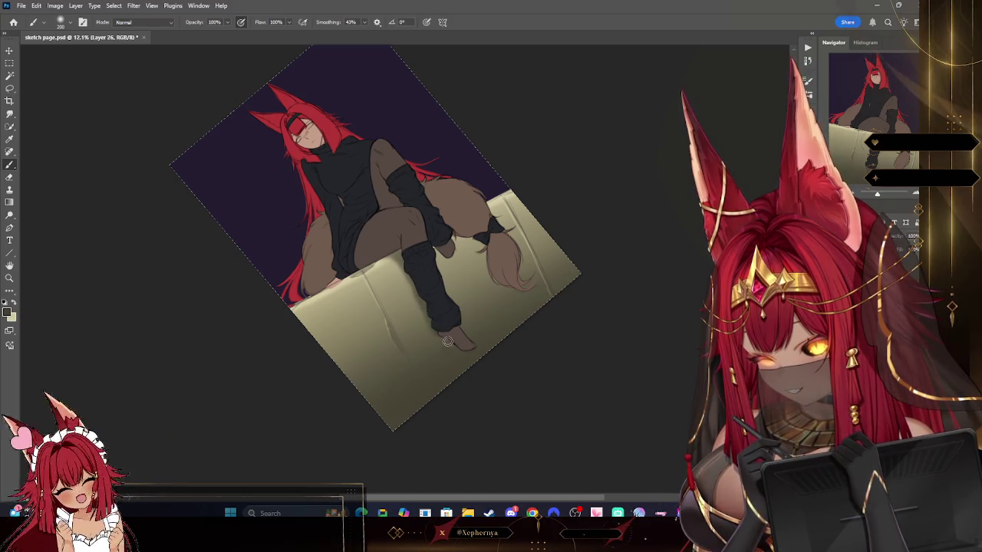
pyautogui.press('[')
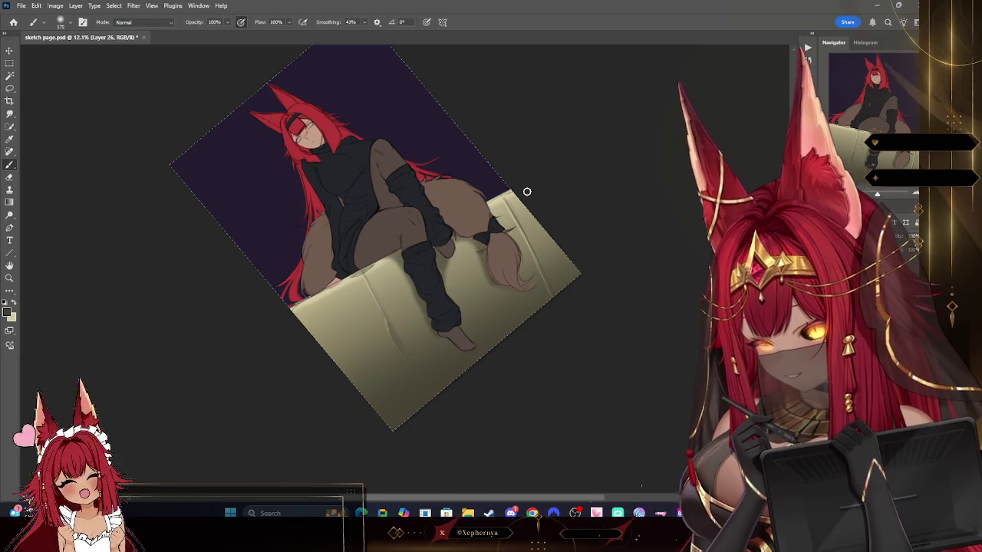
pyautogui.scroll(3, 526, 191)
pyautogui.scroll(2, 527, 192)
pyautogui.scroll(2, 527, 191)
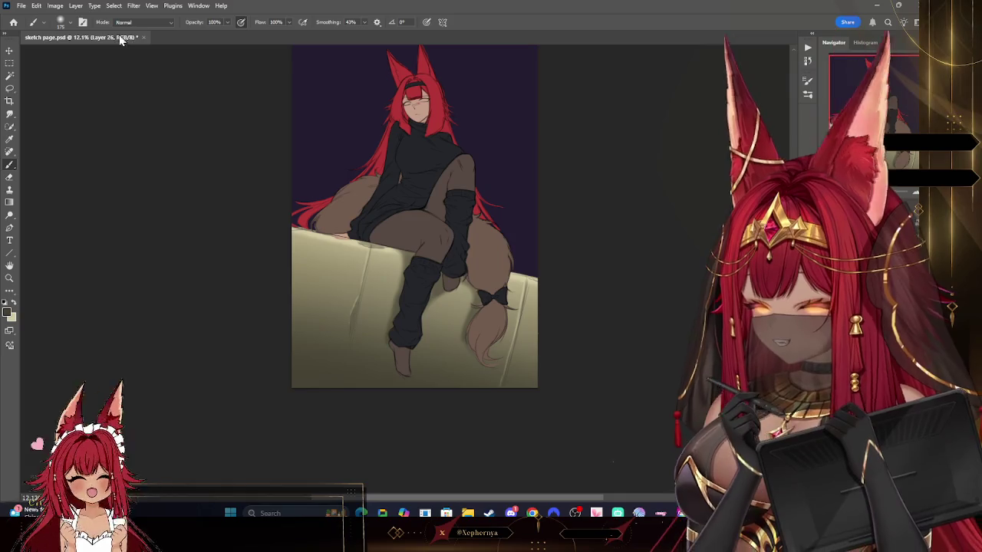
# - Merge the shading layer down and clip the layer to the one below
pyautogui.click(75, 5)
pyautogui.click(111, 344)
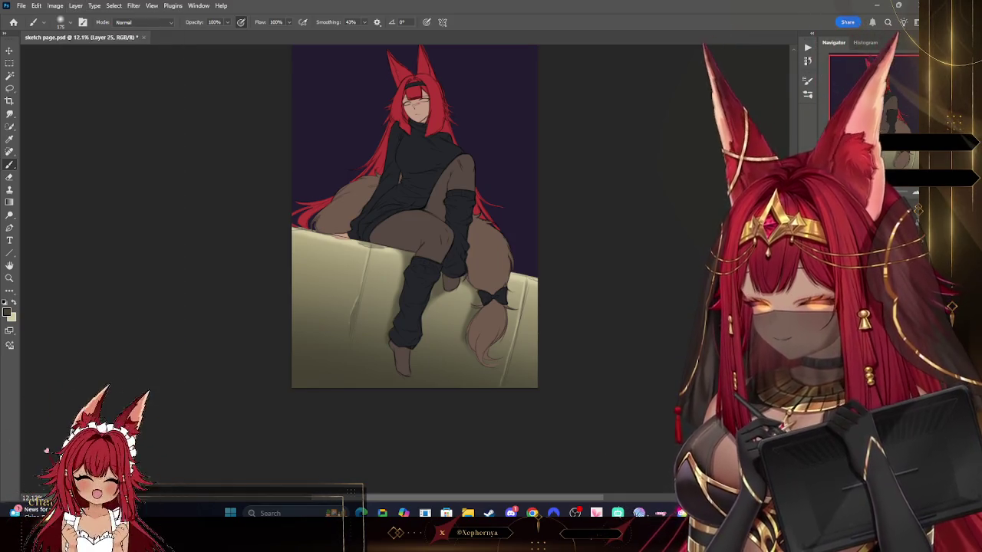
pyautogui.click(75, 5)
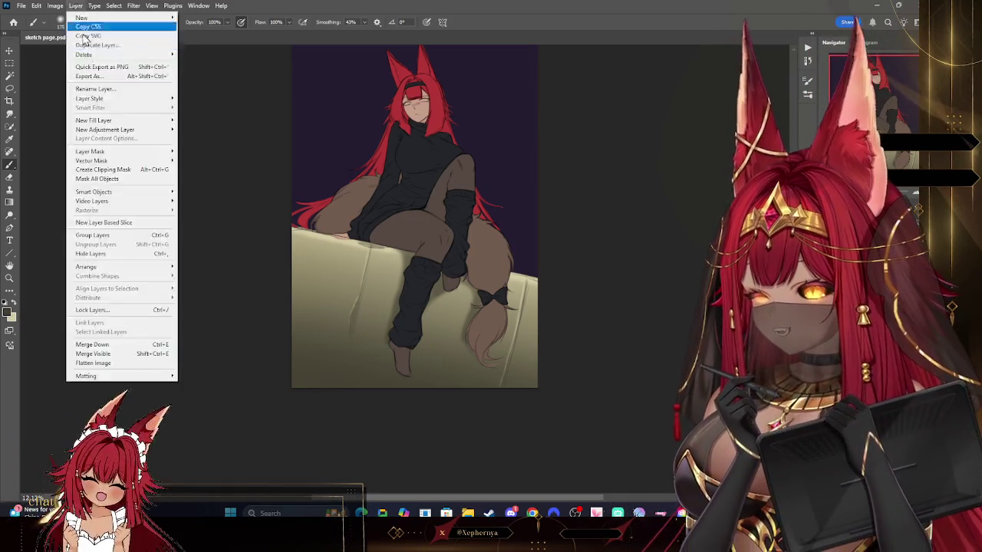
pyautogui.click(124, 169)
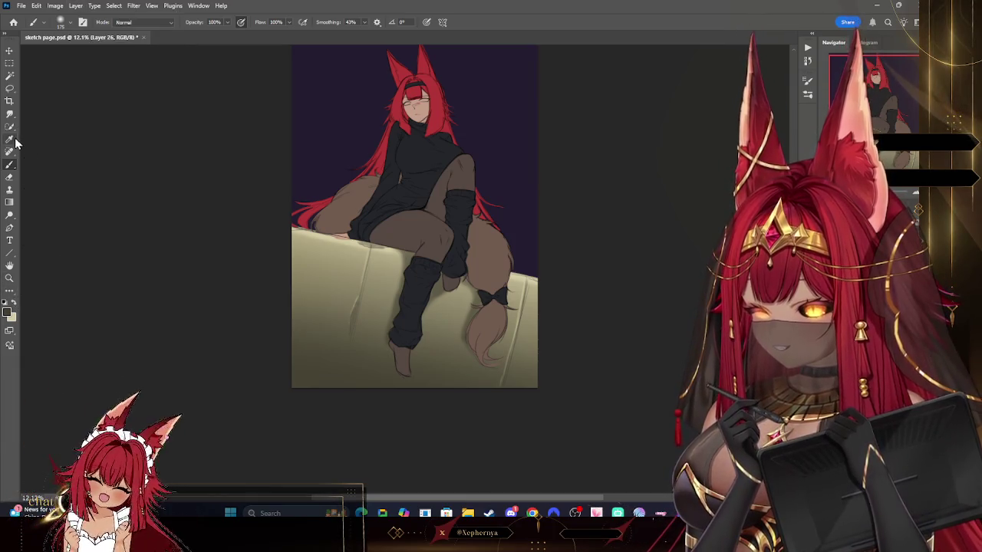
# - Sample the sky, darken it to near-black purple #110d18, and paint the top with a large brush
pyautogui.click(10, 141)
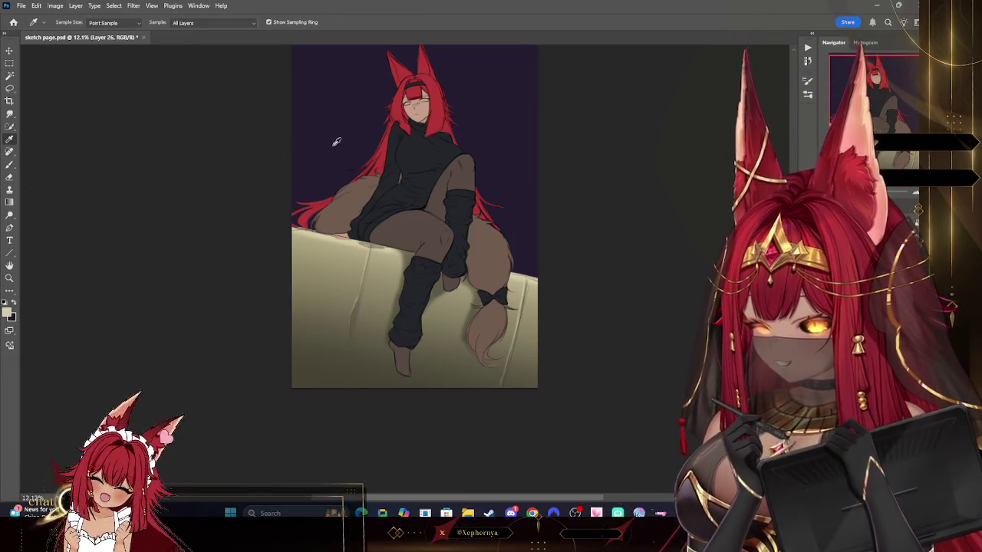
pyautogui.click(10, 309)
pyautogui.moveTo(575, 223); pyautogui.dragTo(581, 238)
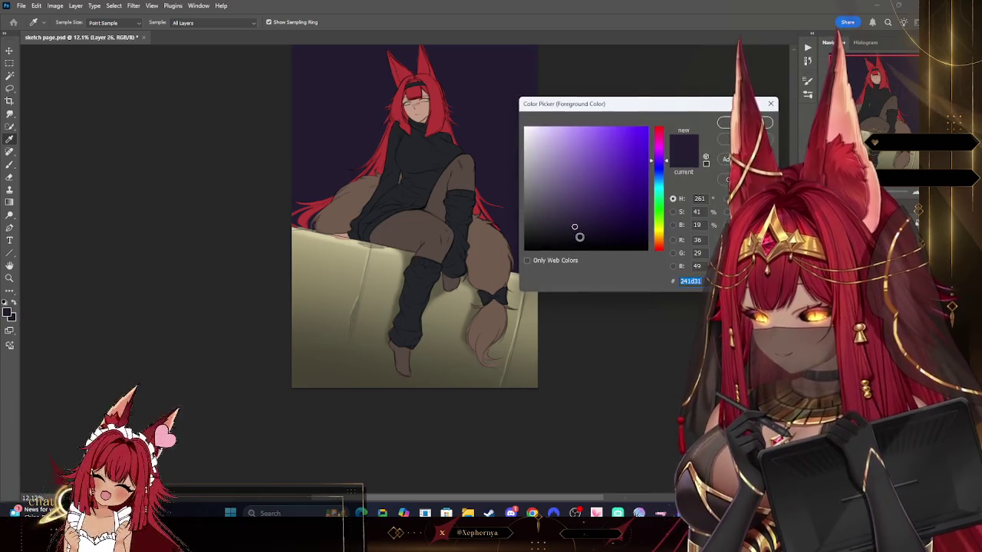
pyautogui.press('Return')
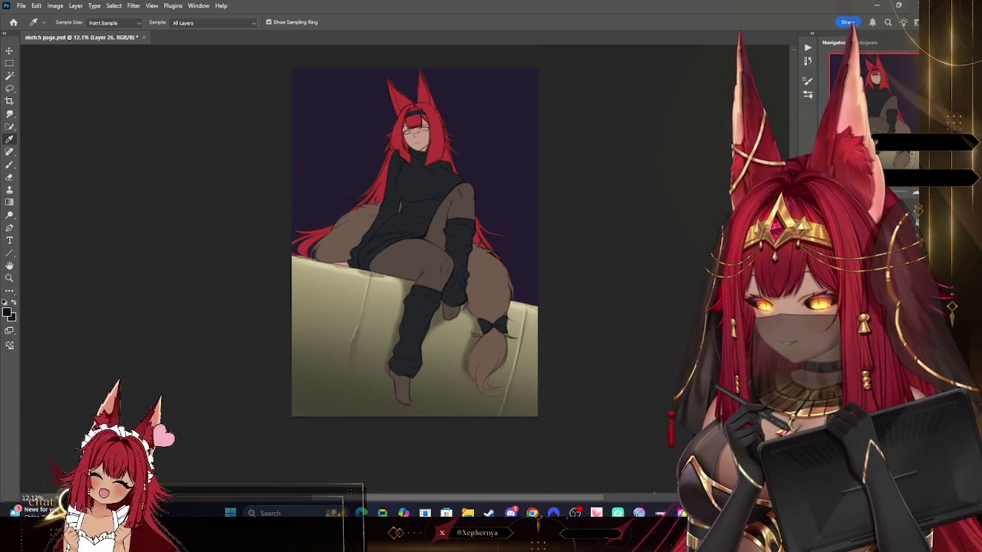
pyautogui.scroll(2, 503, 168)
pyautogui.press('b')
pyautogui.press(']')
pyautogui.press(']')
pyautogui.press(']')
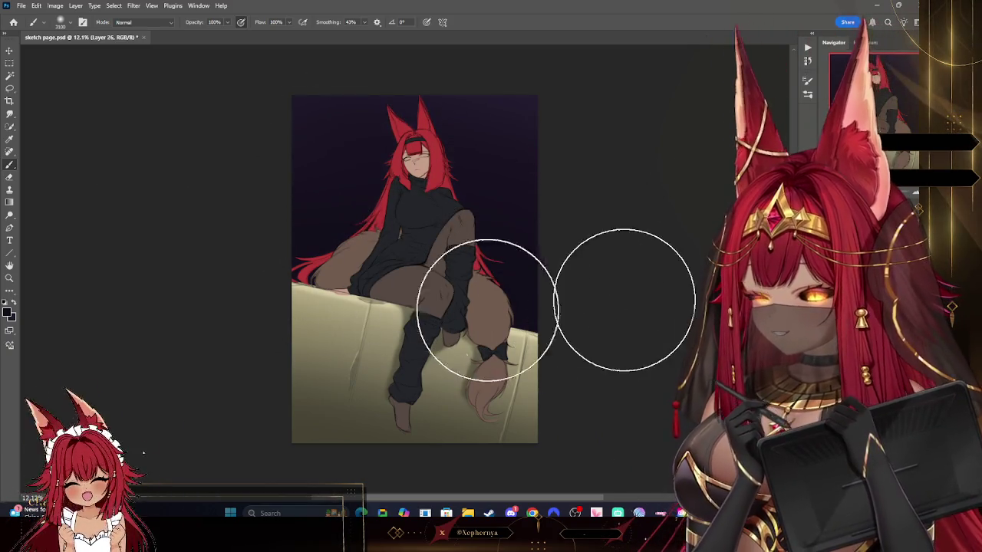
pyautogui.click(9, 314)
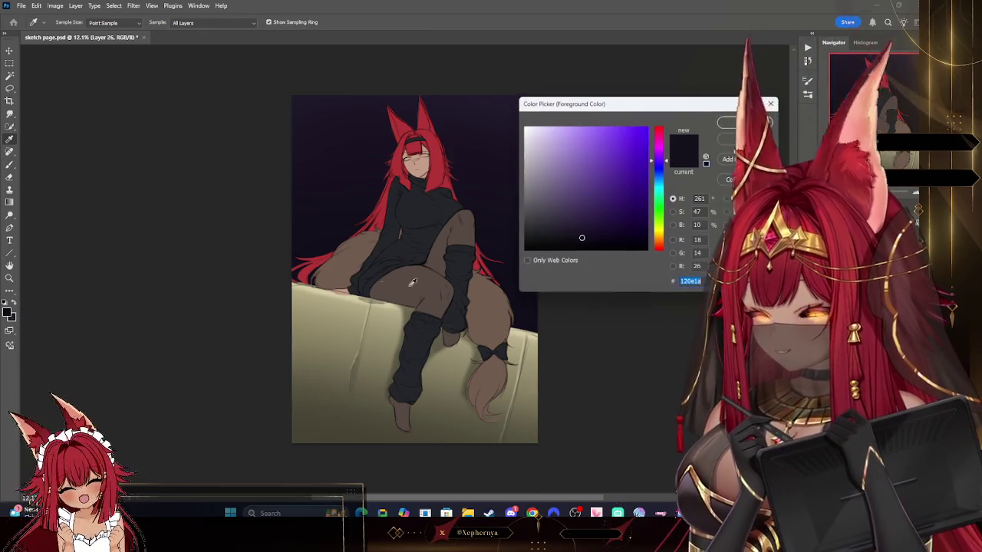
pyautogui.click(735, 125)
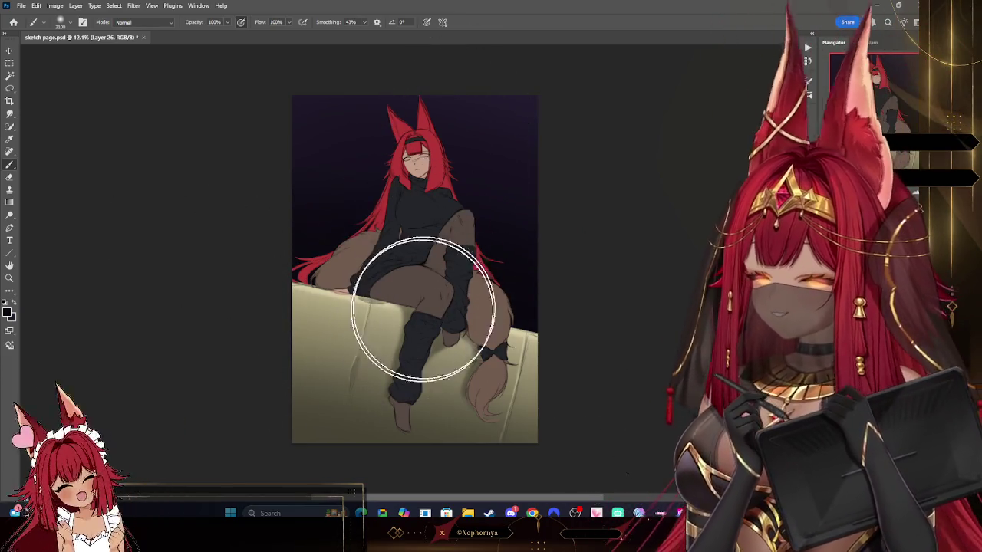
pyautogui.moveTo(516, 105)
pyautogui.mouseDown()
pyautogui.moveTo(534, 143)
pyautogui.moveTo(503, 92)
pyautogui.moveTo(510, 127)
pyautogui.moveTo(507, 115)
pyautogui.mouseUp()
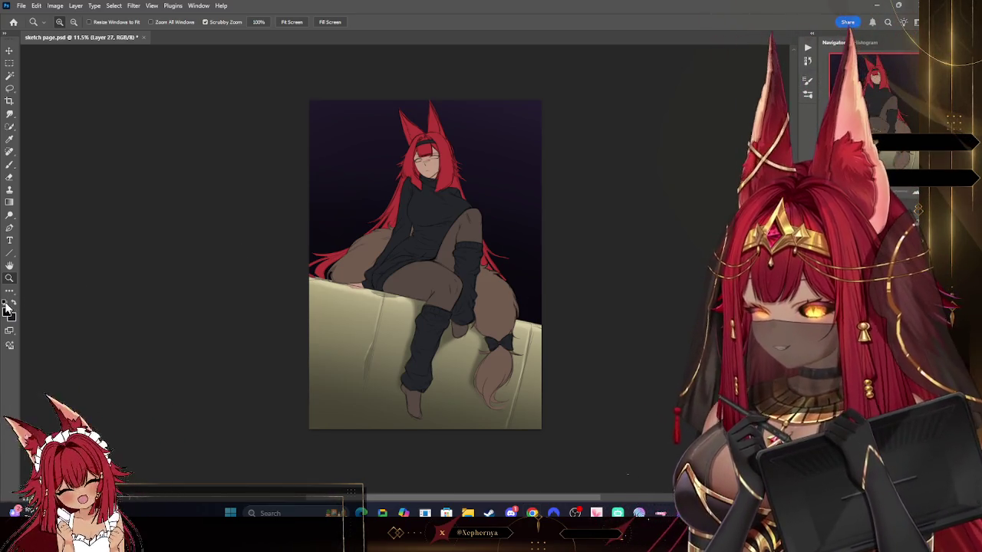
# - Stamp a large black moon disc at the top of the sky behind the girl's head
pyautogui.rightClick(69, 46)
pyautogui.press('Escape')
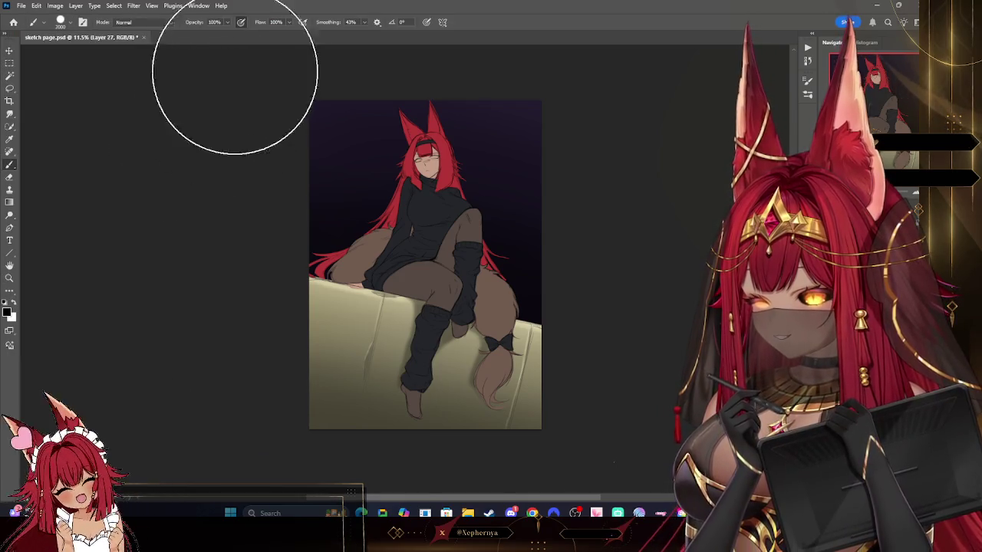
pyautogui.scroll(2, 769, 197)
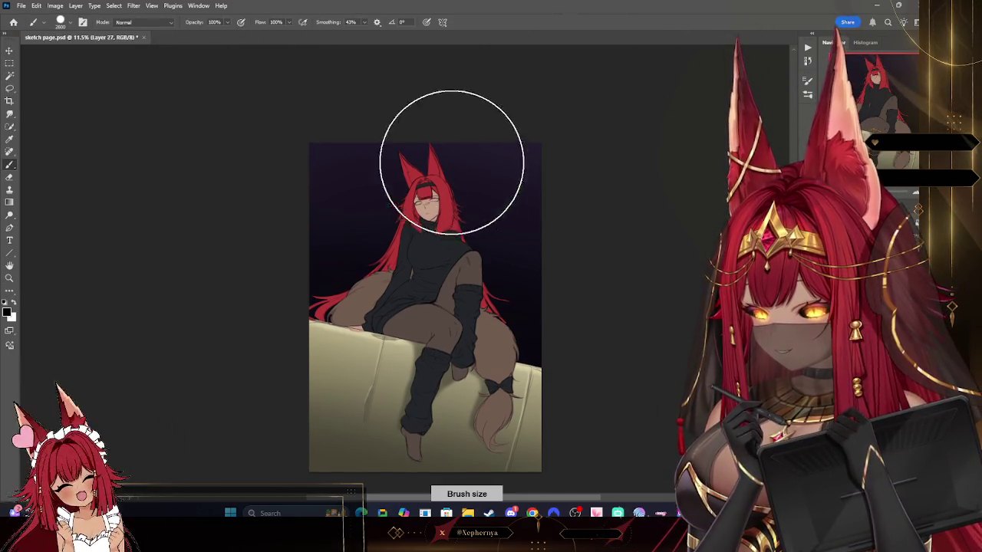
pyautogui.click(394, 119)
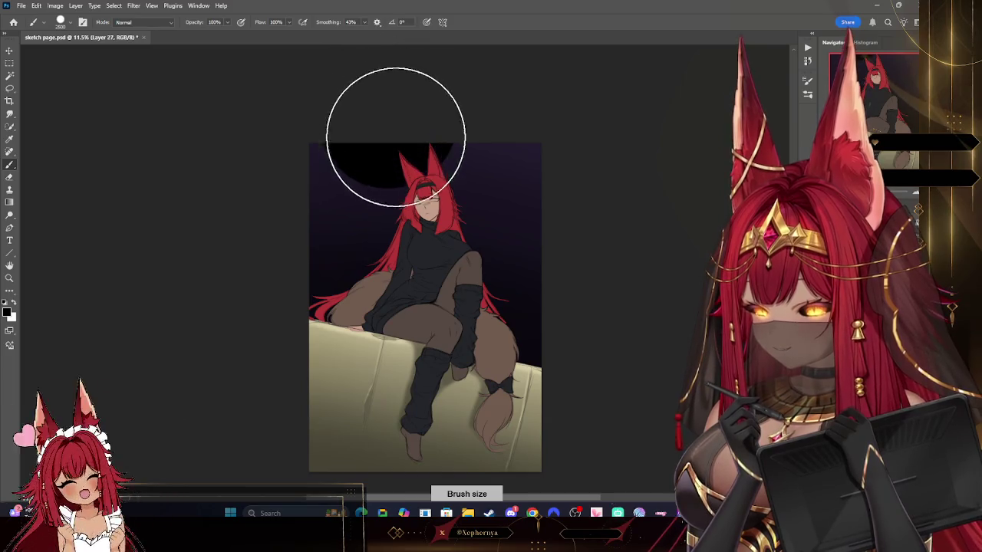
pyautogui.hotkey('ctrl', 'z')
pyautogui.click(472, 108)
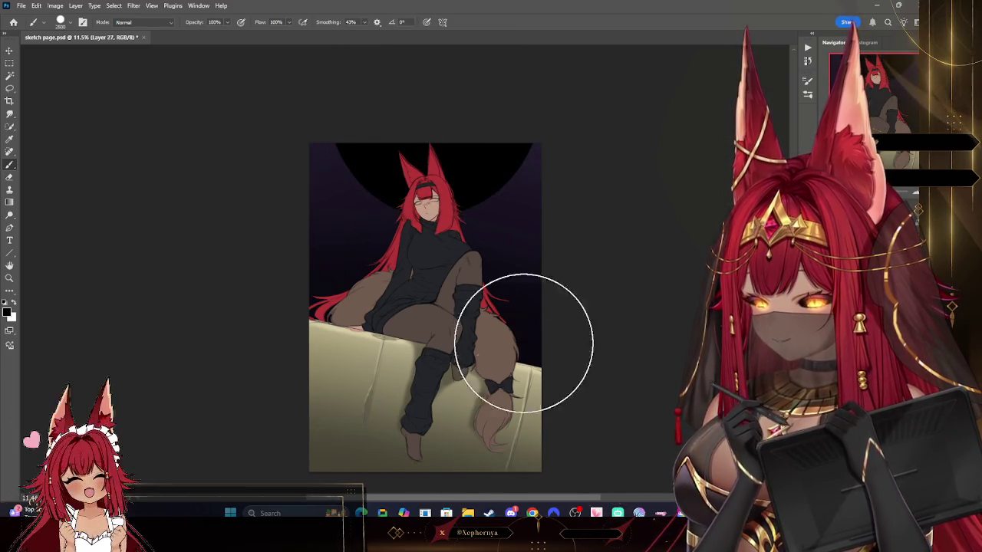
# - Add a new layer above the moon and choose the hard round brush
pyautogui.hotkey('ctrl', 'shift', 'alt', 'n')
pyautogui.click(65, 23)
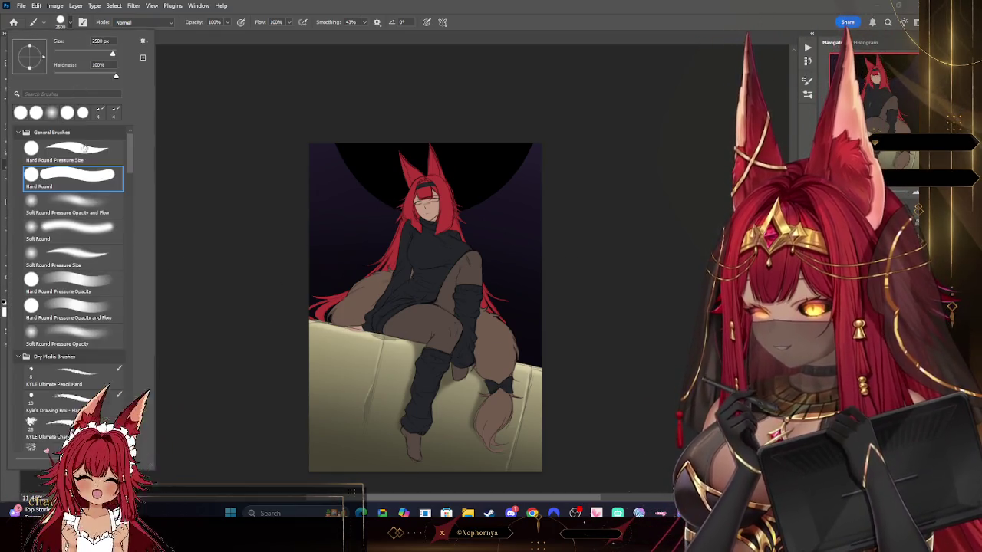
pyautogui.click(225, 47)
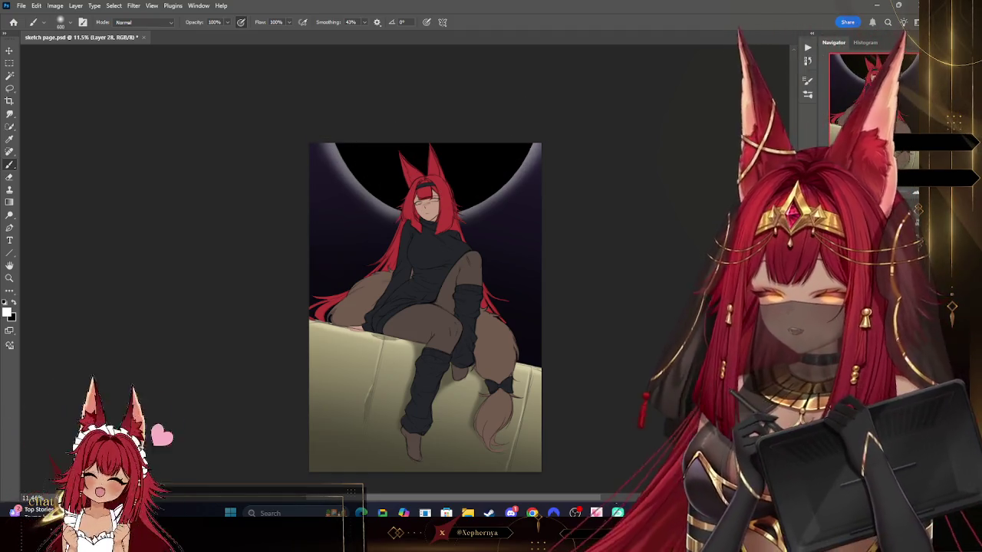
# - Apply a light Gaussian Blur with a small radius to the moon's rim glow
pyautogui.click(134, 5)
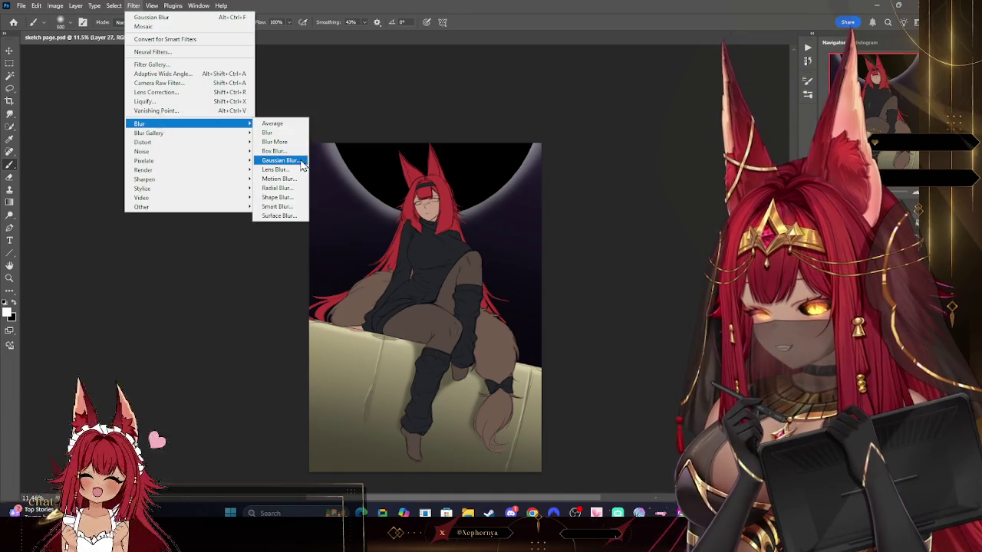
pyautogui.click(280, 160)
pyautogui.moveTo(706, 213)
pyautogui.mouseDown()
pyautogui.moveTo(663, 212)
pyautogui.moveTo(671, 214)
pyautogui.mouseUp()
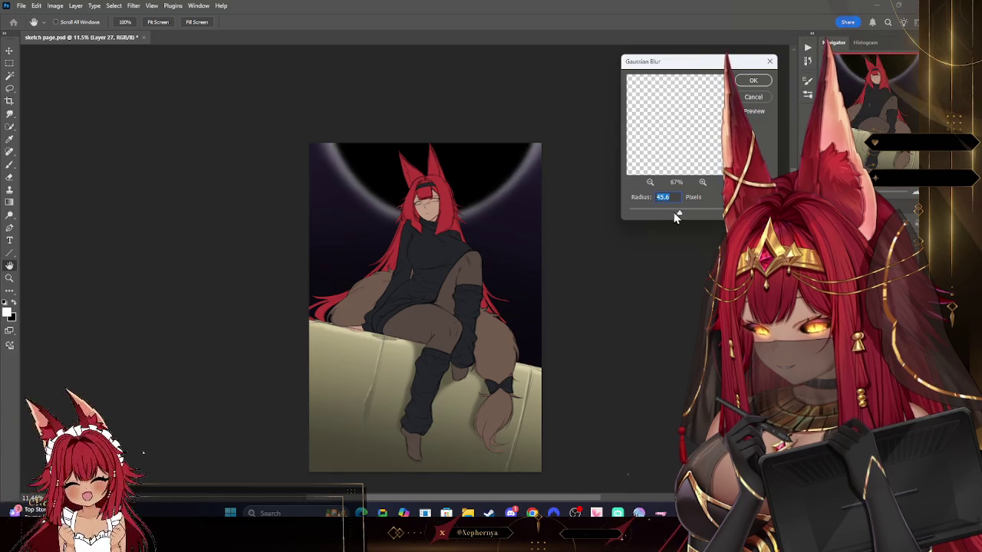
pyautogui.press('Return')
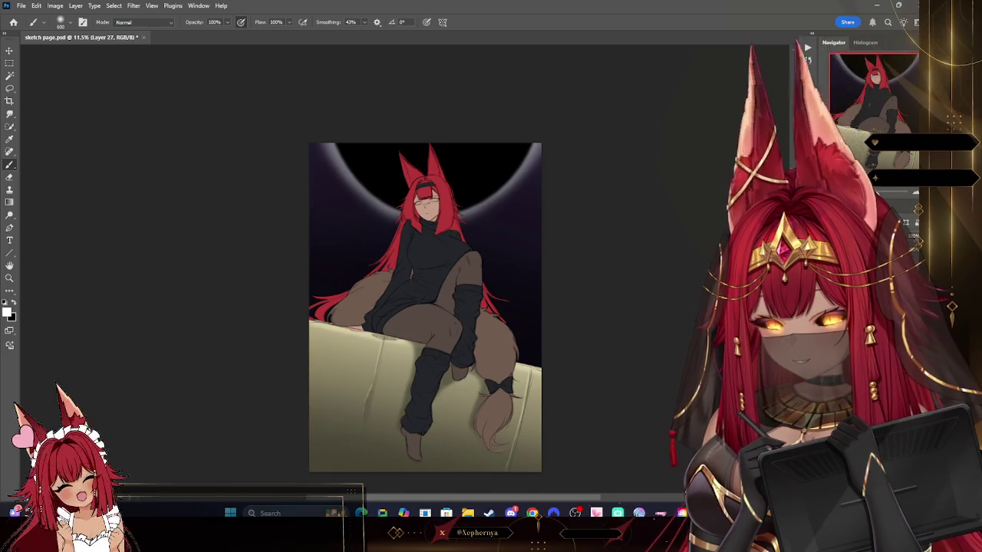
pyautogui.rightClick(59, 43)
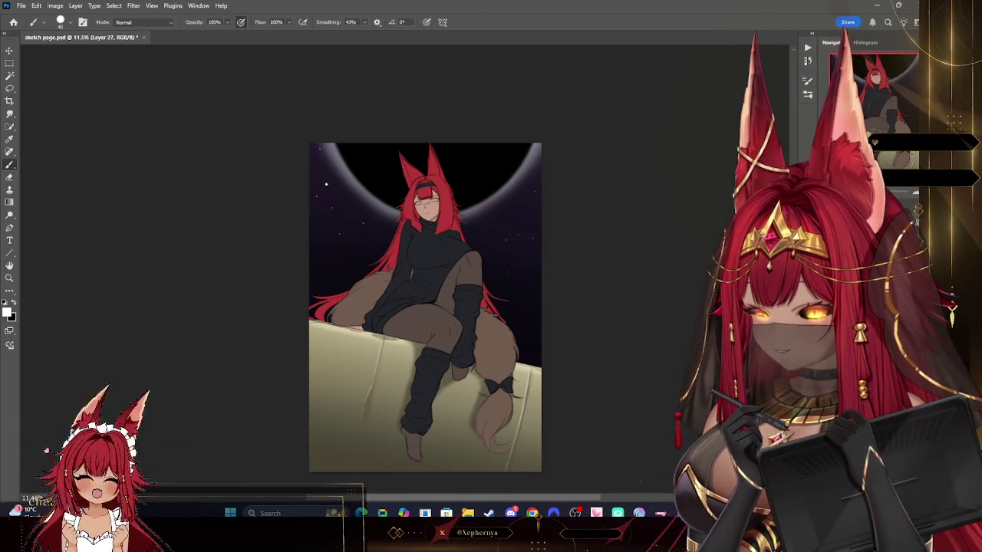
# - Dab small white stars in varying sizes across the sky and add a new empty layer
pyautogui.press('[')
pyautogui.press('[')
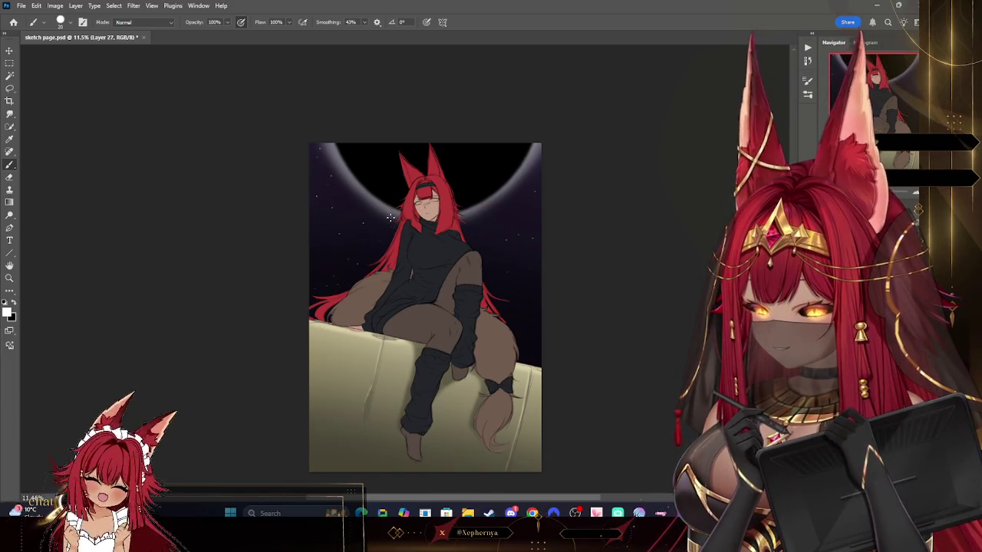
pyautogui.press(']')
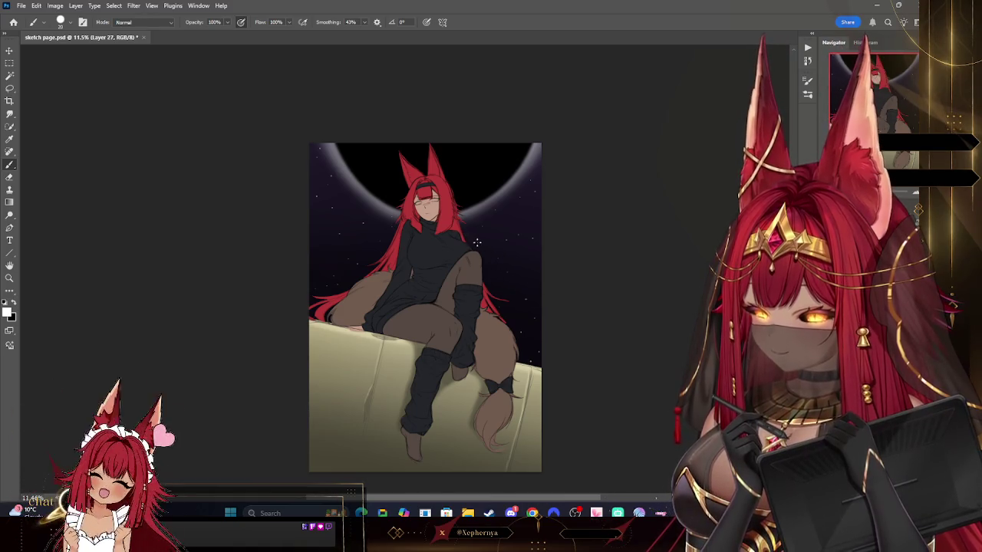
pyautogui.press(']')
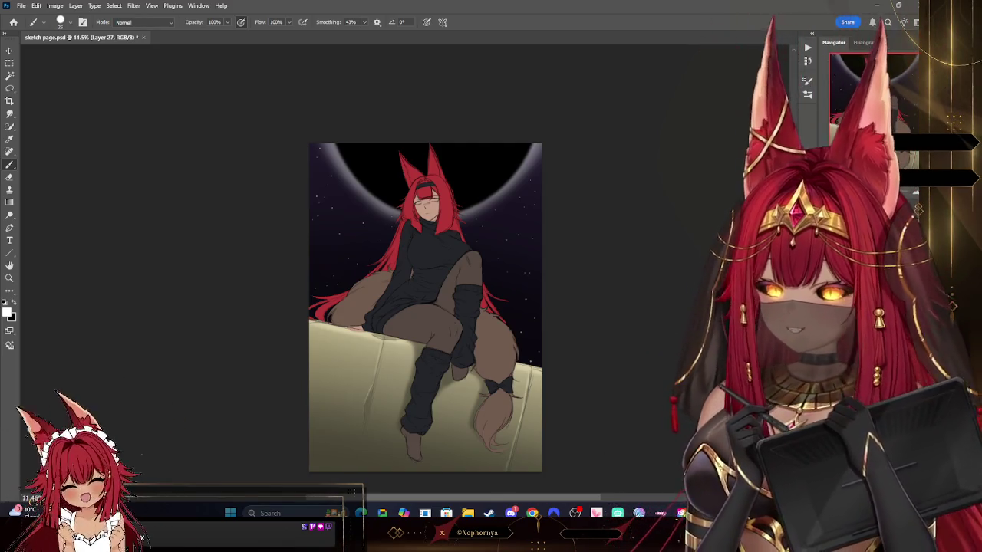
pyautogui.keyDown('ctrl'); pyautogui.click(430, 192); pyautogui.keyUp('ctrl')
pyautogui.hotkey('ctrl', 'shift', 'alt', 'n')
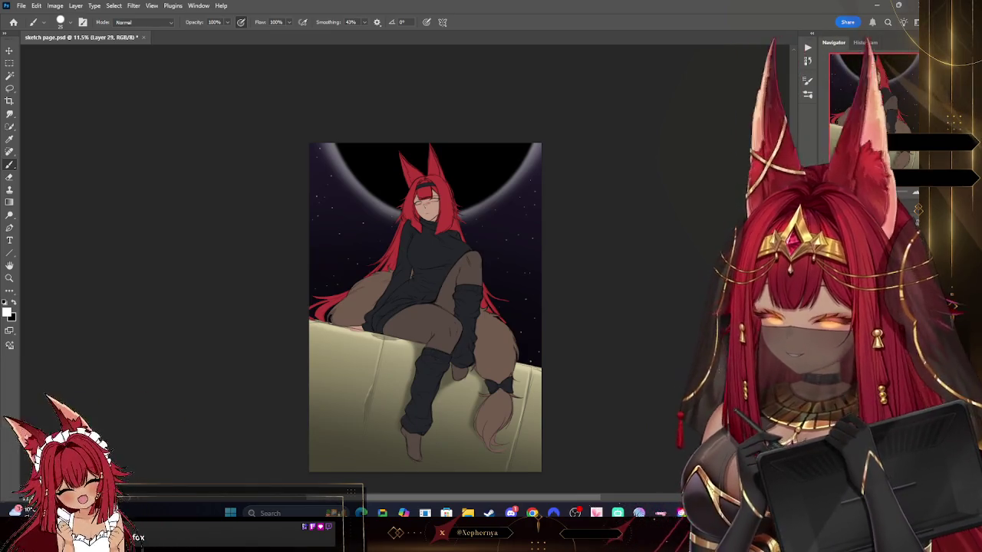
# - Sample a dark colour and paint huge soft shading across the bottom of the picture
pyautogui.click(10, 140)
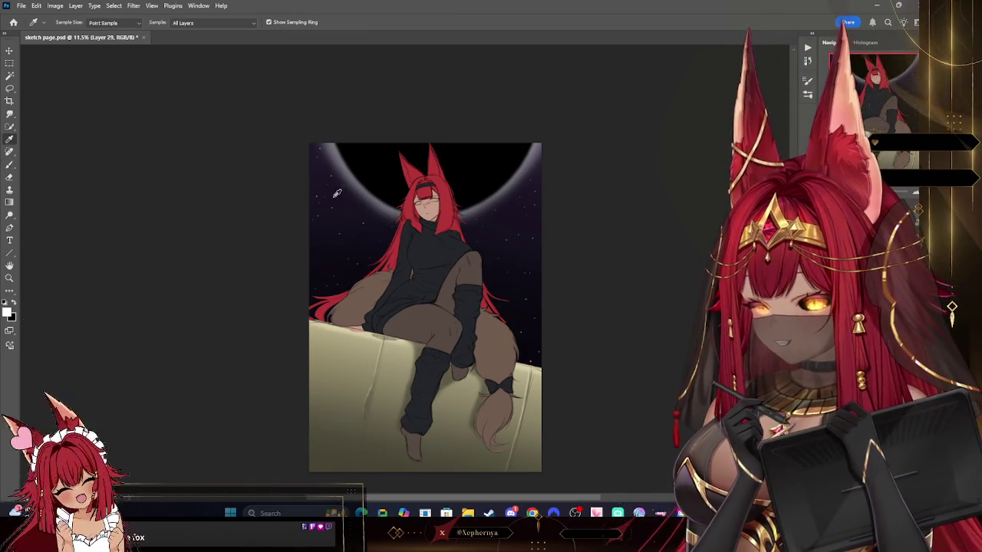
pyautogui.press('b')
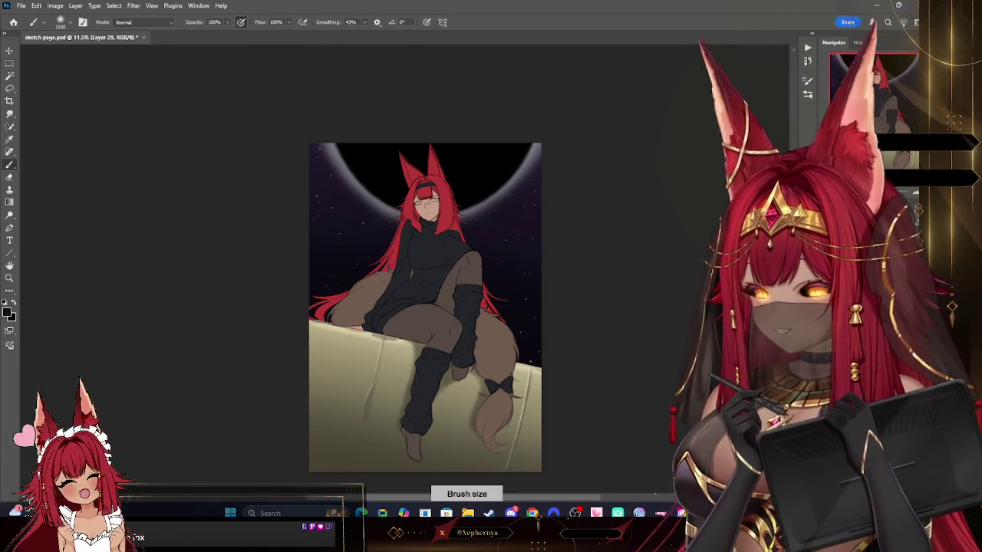
pyautogui.scroll(-3, 331, 389)
pyautogui.press(']')
pyautogui.press(']')
pyautogui.press(']')
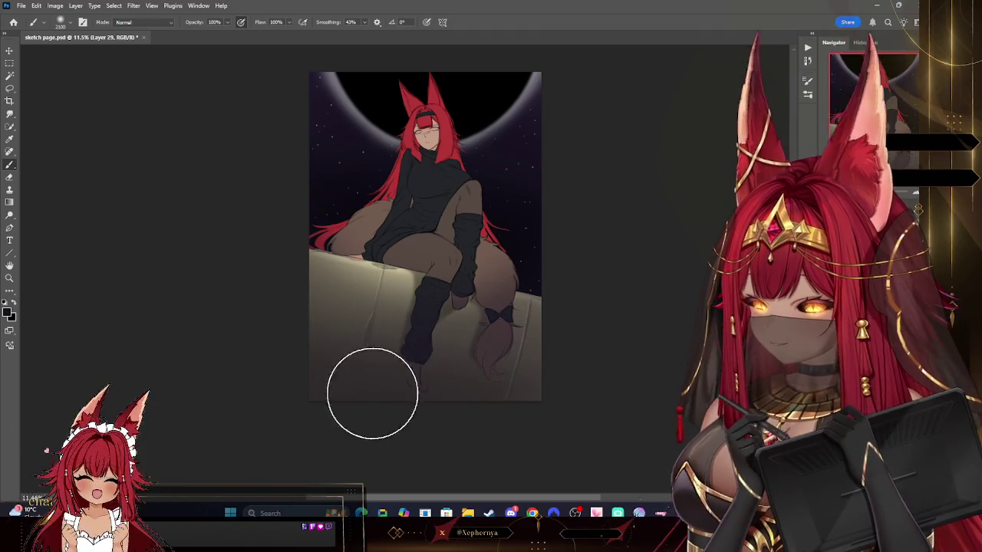
pyautogui.moveTo(366, 391); pyautogui.dragTo(467, 414)
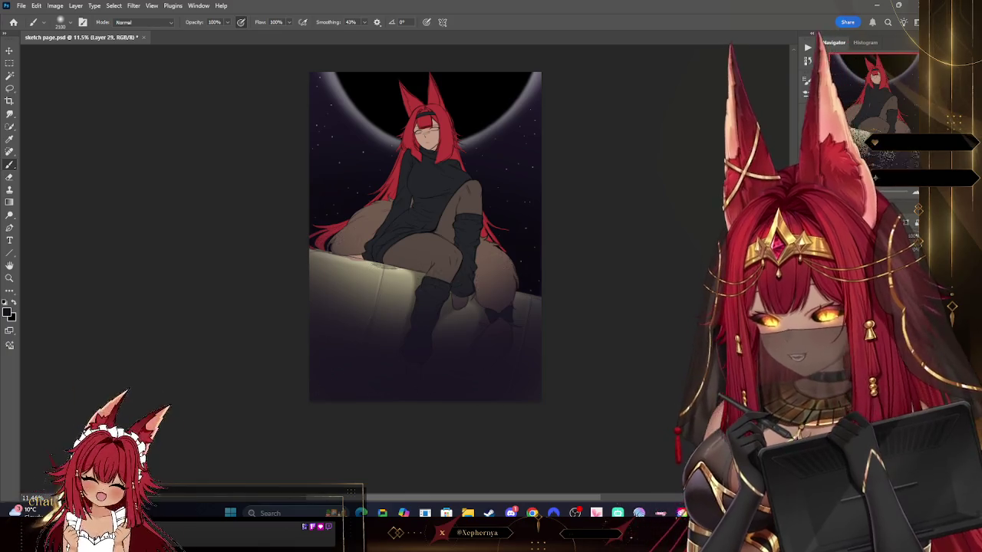
pyautogui.moveTo(338, 360); pyautogui.dragTo(522, 368)
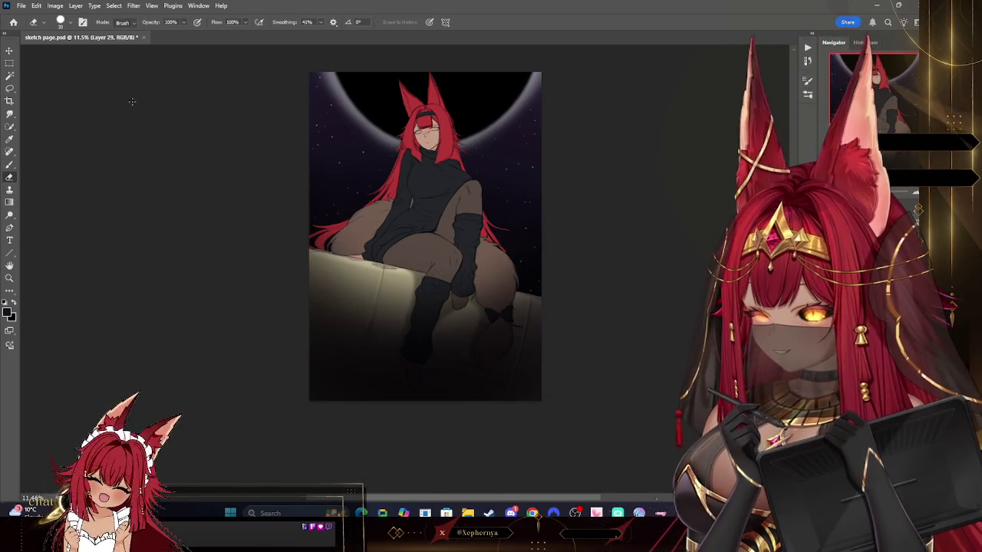
# - Erase the shading off the bench and legs with a soft eraser, then add a new layer
pyautogui.click(61, 22)
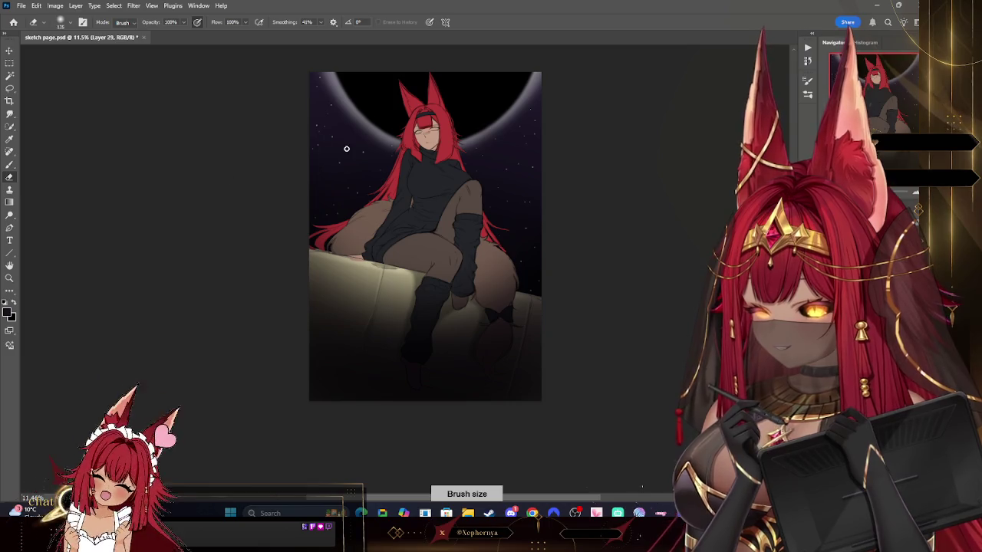
pyautogui.moveTo(343, 355)
pyautogui.mouseDown()
pyautogui.moveTo(384, 292)
pyautogui.moveTo(431, 395)
pyautogui.moveTo(517, 313)
pyautogui.moveTo(483, 322)
pyautogui.mouseUp()
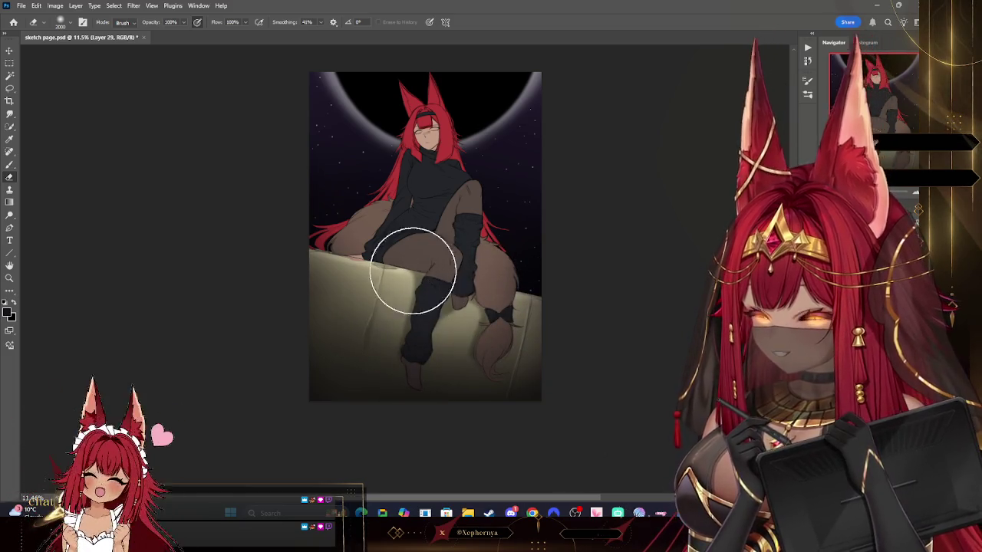
pyautogui.scroll(3, 425, 259)
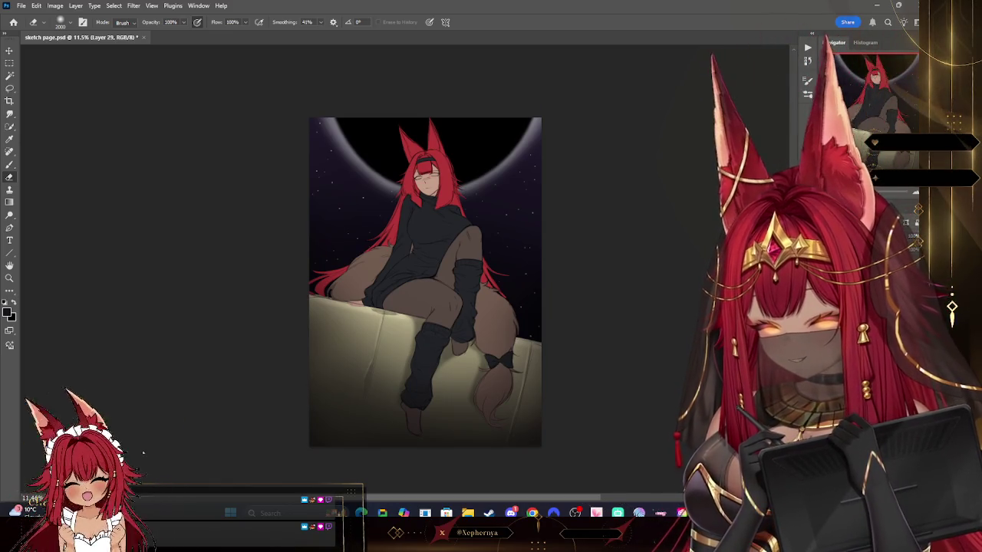
pyautogui.hotkey('ctrl', 'shift', 'alt', 'n')
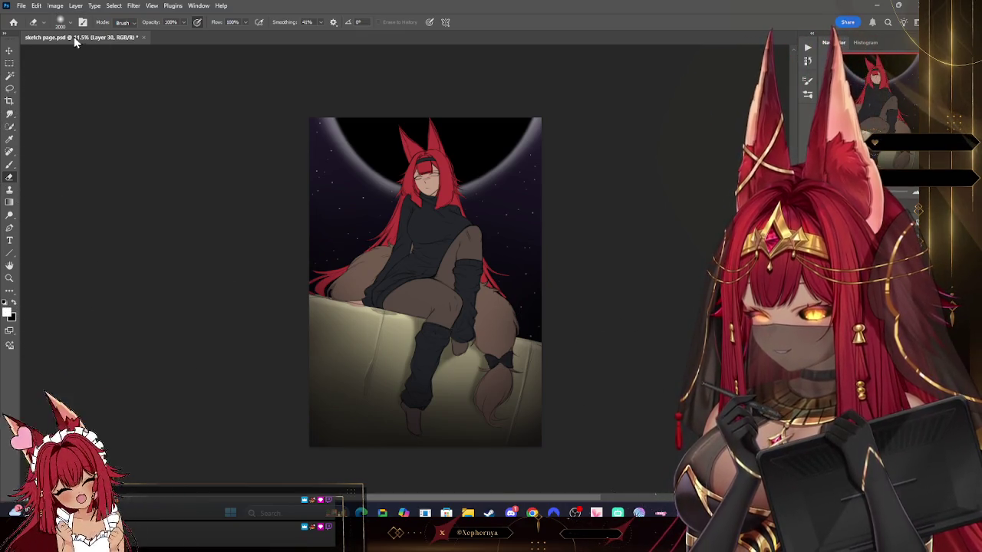
# - Paint white with a large soft brush around the girl on the new layer
pyautogui.press('[')
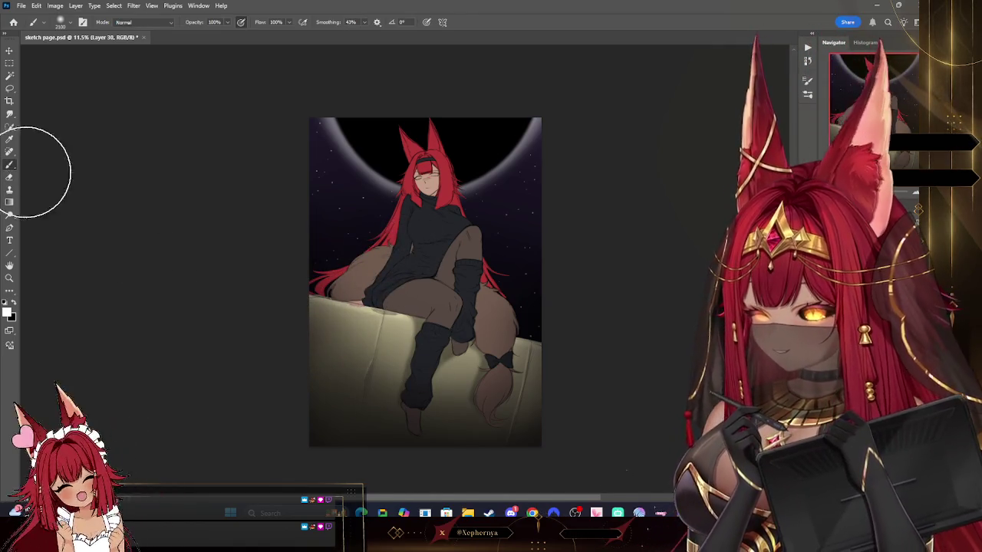
pyautogui.press('b')
pyautogui.press('[')
pyautogui.press('[')
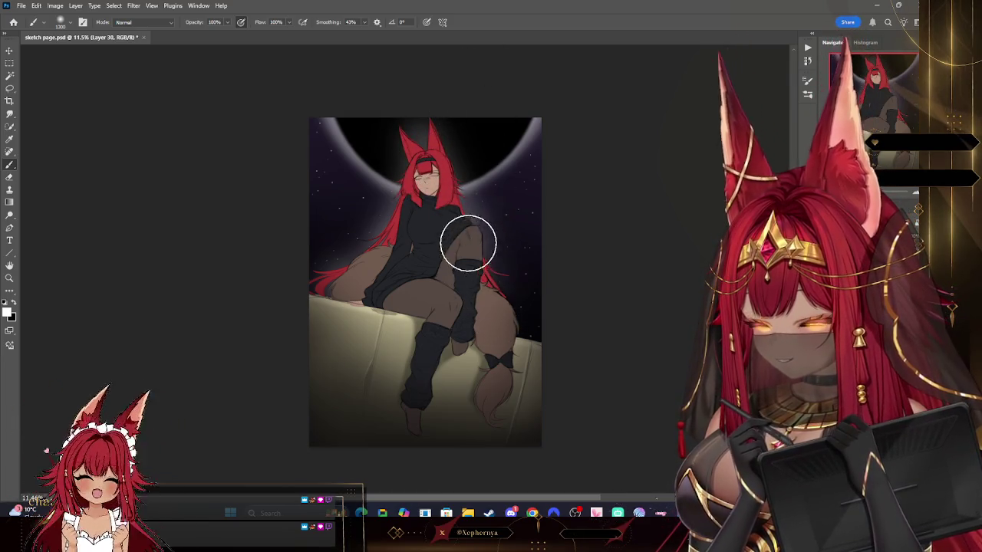
pyautogui.hotkey('ctrl', 'z')
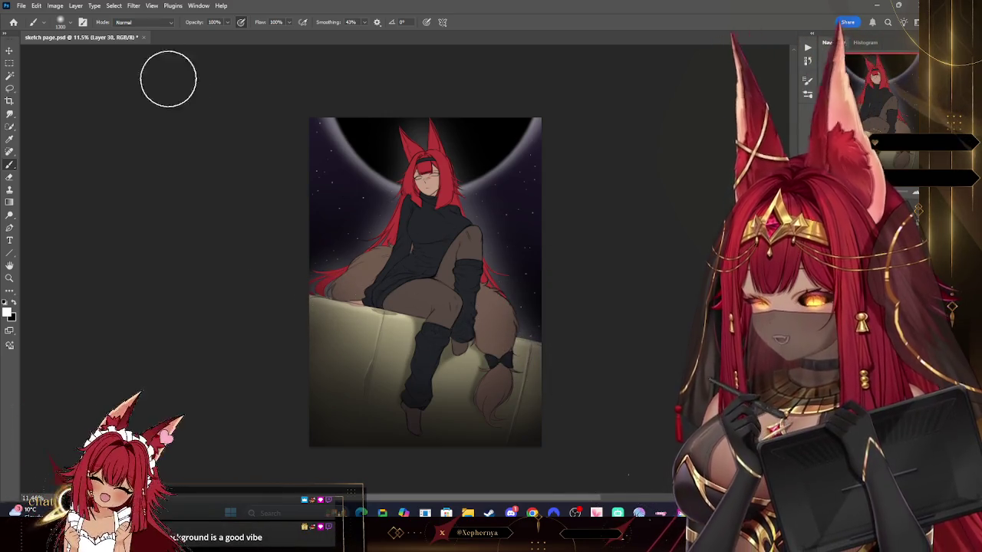
# - Blur the glow heavily with a Gaussian Blur radius of 585.5 pixels
pyautogui.click(134, 5)
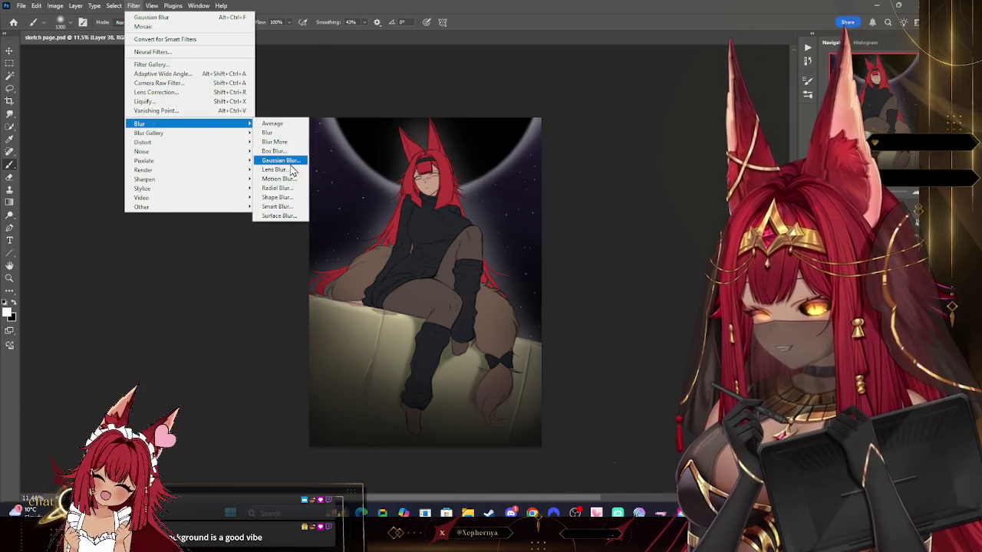
pyautogui.click(282, 161)
pyautogui.moveTo(671, 212); pyautogui.dragTo(714, 212)
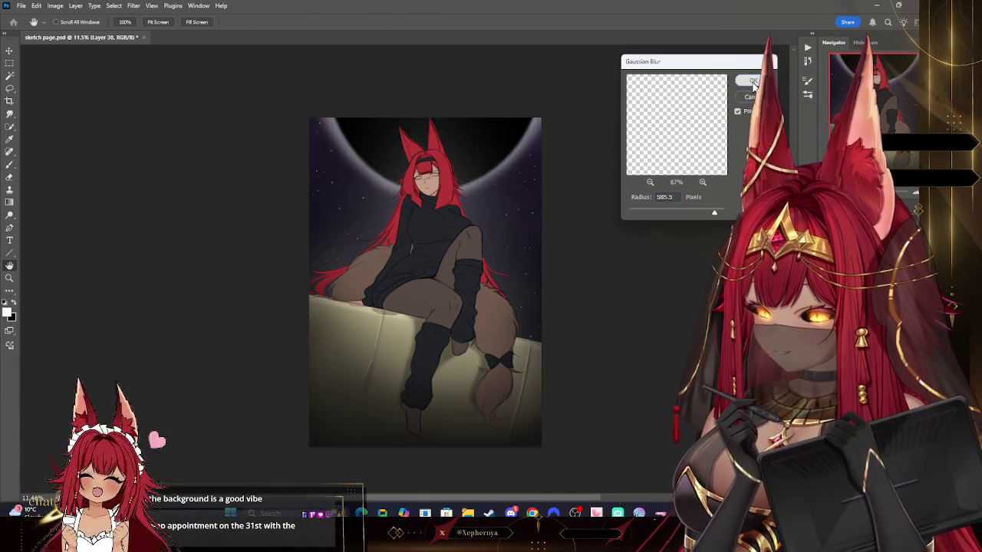
pyautogui.press('Return')
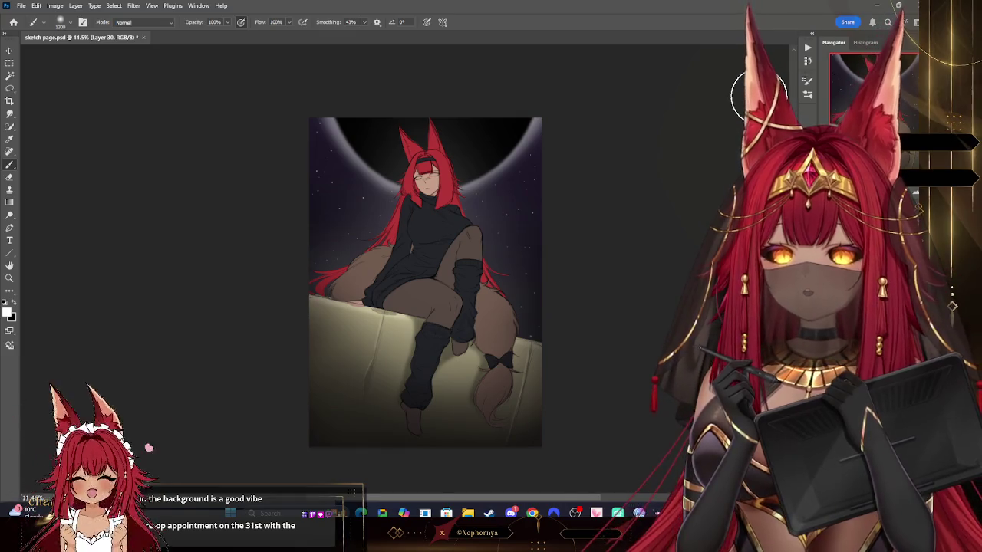
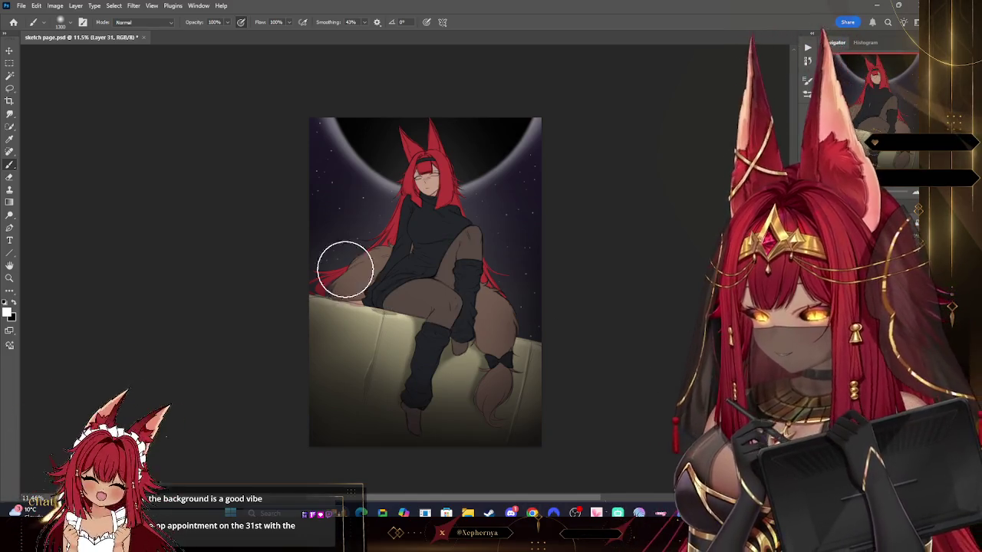
# - Clip the new layer to the layer below and zoom in on the upper artwork
pyautogui.click(76, 6)
pyautogui.click(115, 170)
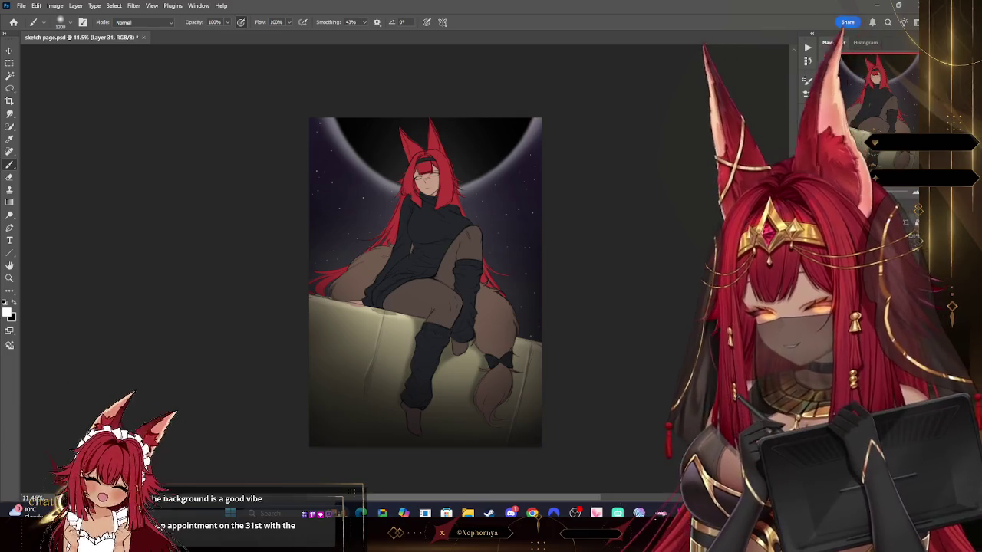
pyautogui.press('z')
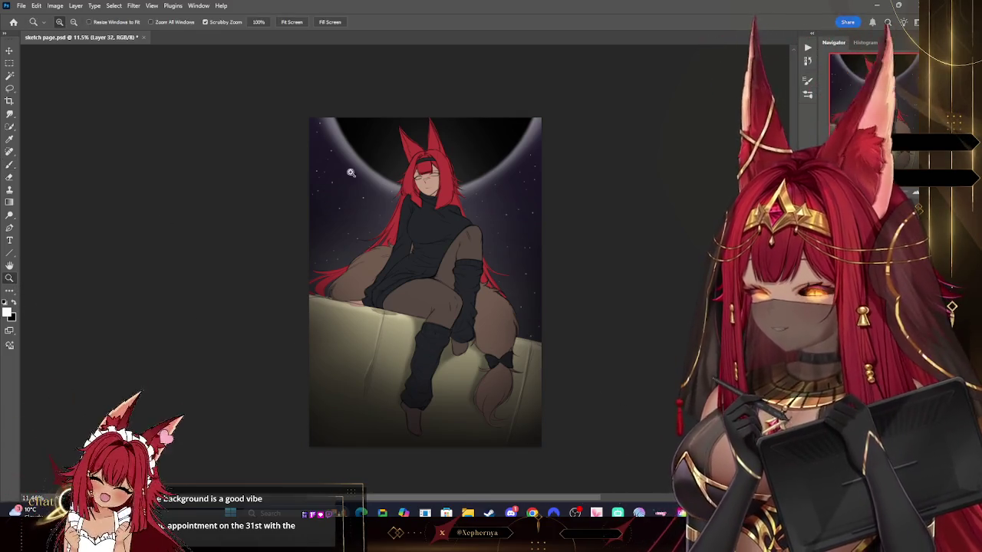
pyautogui.moveTo(472, 170); pyautogui.dragTo(507, 209)
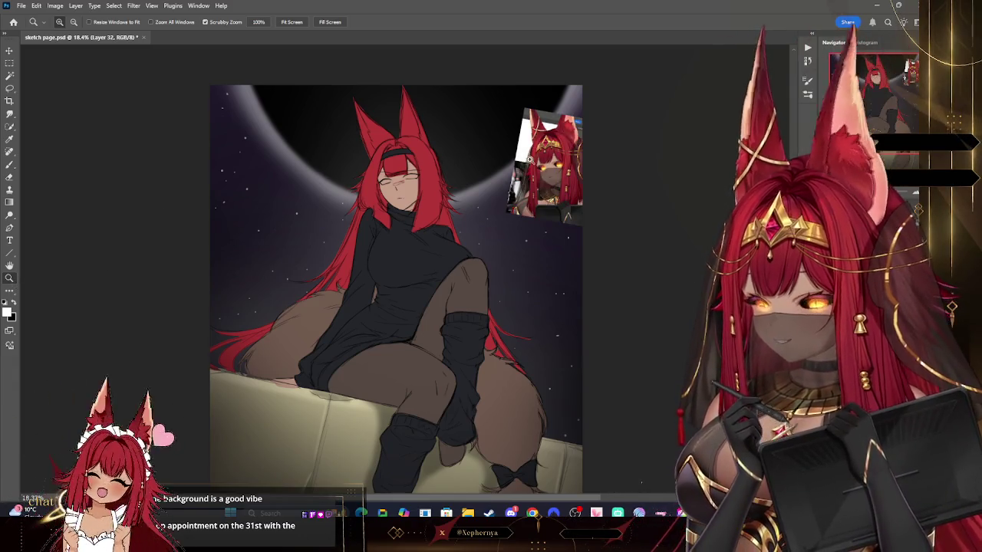
pyautogui.scroll(3, 510, 160)
pyautogui.scroll(2, 478, 163)
# - Sample a warm brown skin tone from the reference image as the paint colour
pyautogui.click(14, 139)
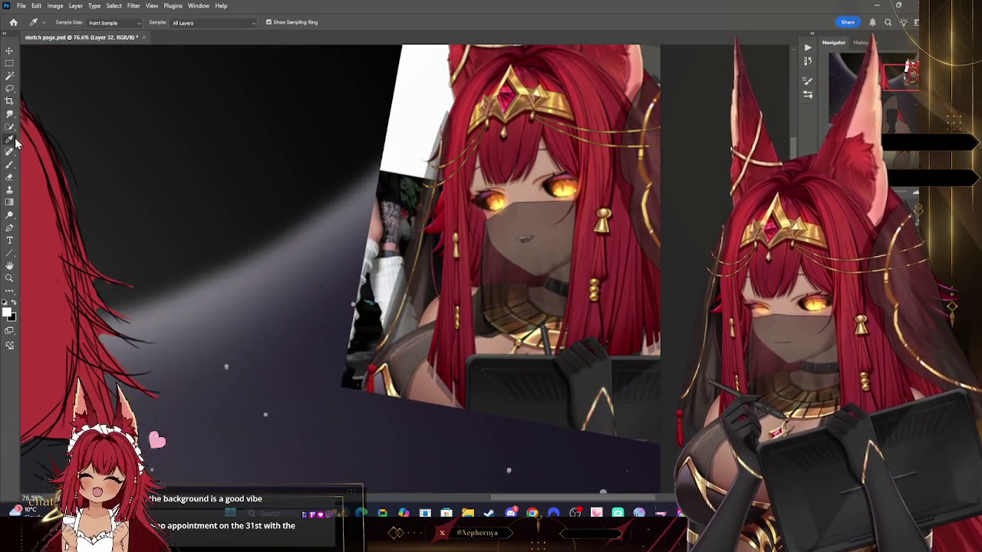
pyautogui.click(548, 144)
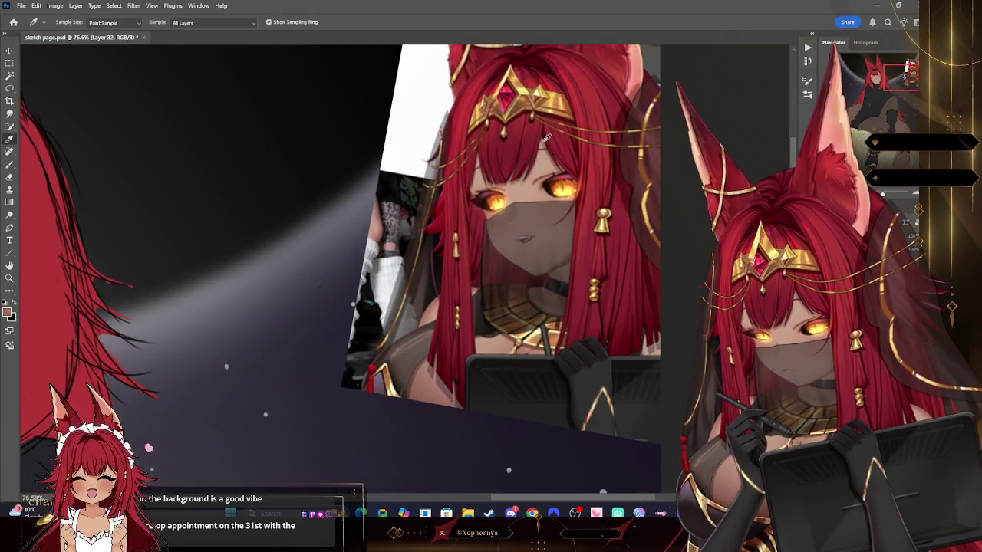
pyautogui.click(9, 277)
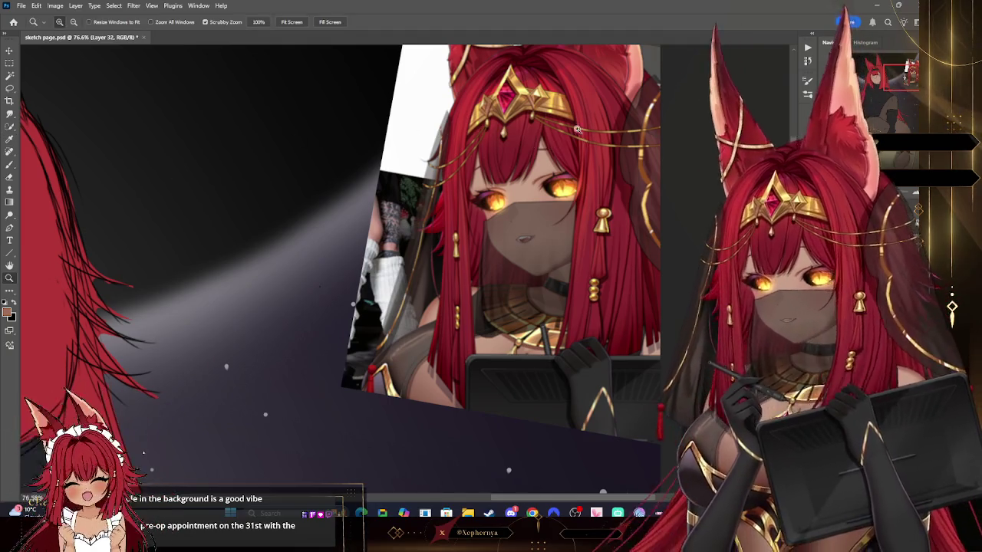
pyautogui.scroll(-2, 546, 92)
pyautogui.scroll(-2, 547, 92)
pyautogui.scroll(1, 252, 138)
pyautogui.scroll(1, 252, 139)
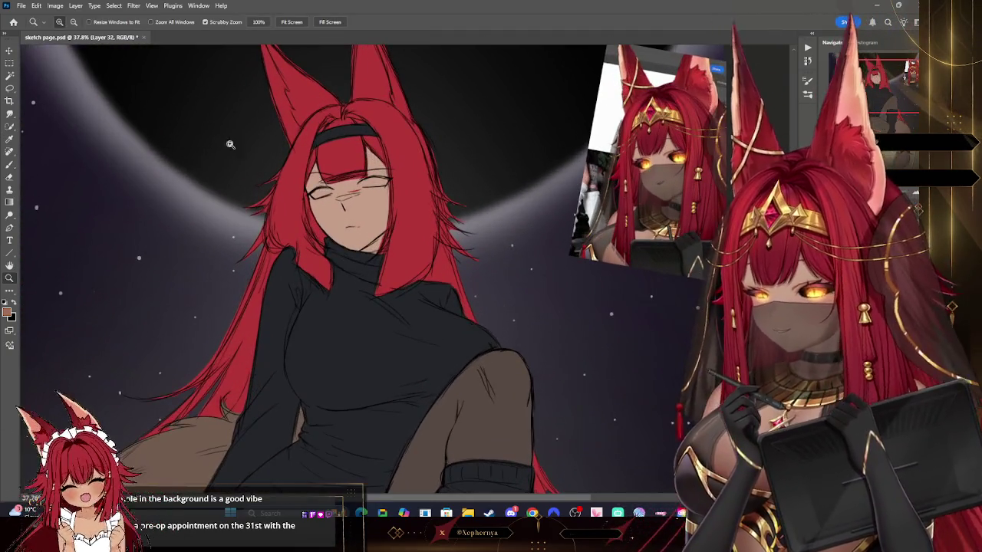
pyautogui.click(9, 165)
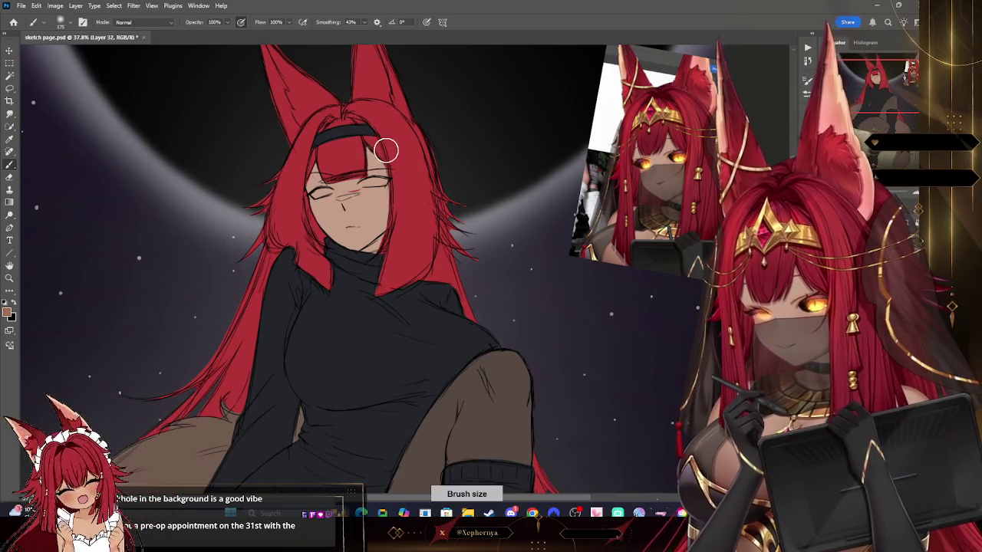
# - Choose a hard round brush preset and frame the view around the girl's face
pyautogui.click(61, 22)
pyautogui.doubleClick(73, 206)
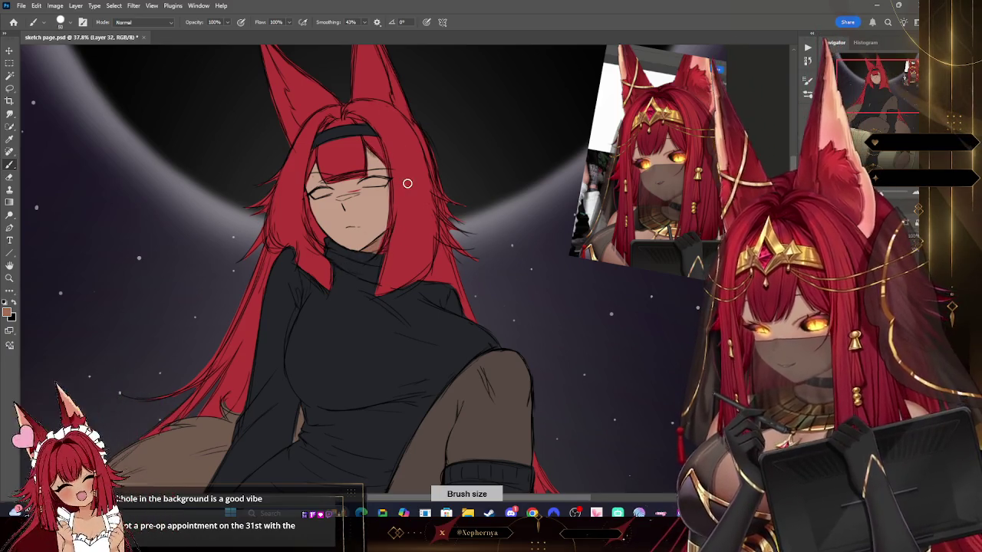
pyautogui.click(61, 22)
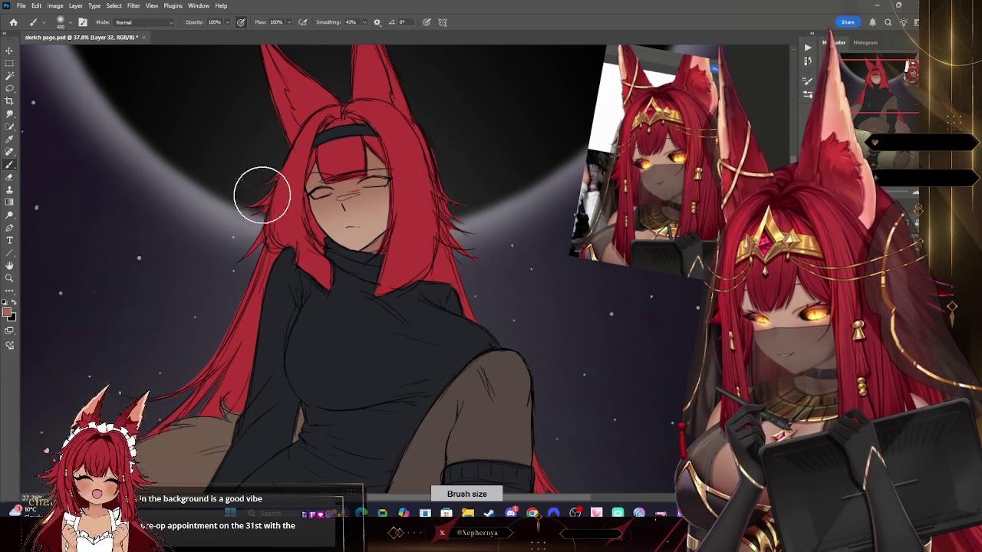
pyautogui.press('z')
pyautogui.moveTo(529, 138)
pyautogui.mouseDown()
pyautogui.moveTo(500, 137)
pyautogui.moveTo(449, 174)
pyautogui.moveTo(483, 174)
pyautogui.mouseUp()
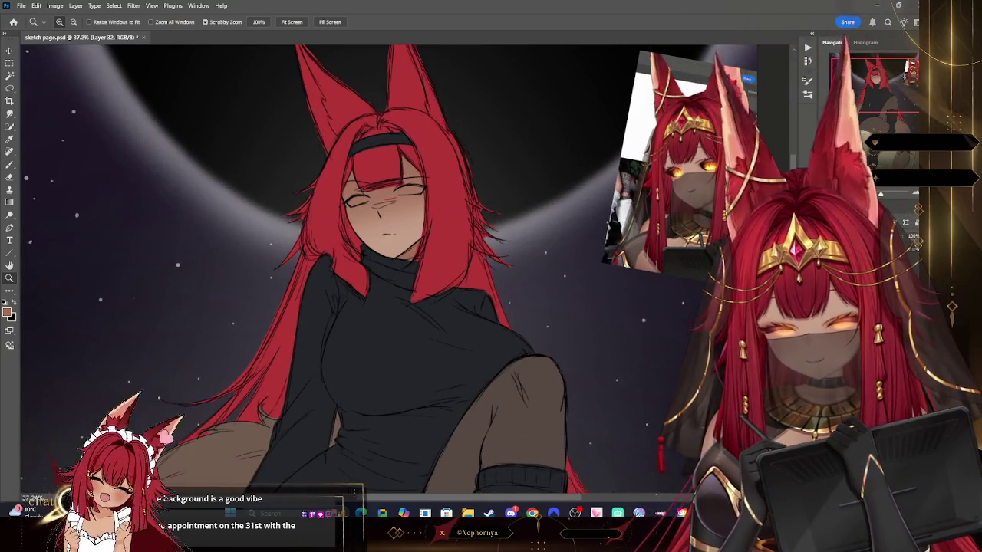
# - Paint both closed eyes as dark ovals with the hard round pressure-size brush, then add a new layer
pyautogui.press('i')
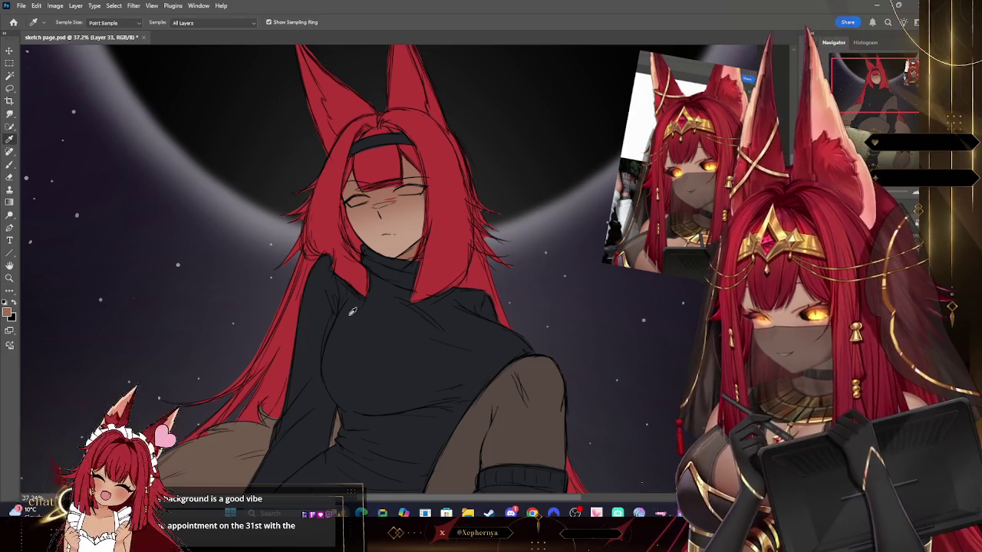
pyautogui.click(9, 164)
pyautogui.click(61, 21)
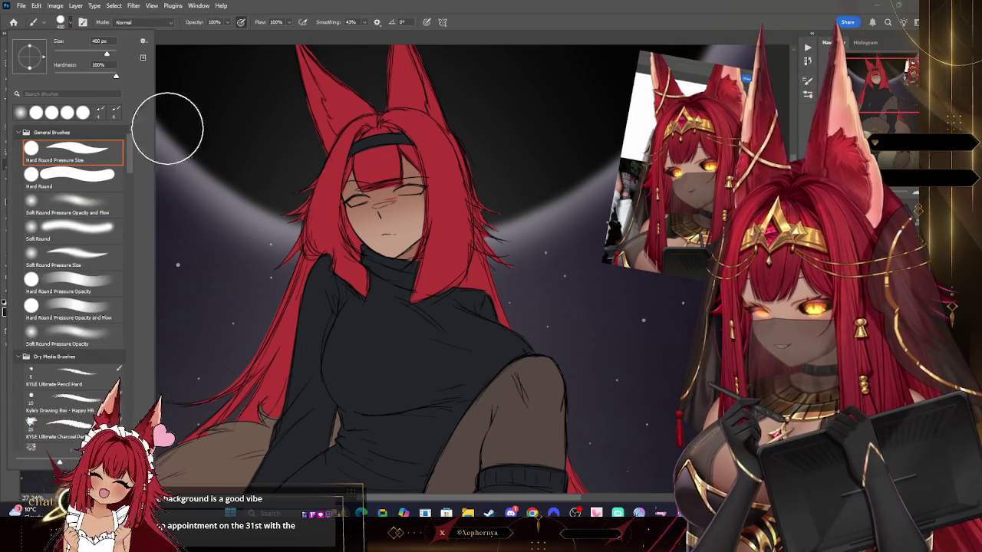
pyautogui.click(277, 46)
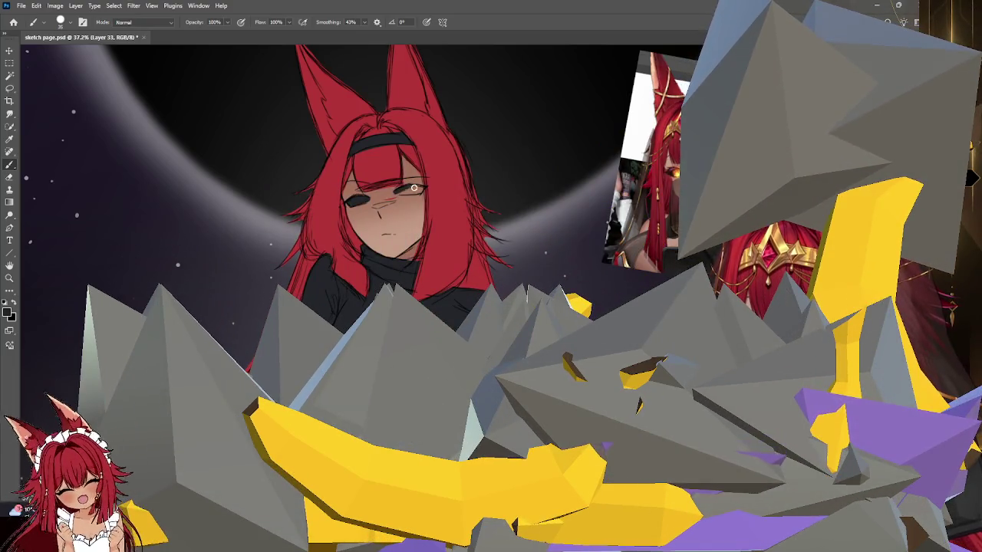
pyautogui.moveTo(397, 192); pyautogui.dragTo(425, 189)
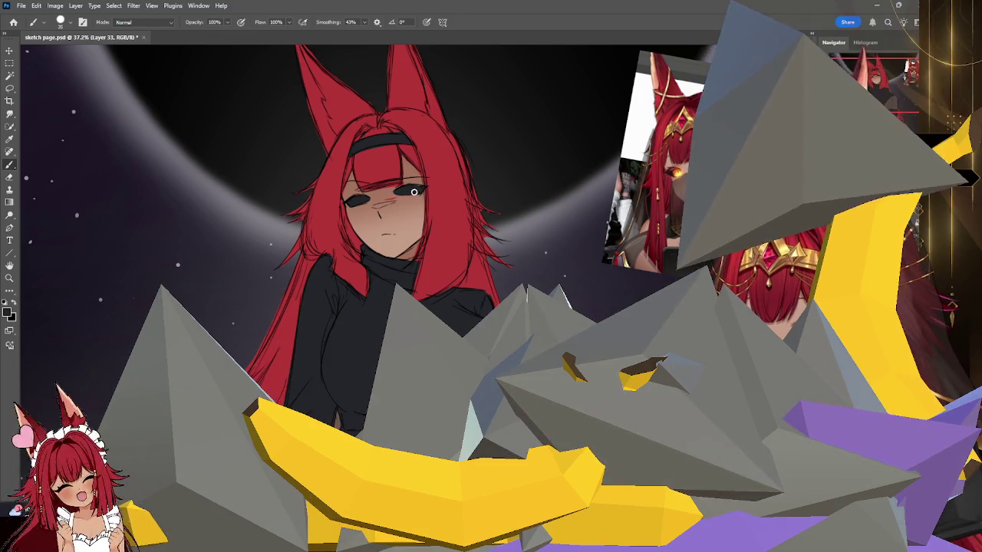
pyautogui.hotkey('ctrl', 'shift', 'alt', 'n')
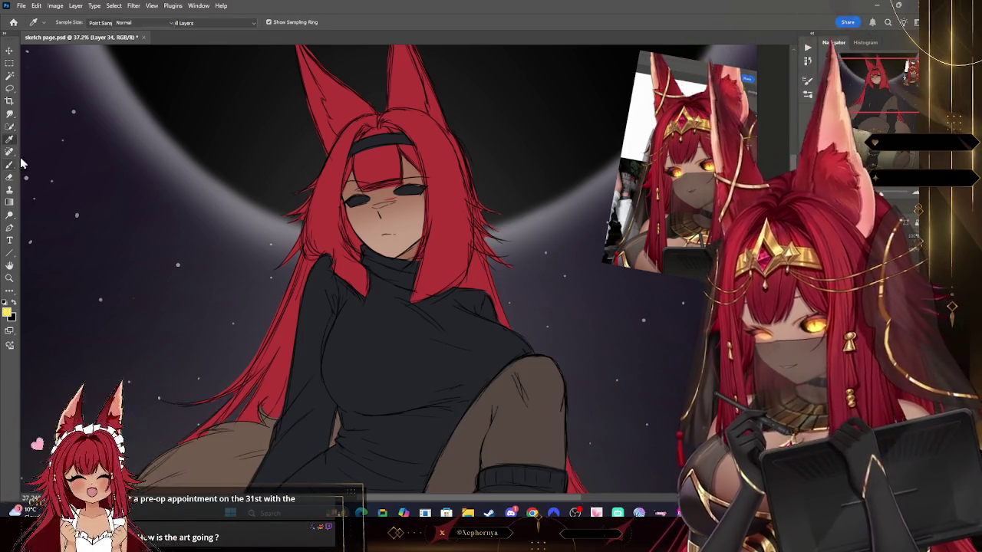
# - Shrink the brush and reframe the view from the whole drawing to the girl's head
pyautogui.press('b')
pyautogui.click(61, 21)
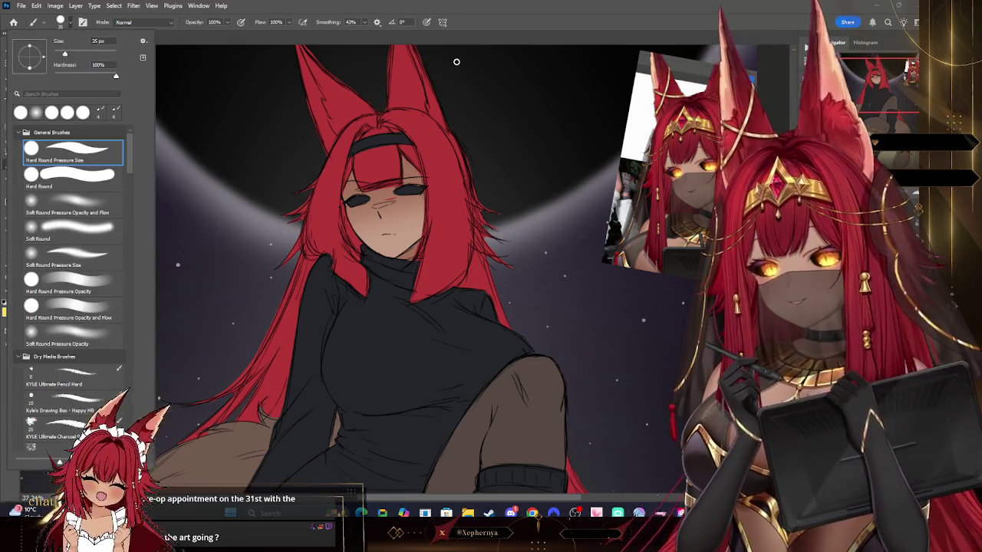
pyautogui.click(419, 150)
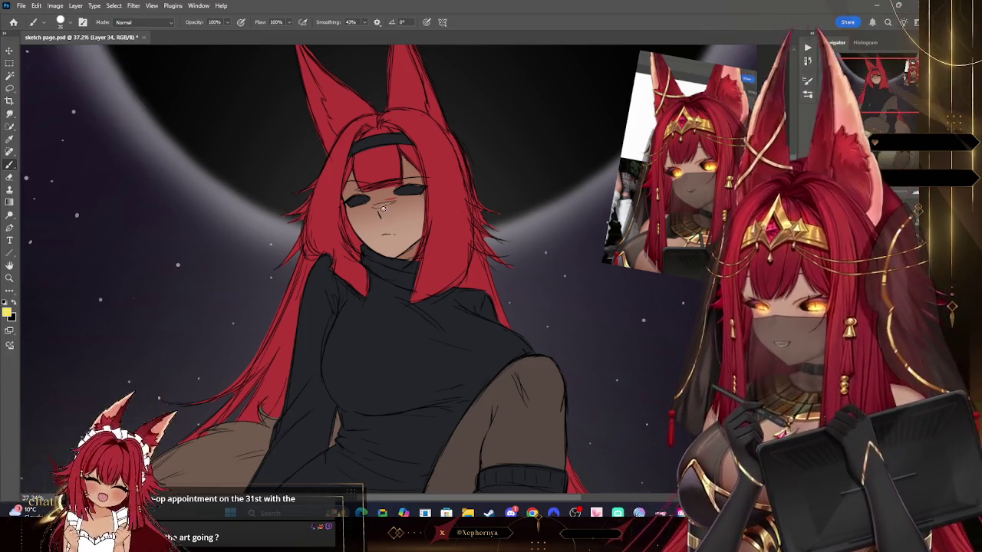
pyautogui.press('z')
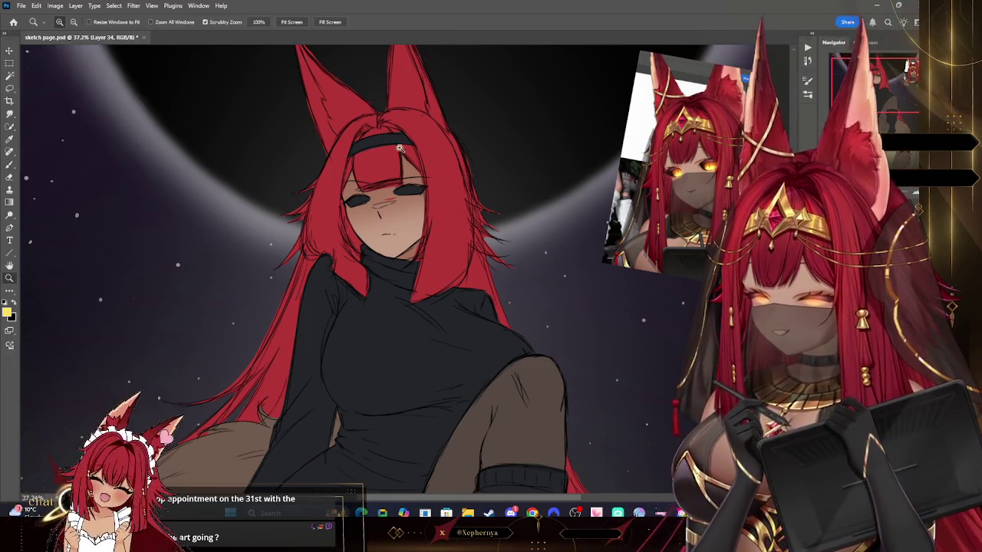
pyautogui.moveTo(503, 115); pyautogui.dragTo(399, 115)
pyautogui.moveTo(569, 92); pyautogui.dragTo(591, 93)
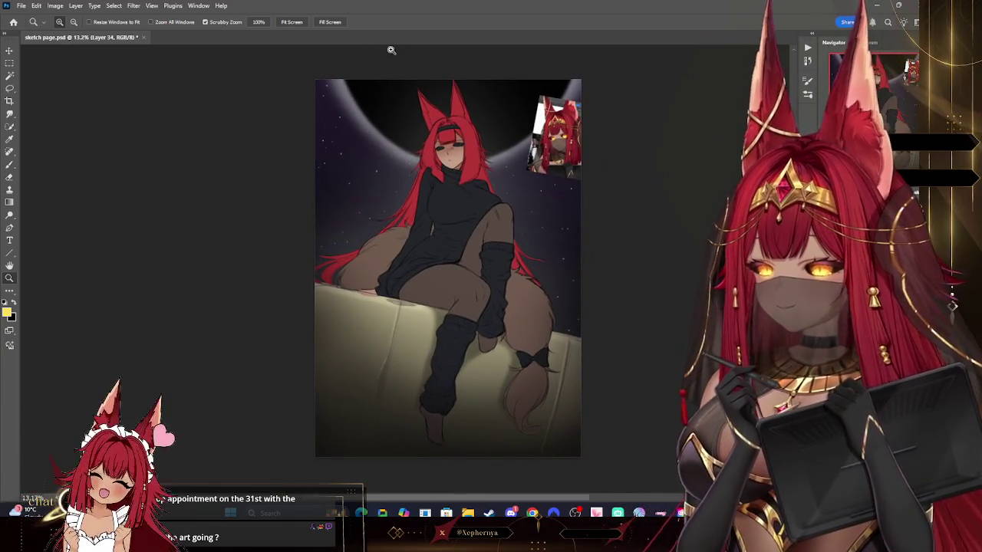
pyautogui.hotkey('ctrl', '0')
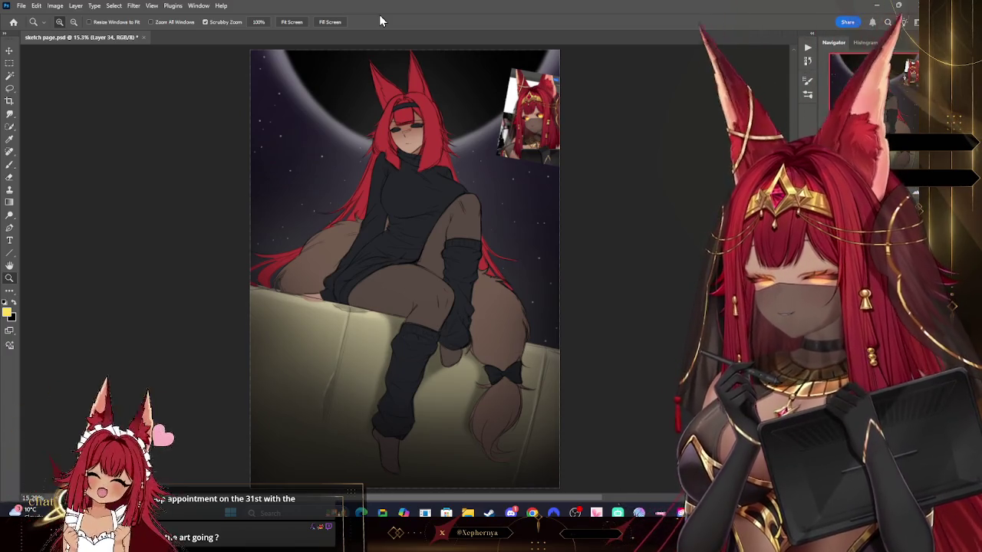
pyautogui.moveTo(408, 115)
pyautogui.mouseDown()
pyautogui.moveTo(551, 78)
pyautogui.moveTo(599, 77)
pyautogui.mouseUp()
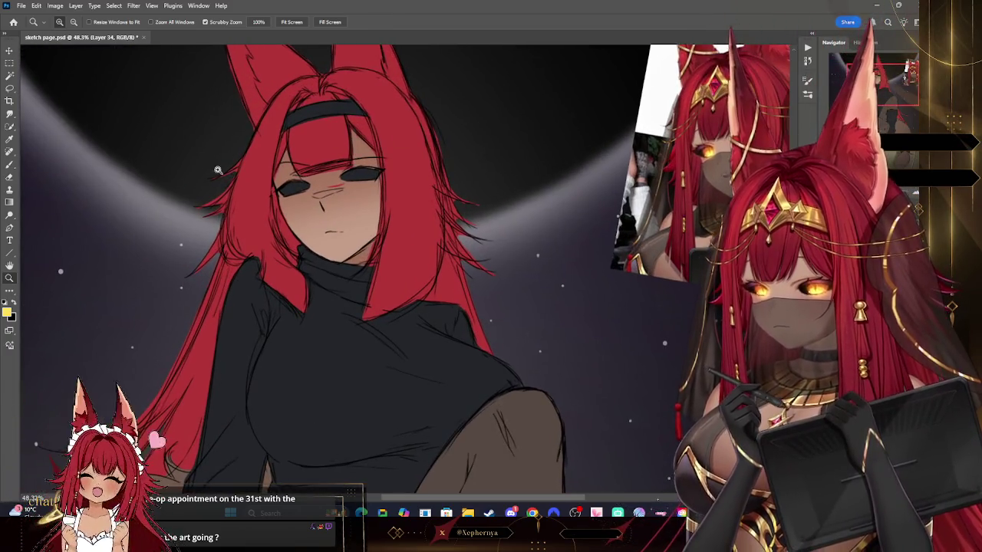
# - Paint bright yellow irises and tidy their edges with a small eraser
pyautogui.press('b')
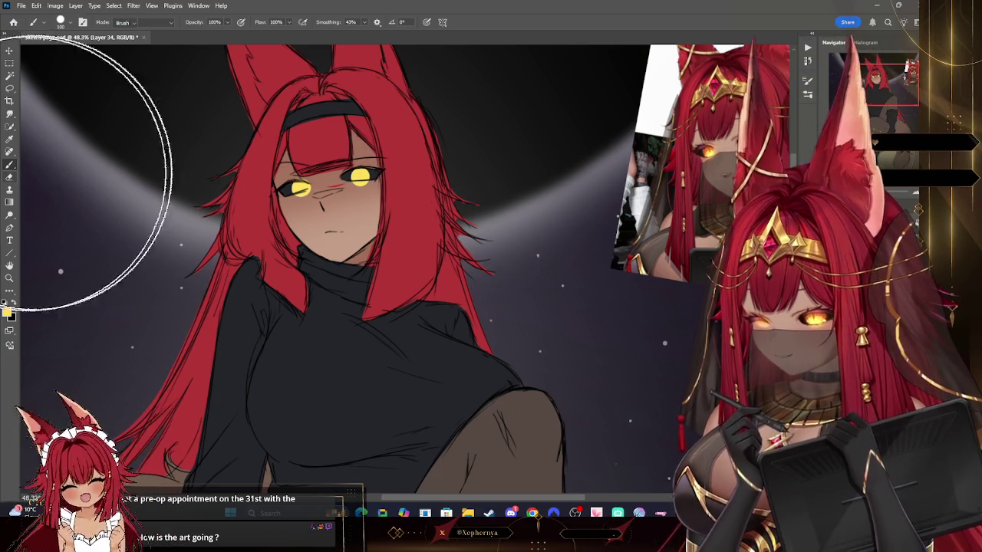
pyautogui.press('e')
pyautogui.rightClick(90, 87)
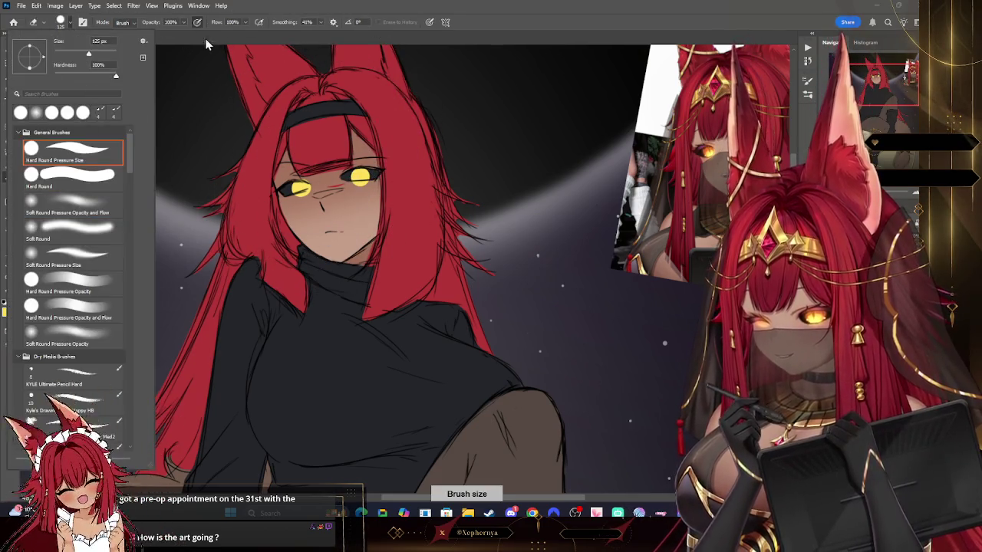
pyautogui.press('Escape')
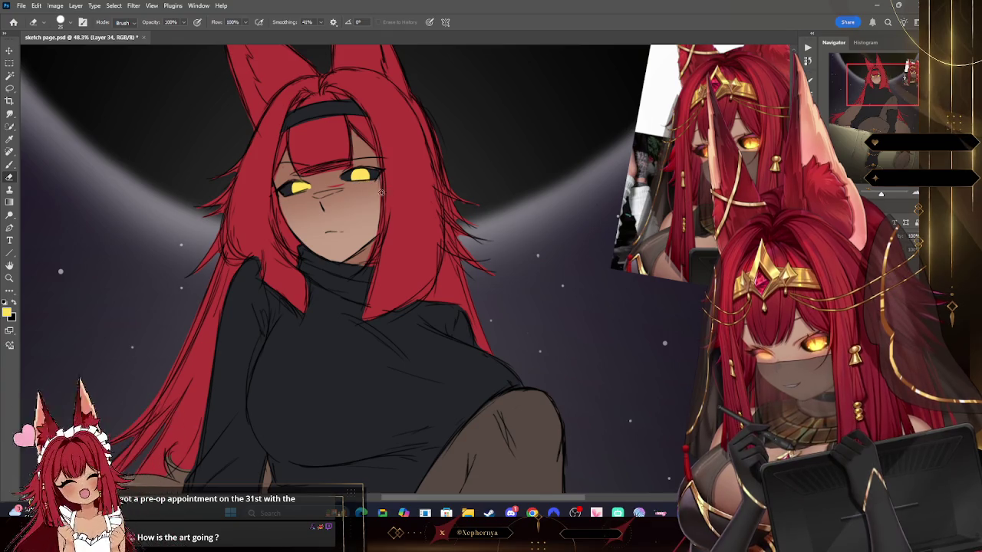
pyautogui.click(9, 278)
pyautogui.scroll(-5, 490, 163)
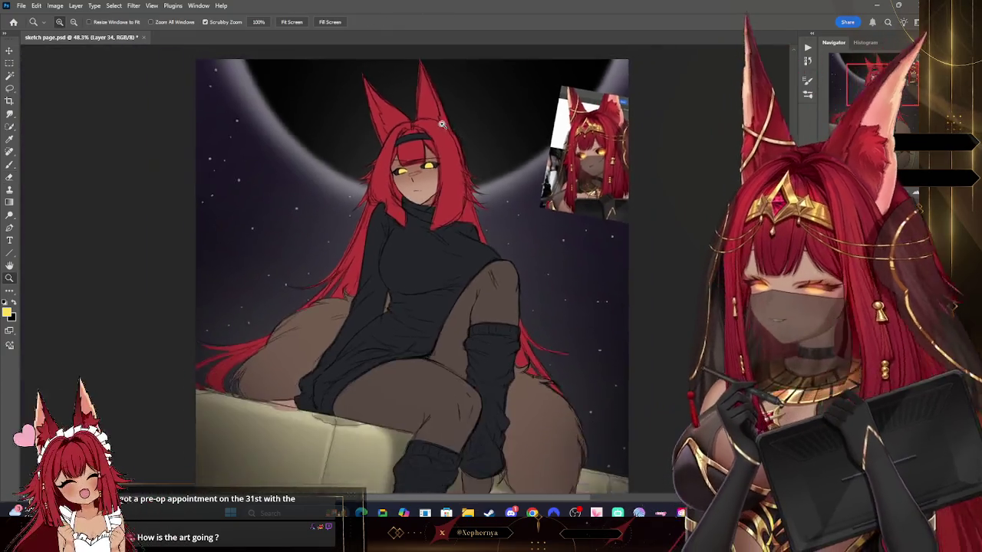
pyautogui.scroll(6, 517, 162)
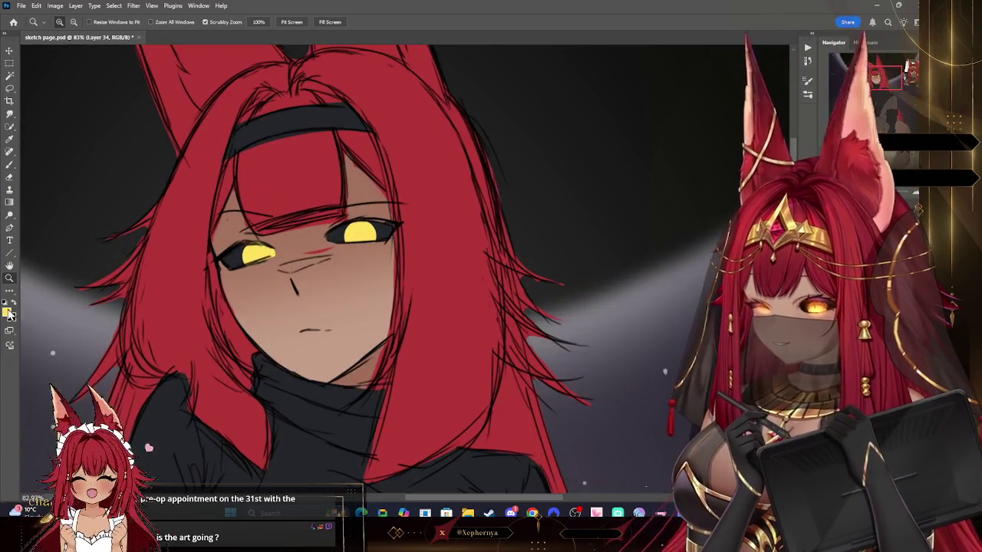
pyautogui.click(8, 310)
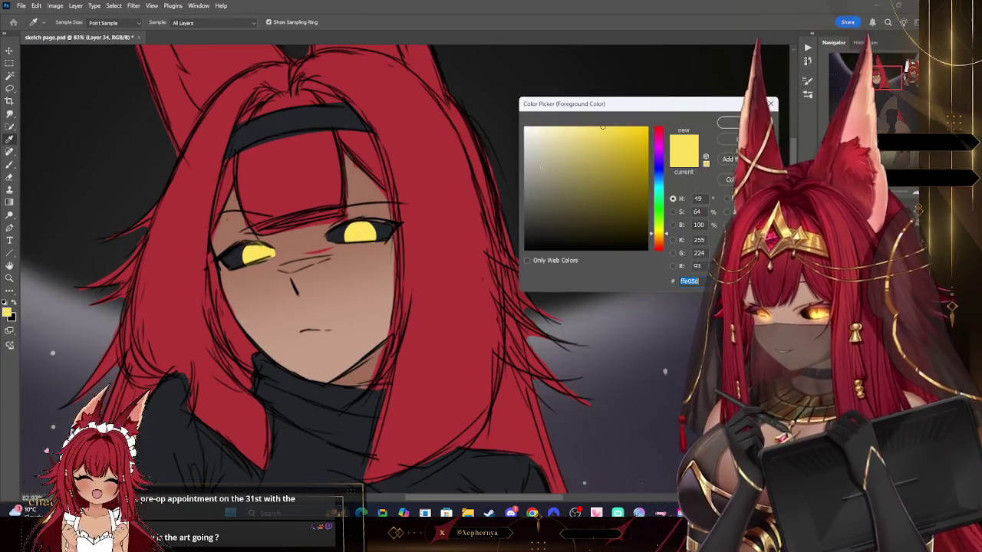
pyautogui.press('b')
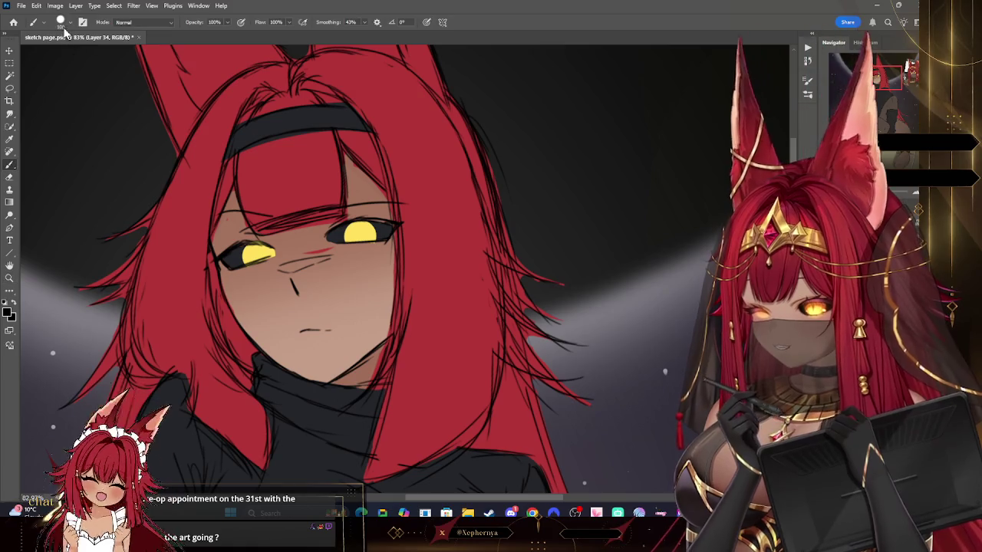
pyautogui.press('[')
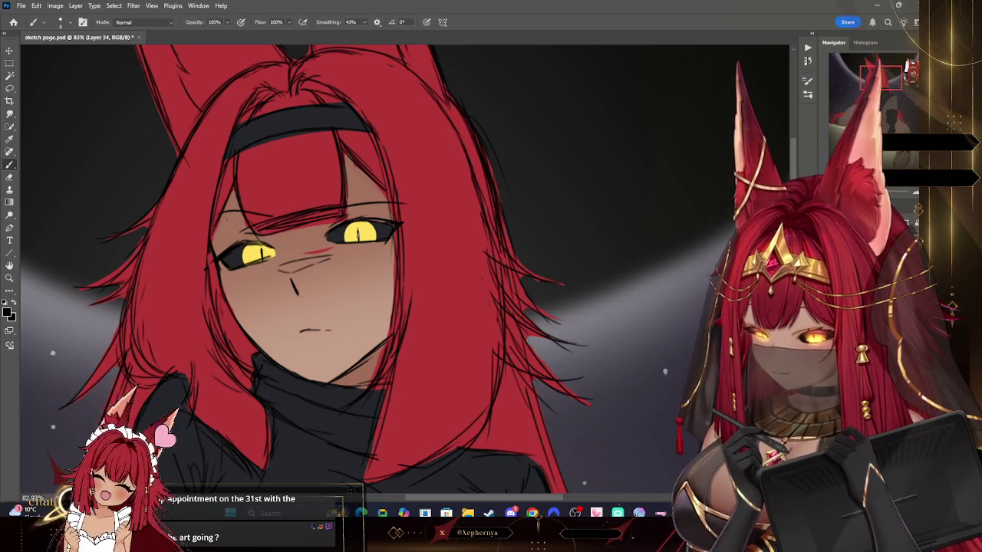
pyautogui.click(10, 278)
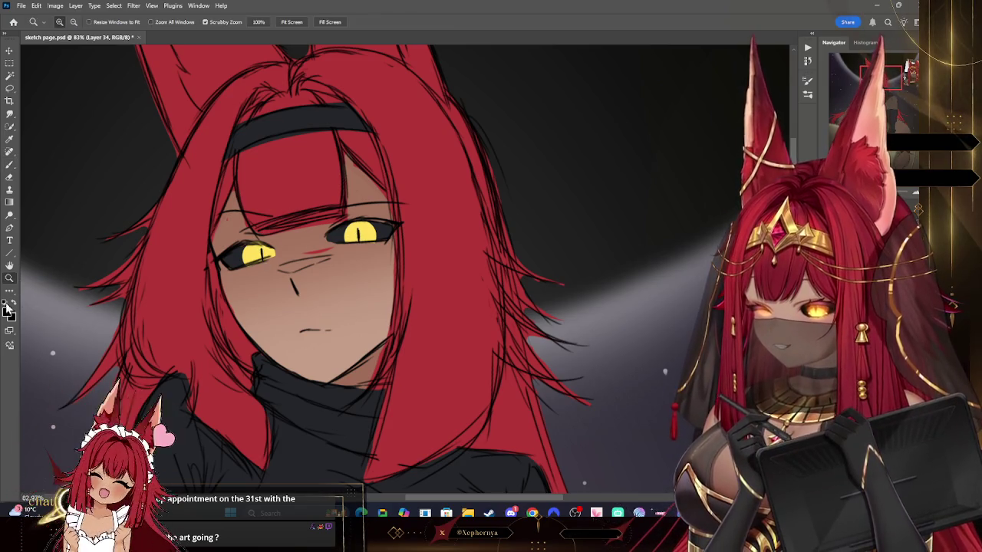
pyautogui.click(10, 166)
pyautogui.press('[')
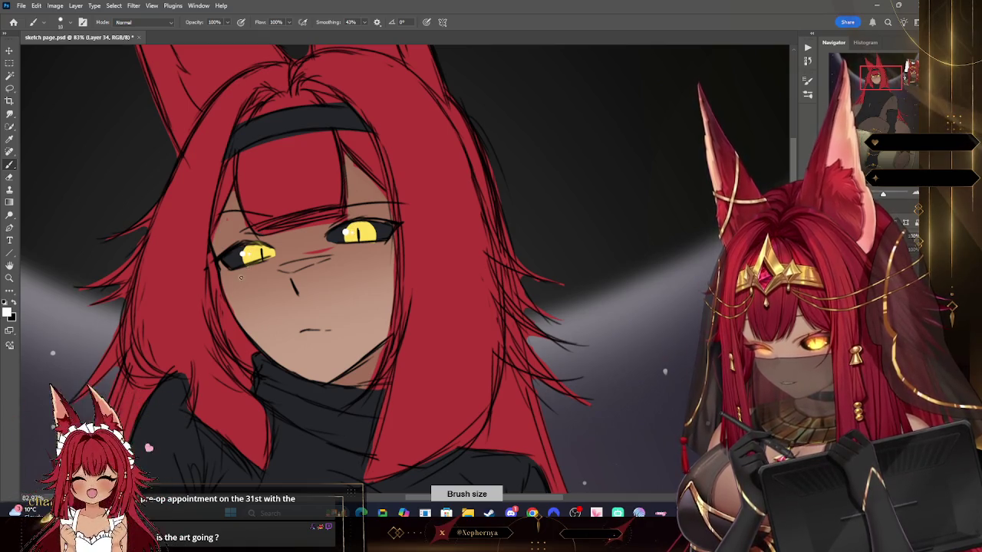
pyautogui.press('z')
pyautogui.hotkey('ctrl', '0')
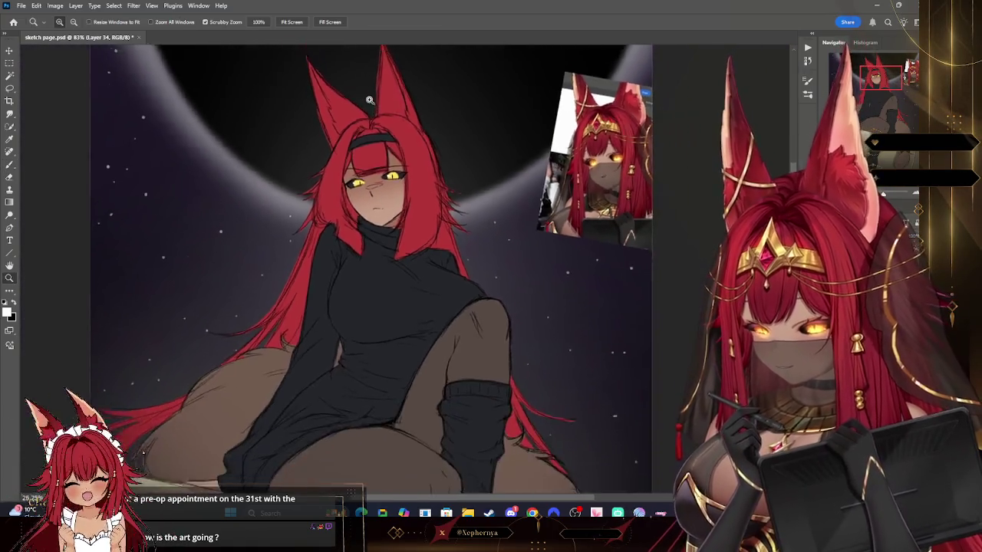
pyautogui.scroll(-2, 391, 146)
pyautogui.scroll(-2, 422, 199)
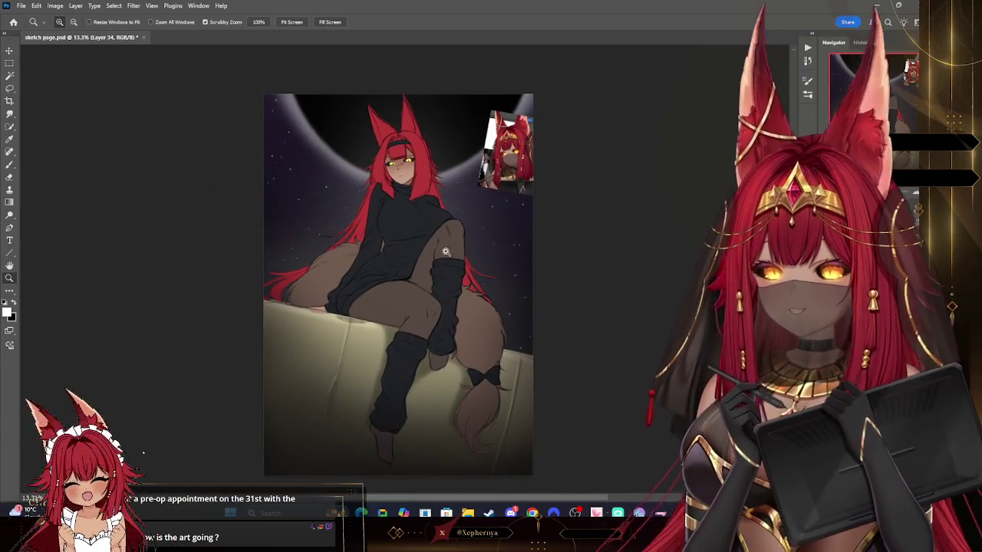
pyautogui.scroll(3, 445, 251)
pyautogui.scroll(-3, 445, 251)
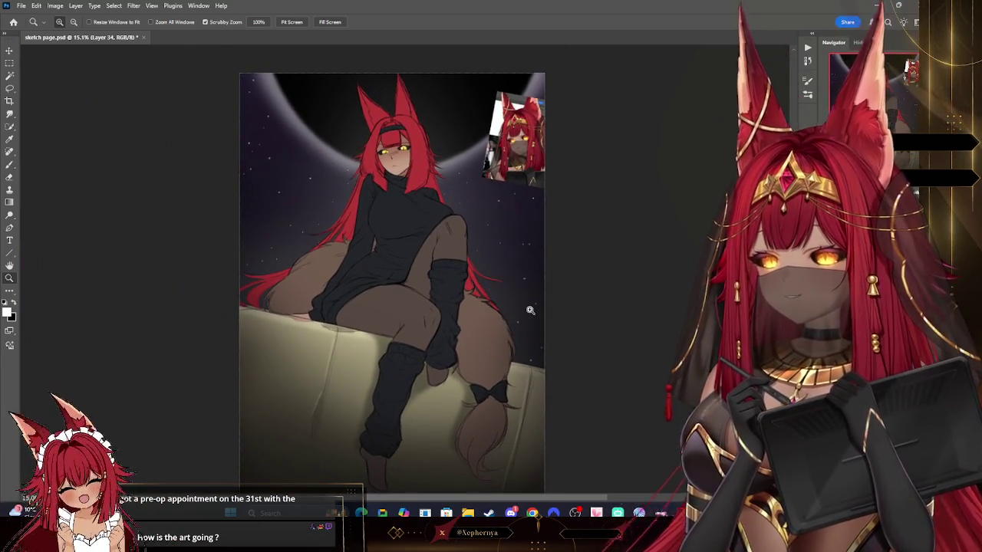
pyautogui.scroll(5, 395, 134)
pyautogui.press('i')
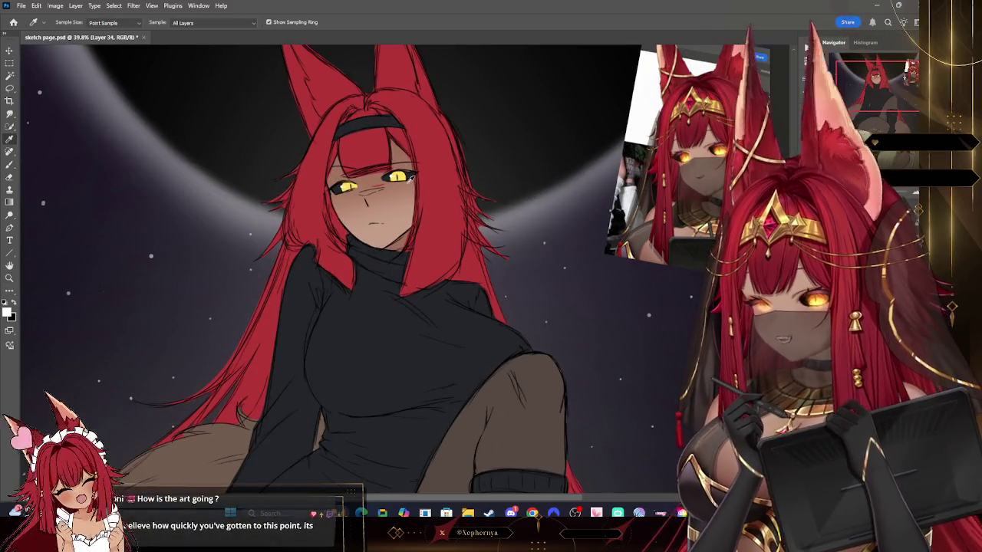
# - Paint a yellow glow around the eyes on a new layer using an enlarged Hard Round brush
pyautogui.press('b')
pyautogui.click(55, 21)
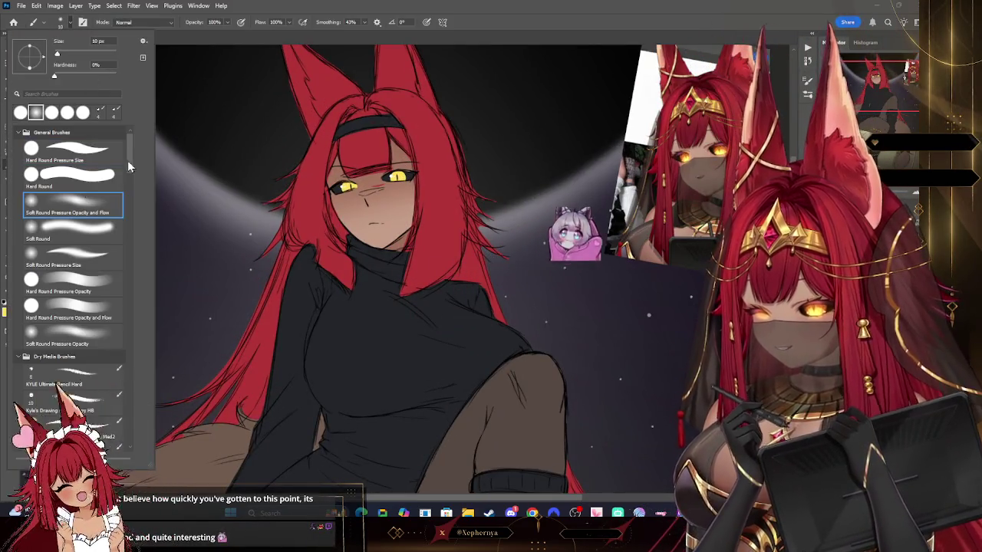
pyautogui.doubleClick(116, 174)
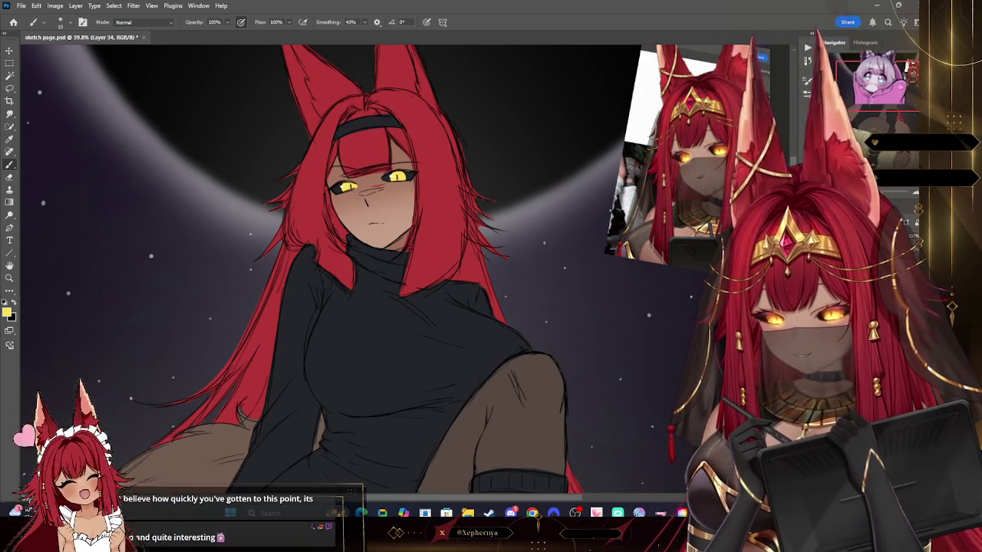
pyautogui.hotkey('ctrl', 'shift', 'alt', 'n')
pyautogui.press(']')
pyautogui.press(']')
pyautogui.press(']')
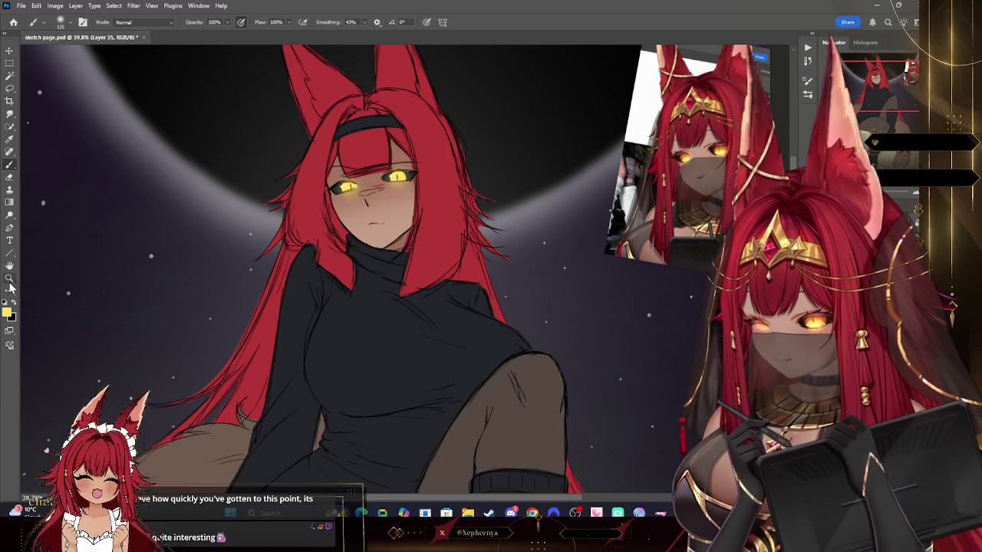
pyautogui.press('z')
pyautogui.moveTo(537, 176); pyautogui.dragTo(497, 175)
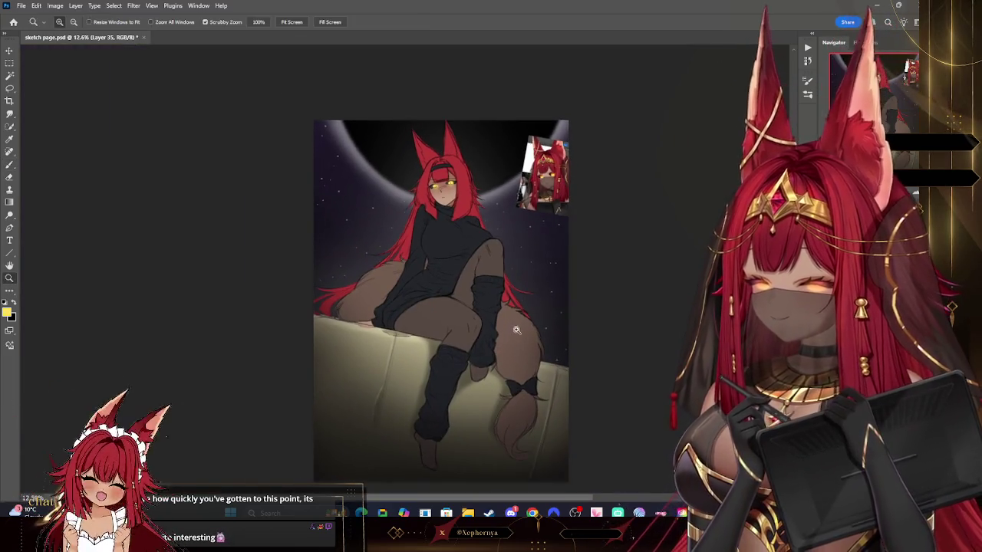
pyautogui.moveTo(527, 466); pyautogui.dragTo(534, 465)
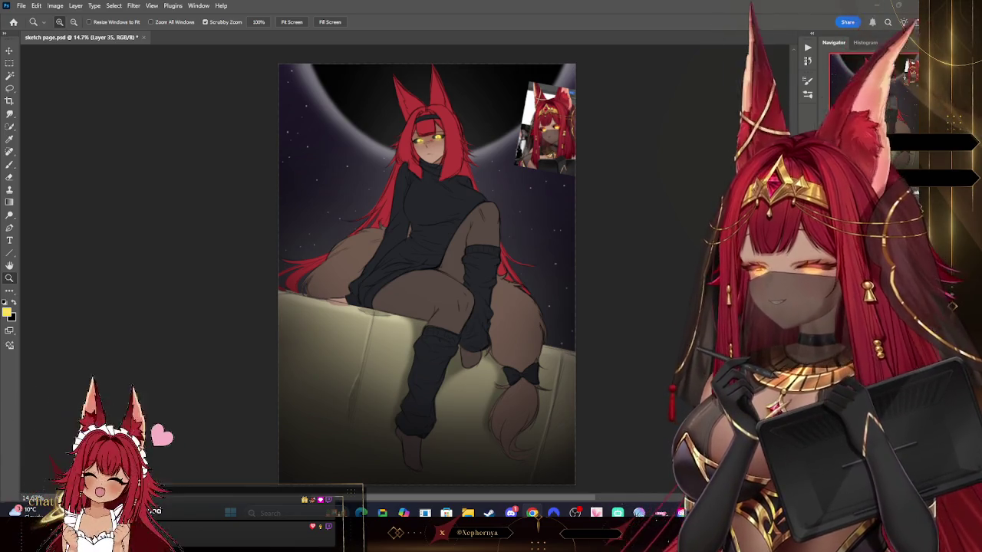
pyautogui.moveTo(489, 223); pyautogui.dragTo(506, 222)
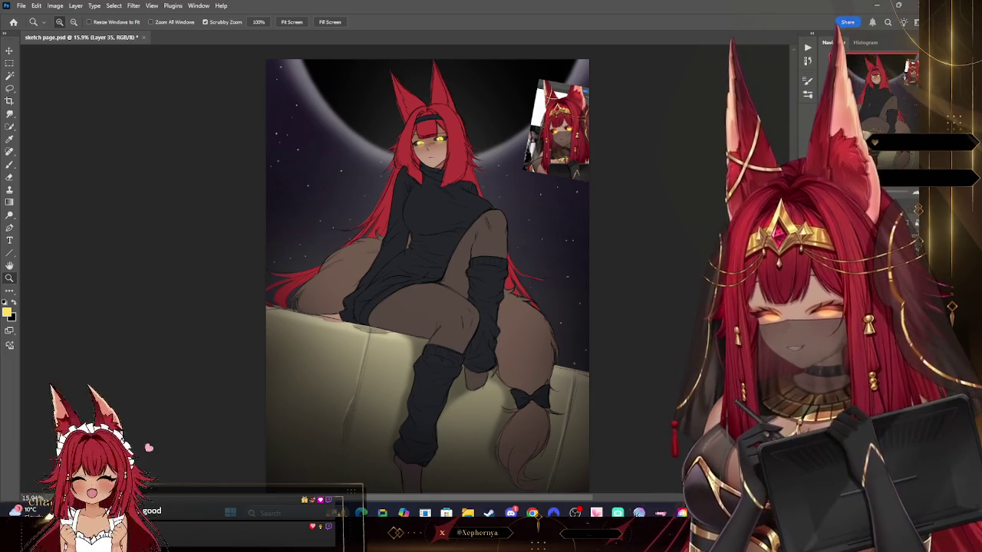
# - Sample the dark reddish-brown hair colour from the reference and add a new layer
pyautogui.moveTo(615, 105); pyautogui.dragTo(659, 105)
pyautogui.press('i')
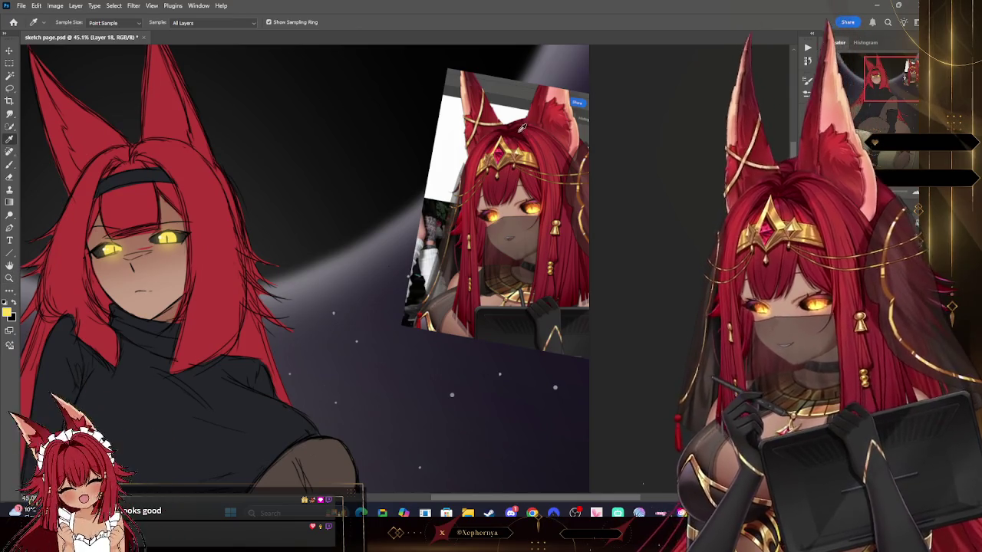
pyautogui.click(487, 214)
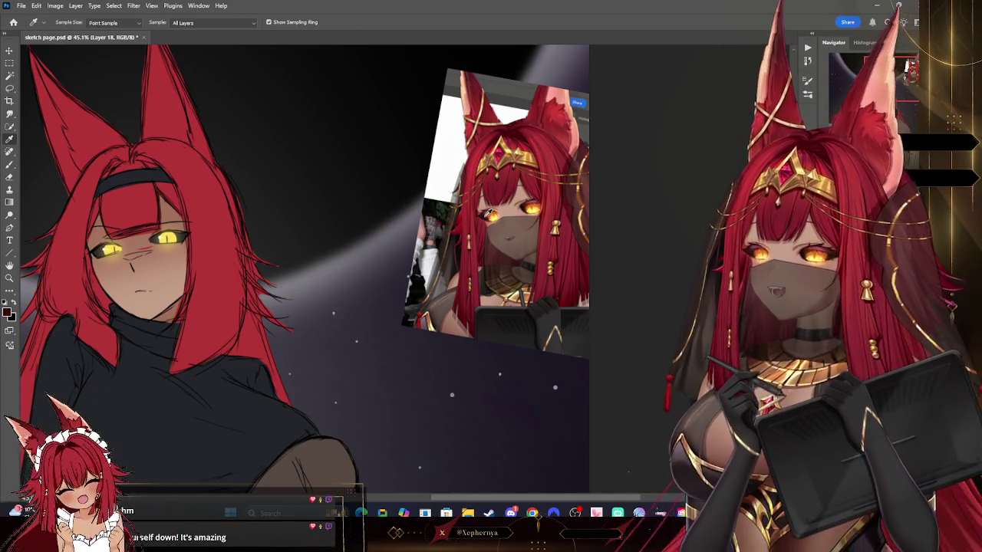
pyautogui.press('z')
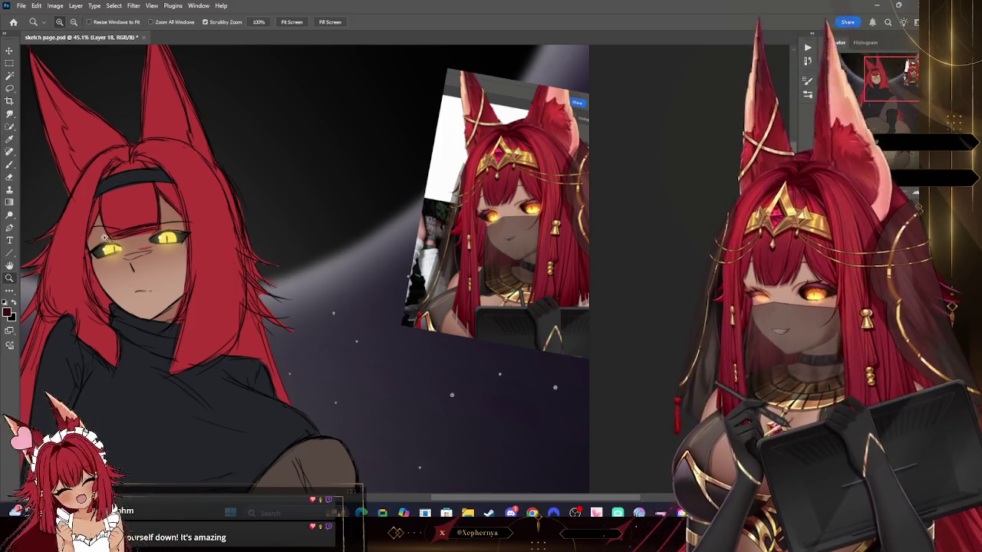
pyautogui.scroll(-5, 357, 147)
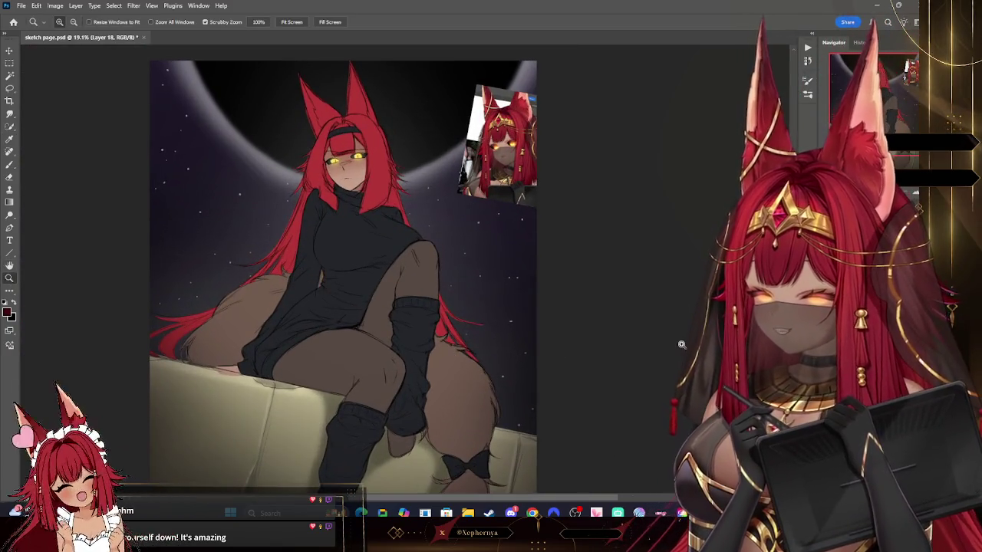
pyautogui.hotkey('ctrl', 'shift', 'alt', 'n')
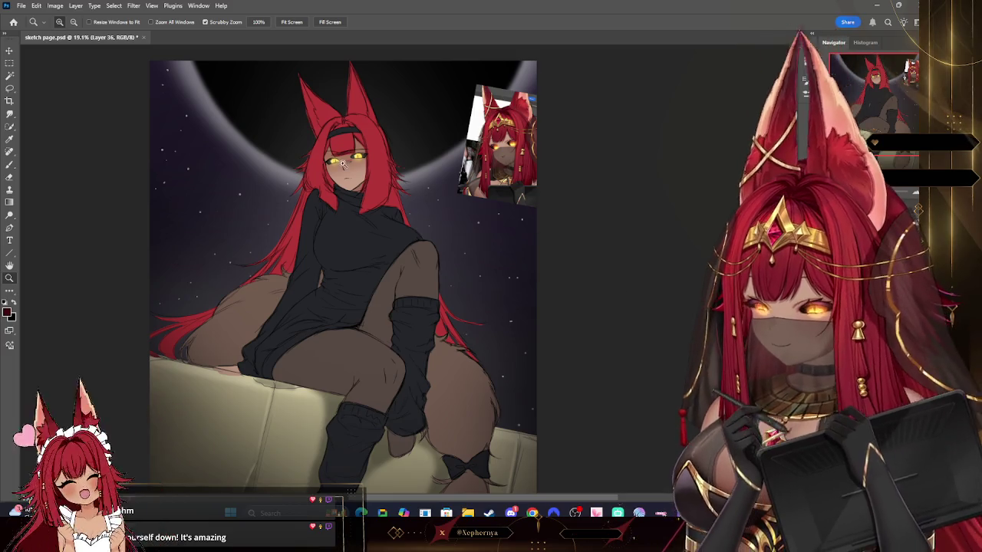
# - Paint shading on Layer 36, resizing the brush around 60 and erasing stray strokes
pyautogui.press('b')
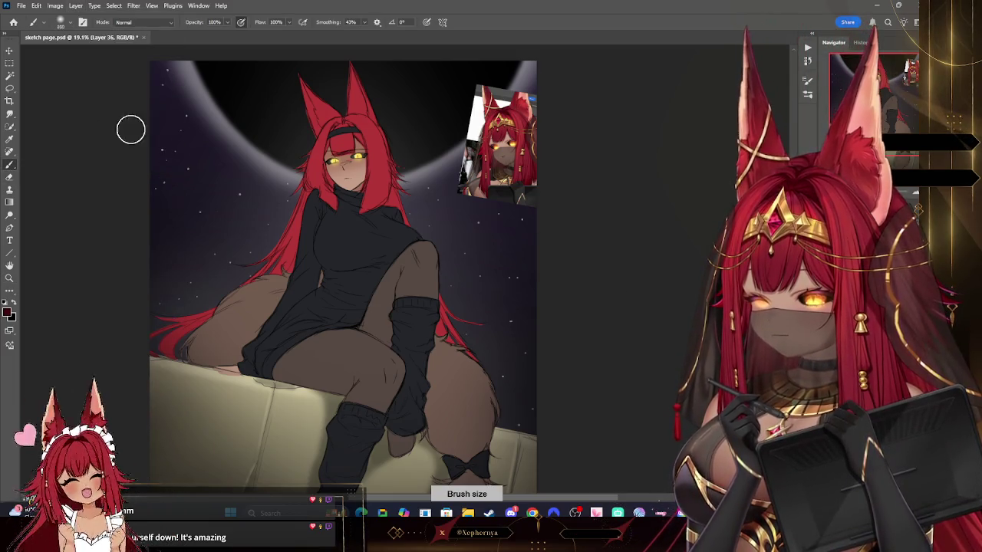
pyautogui.press(']')
pyautogui.press(']')
pyautogui.press(']')
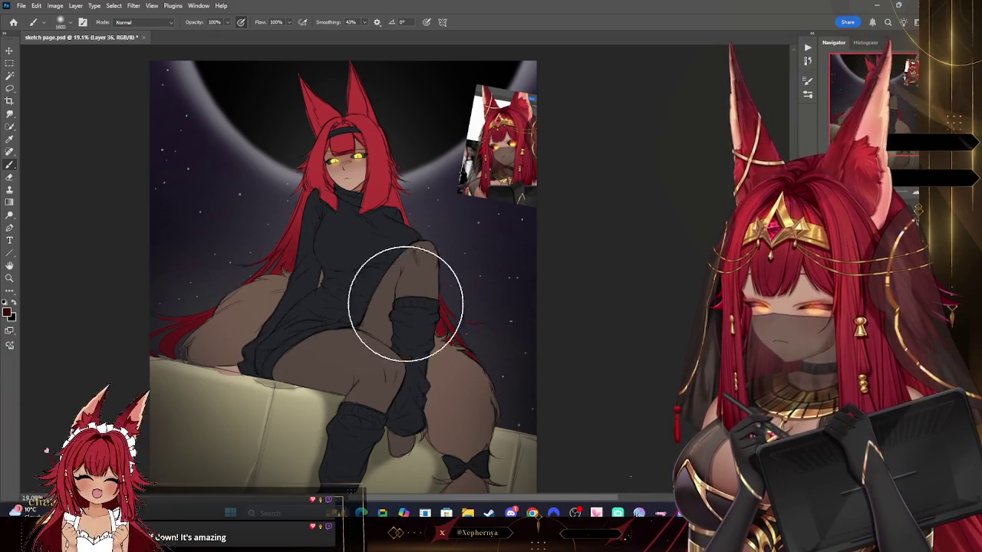
pyautogui.press('[')
pyautogui.press('[')
pyautogui.press('[')
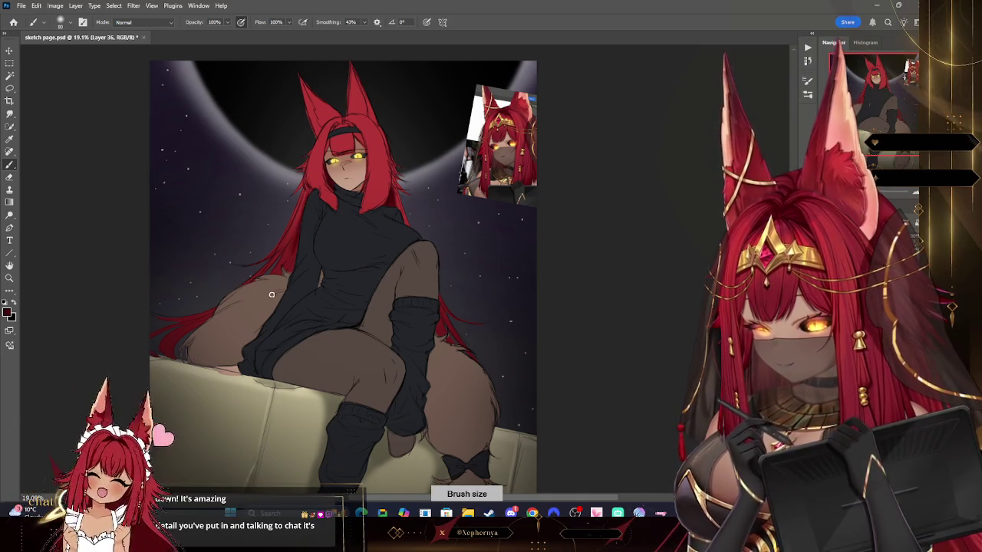
pyautogui.press(']')
pyautogui.press(']')
pyautogui.press(']')
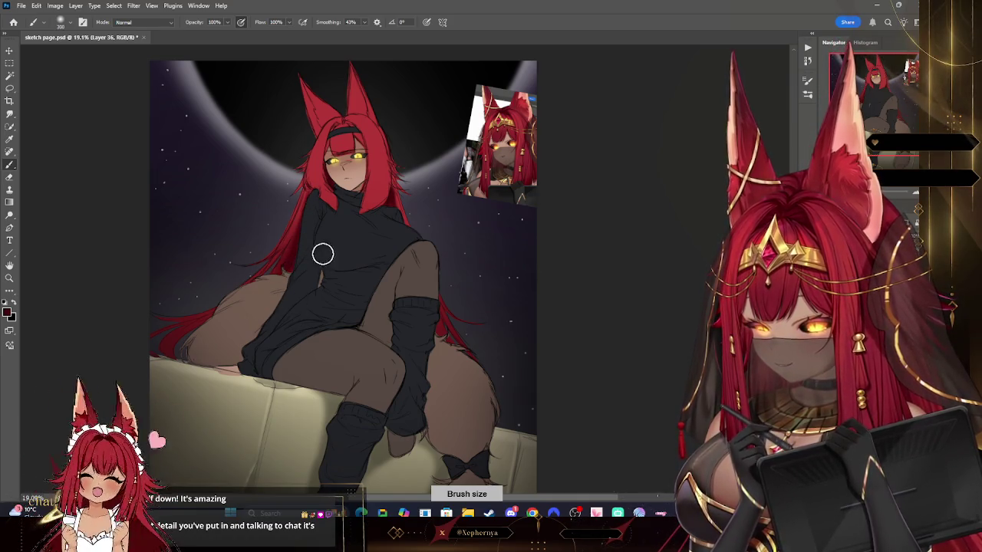
pyautogui.press(']')
pyautogui.press(']')
pyautogui.press(']')
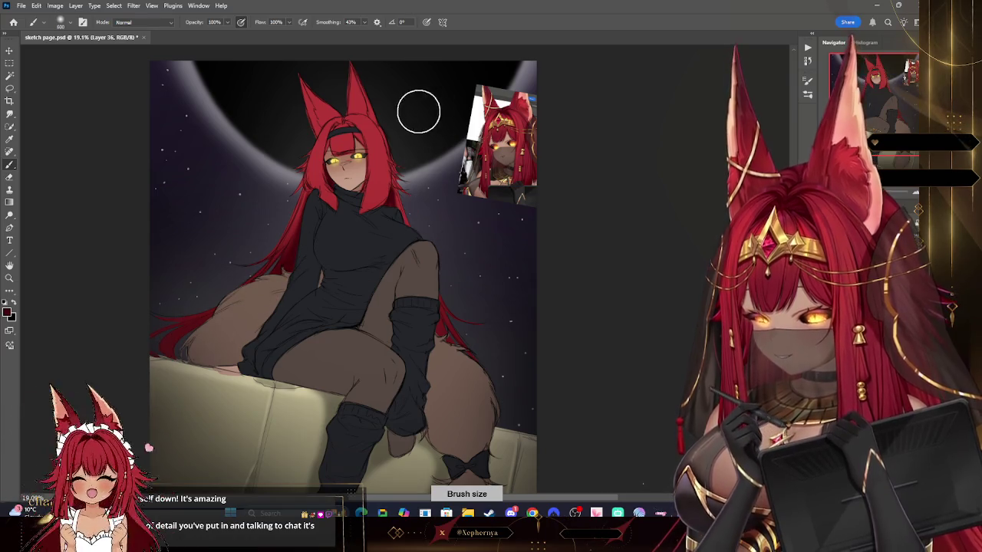
pyautogui.click(9, 177)
pyautogui.press(']')
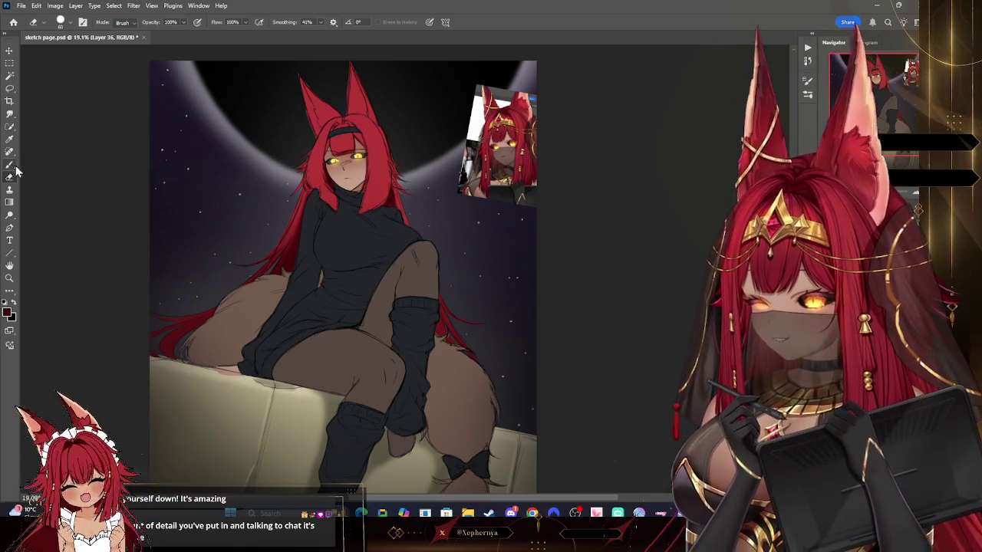
pyautogui.press('b')
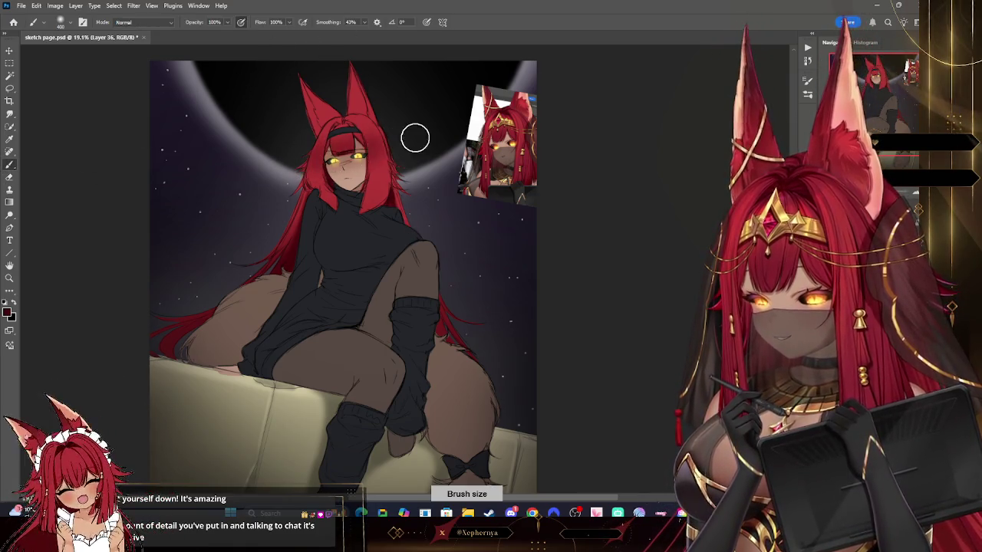
# - Refine the shading with a smaller brush, then clean it up with a much larger eraser
pyautogui.press('[')
pyautogui.press('[')
pyautogui.press('[')
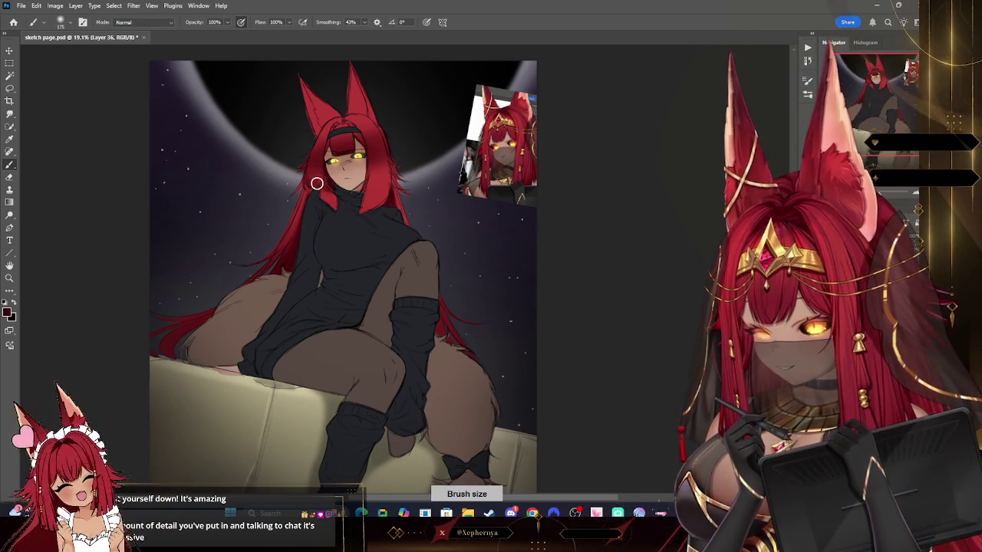
pyautogui.press(']')
pyautogui.press(']')
pyautogui.press(']')
pyautogui.press('[')
pyautogui.press('[')
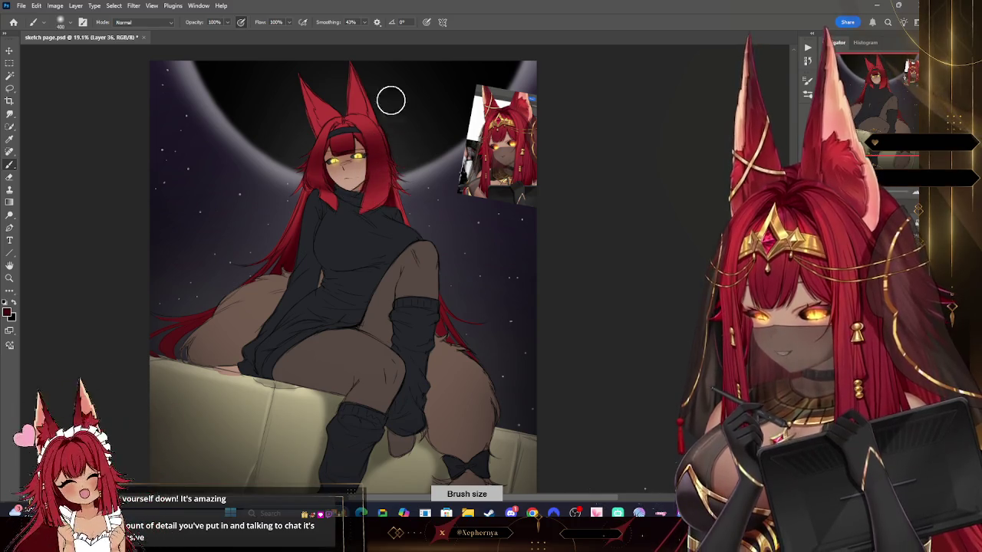
pyautogui.press('[')
pyautogui.press('[')
pyautogui.press('[')
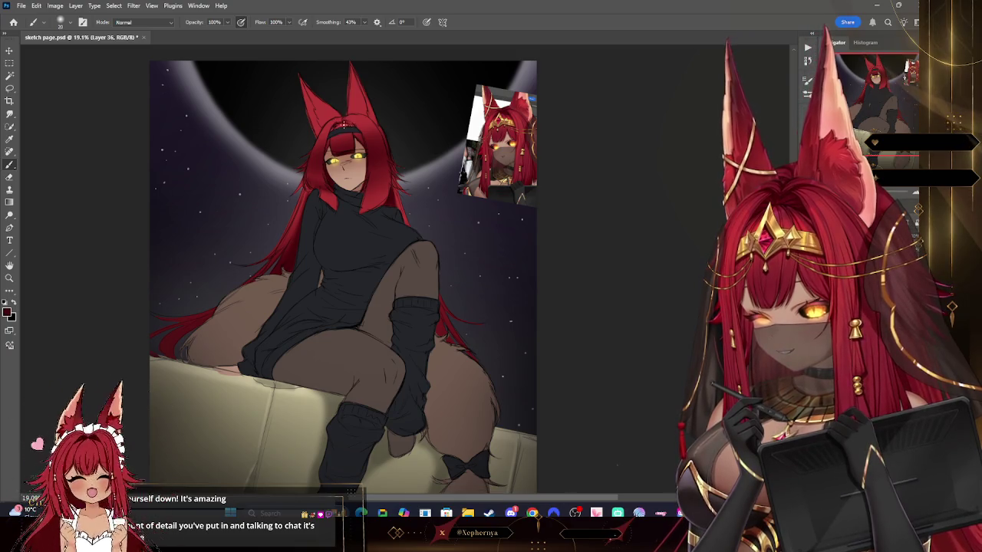
pyautogui.press('[')
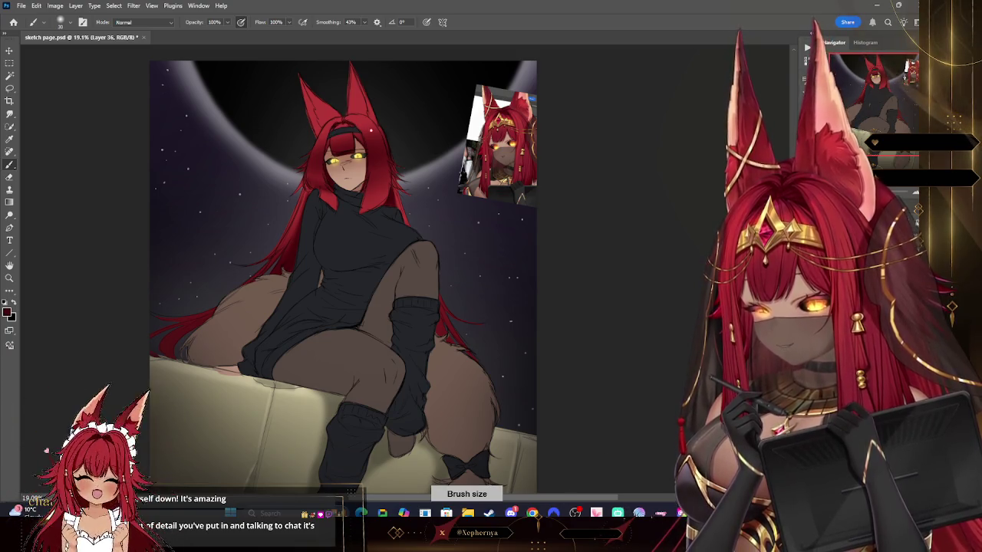
pyautogui.press('e')
pyautogui.rightClick(74, 96)
pyautogui.press('Escape')
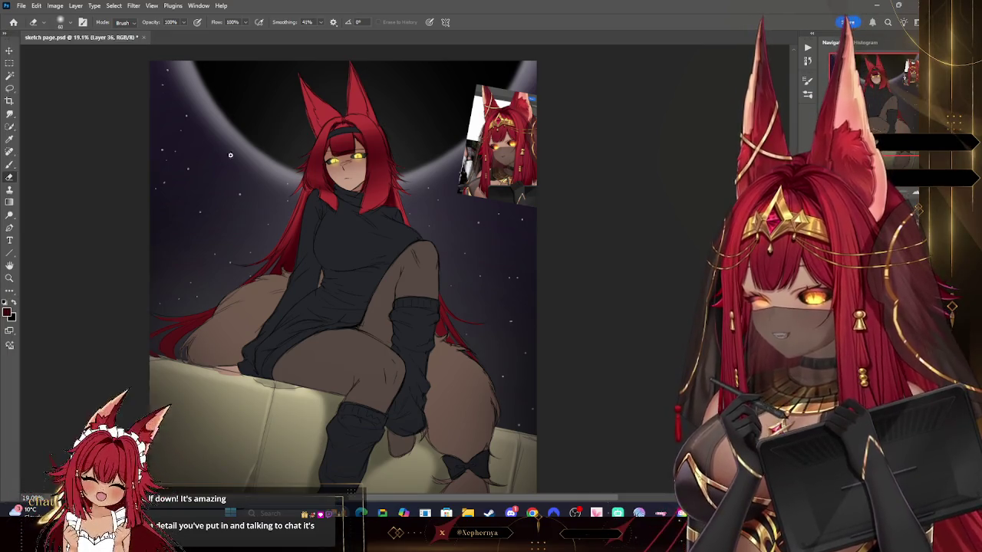
pyautogui.press(']')
pyautogui.press(']')
pyautogui.press(']')
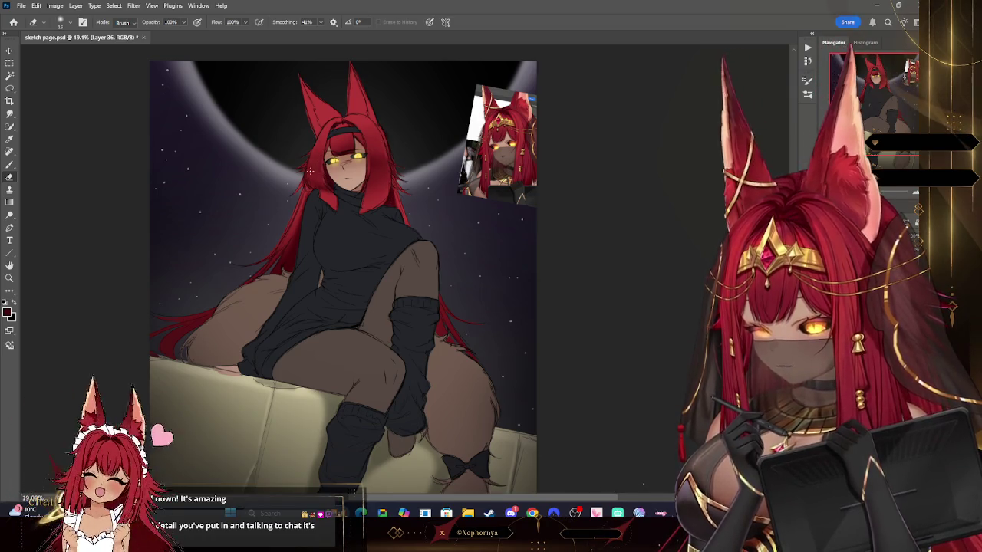
pyautogui.press(']')
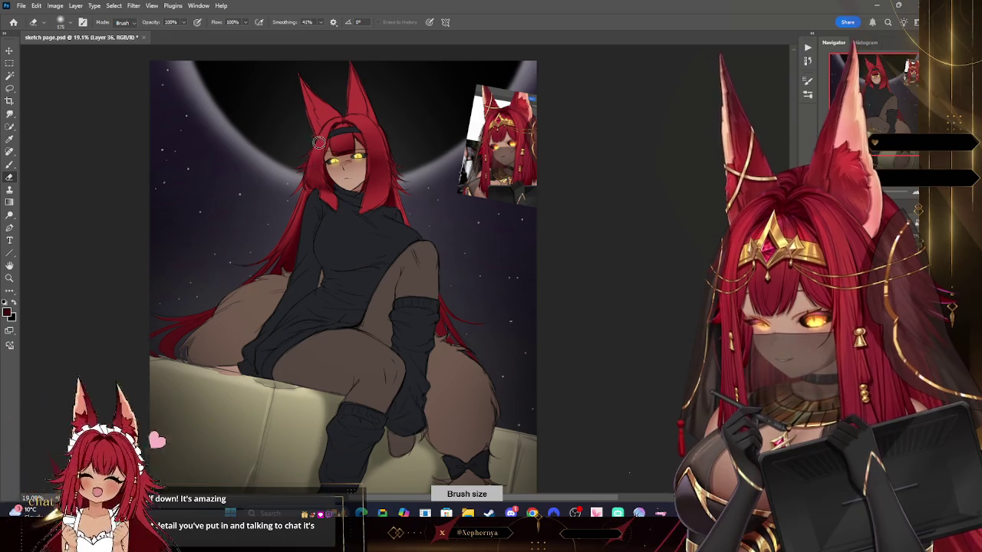
pyautogui.press('[')
pyautogui.press('[')
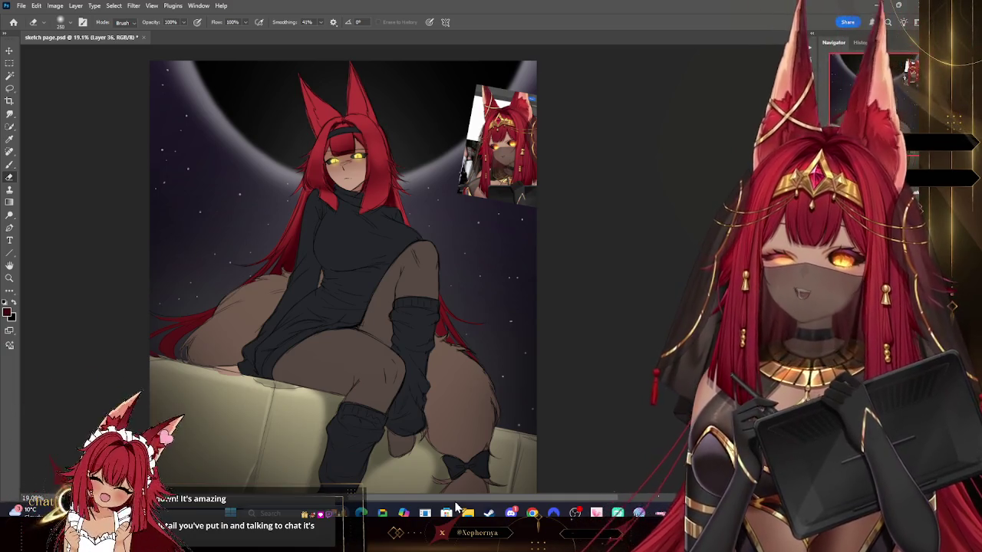
pyautogui.click(9, 278)
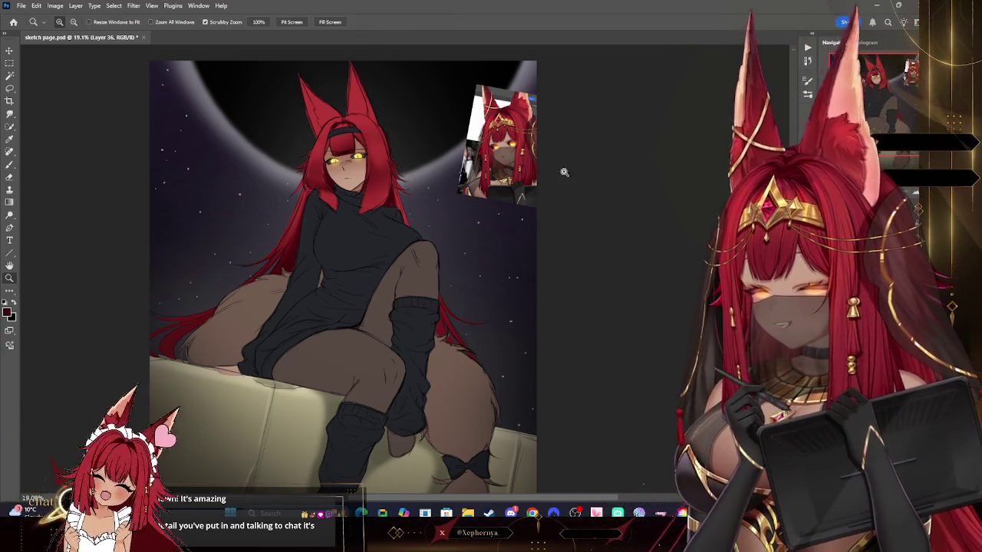
# - Toggle undo and redo to compare the shaded painting with the earlier flat-colour version
pyautogui.moveTo(550, 169); pyautogui.dragTo(615, 447)
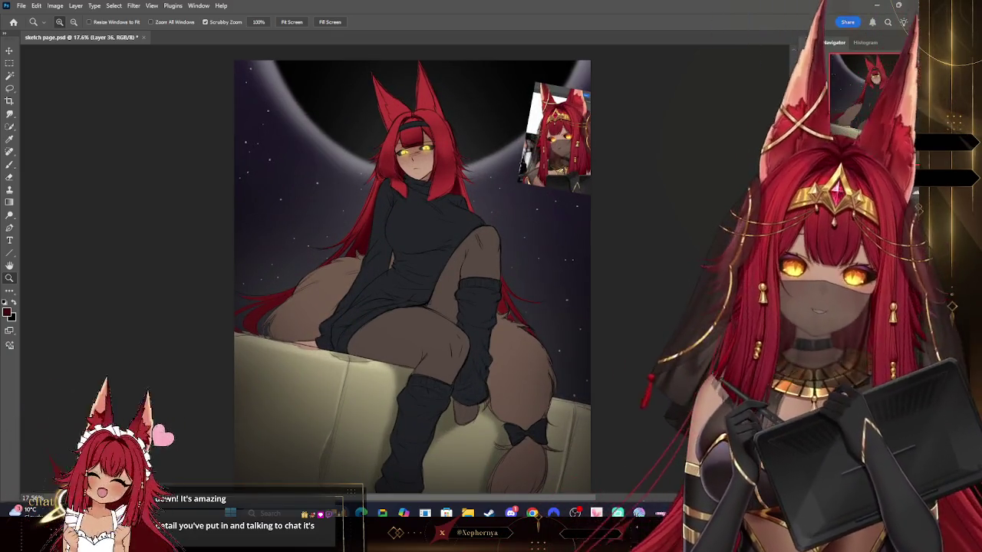
pyautogui.hotkey('ctrl', 'z')
pyautogui.hotkey('ctrl', 'shift', 'z')
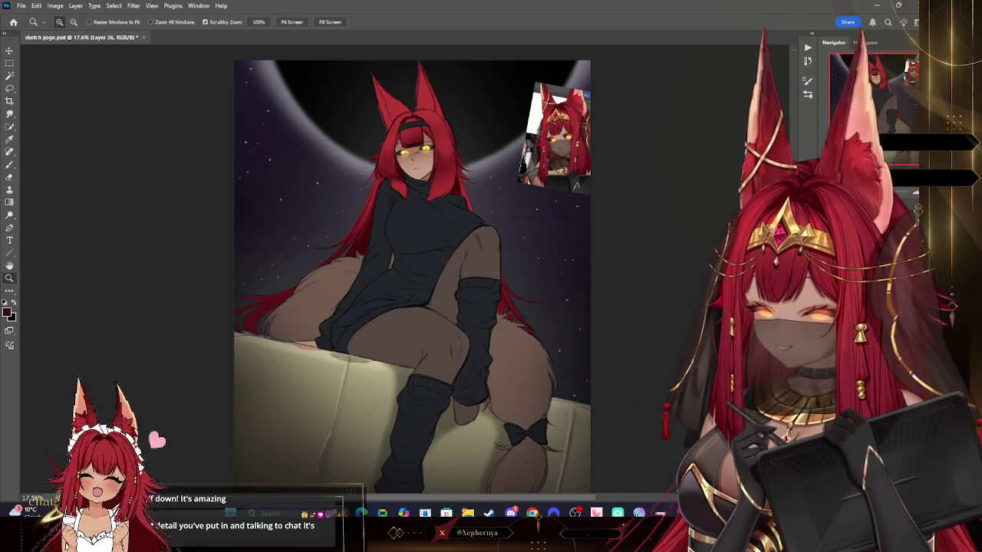
pyautogui.hotkey('ctrl', 'z')
pyautogui.hotkey('ctrl', 'shift', 'z')
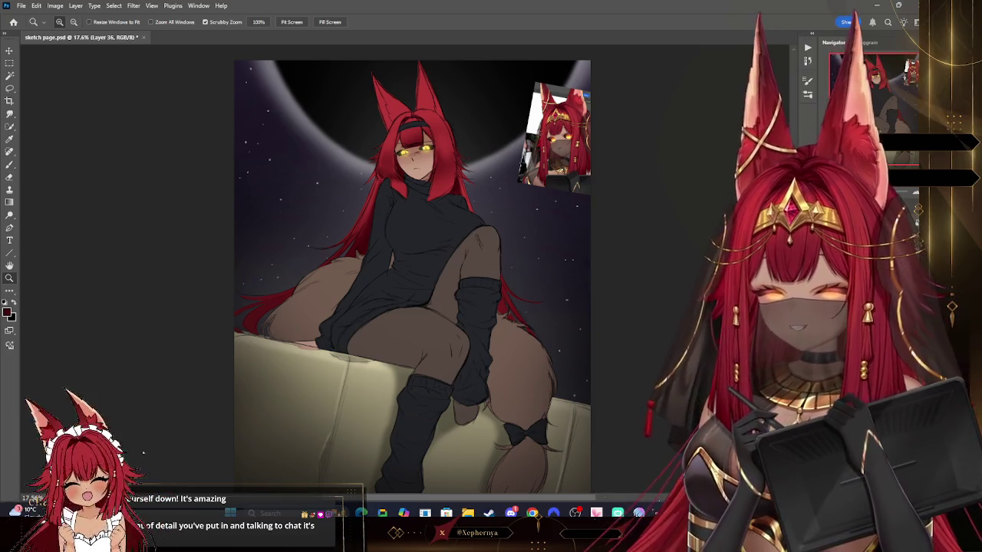
pyautogui.scroll(1, 613, 329)
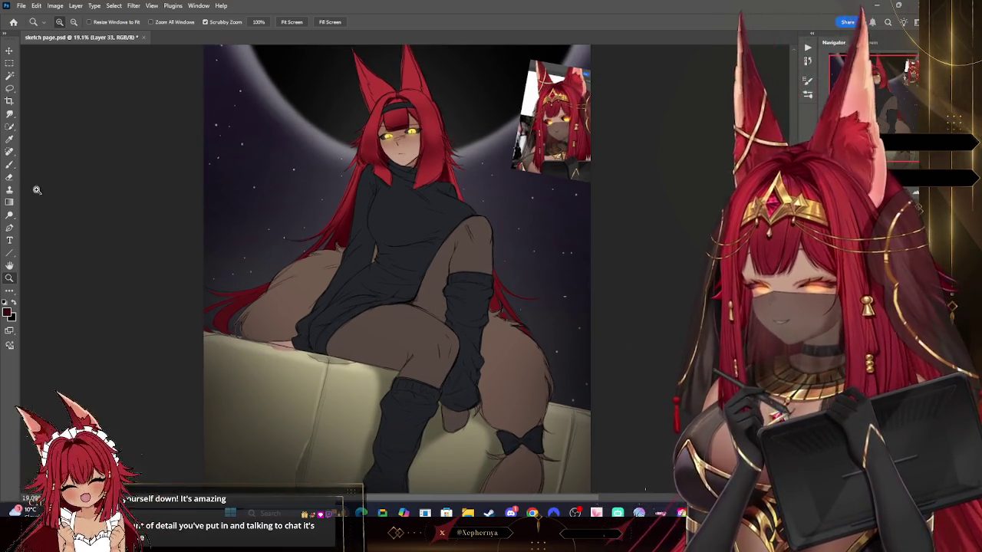
# - Set a lighter tan brown as the foreground painting colour
pyautogui.click(10, 166)
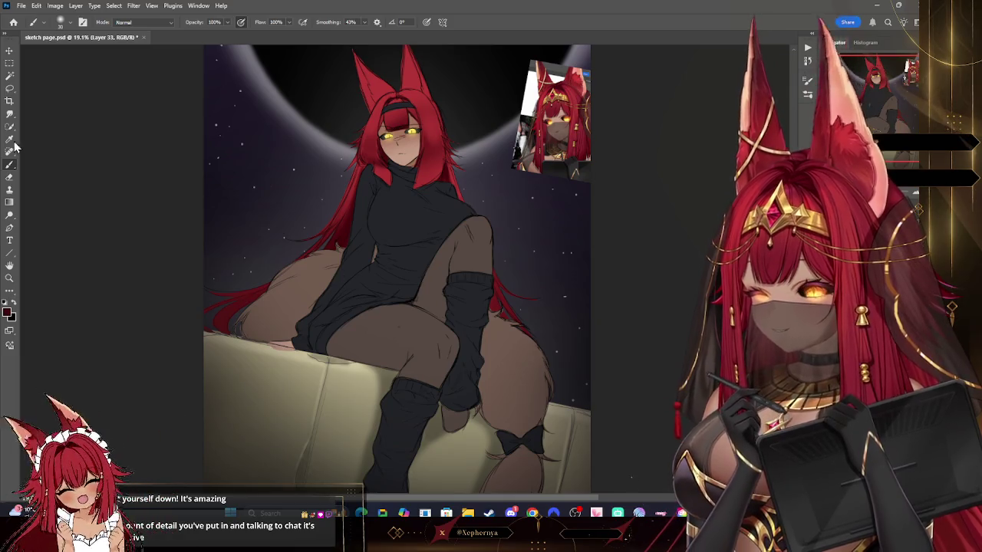
pyautogui.click(10, 139)
pyautogui.click(8, 311)
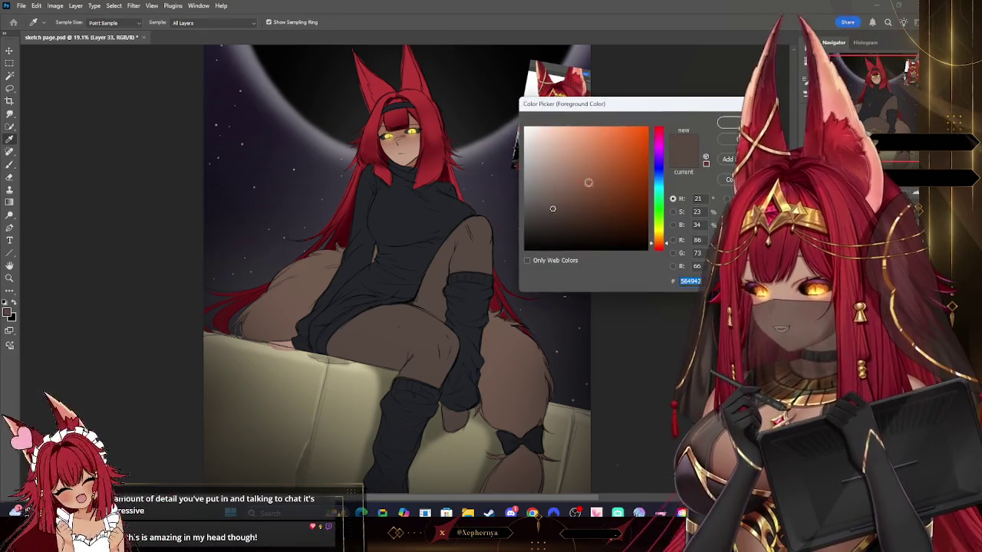
pyautogui.press('Return')
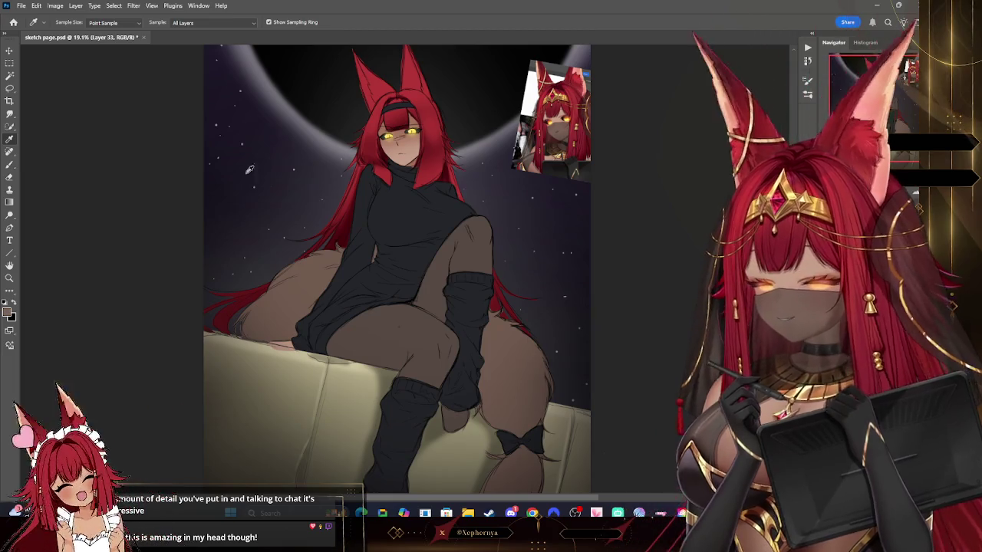
pyautogui.press('b')
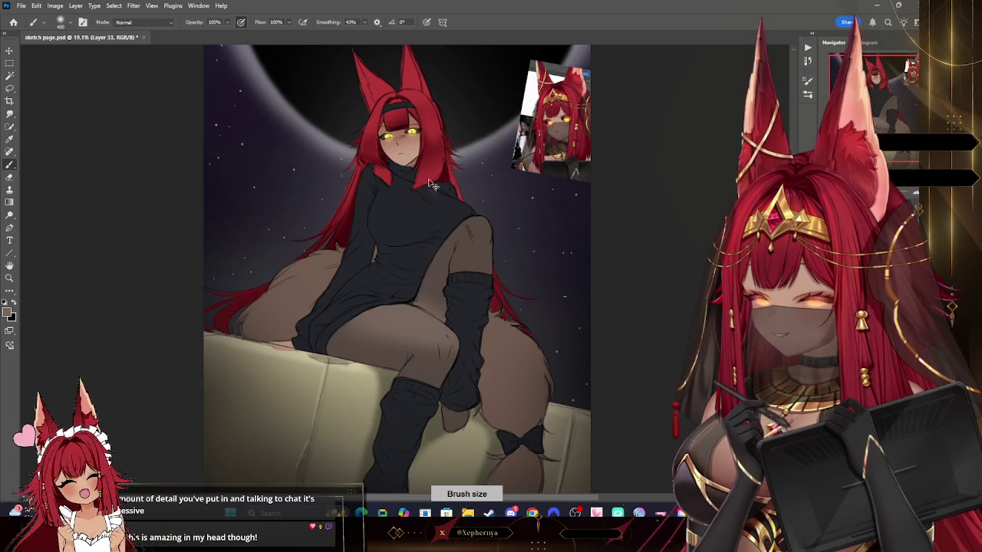
pyautogui.click(8, 310)
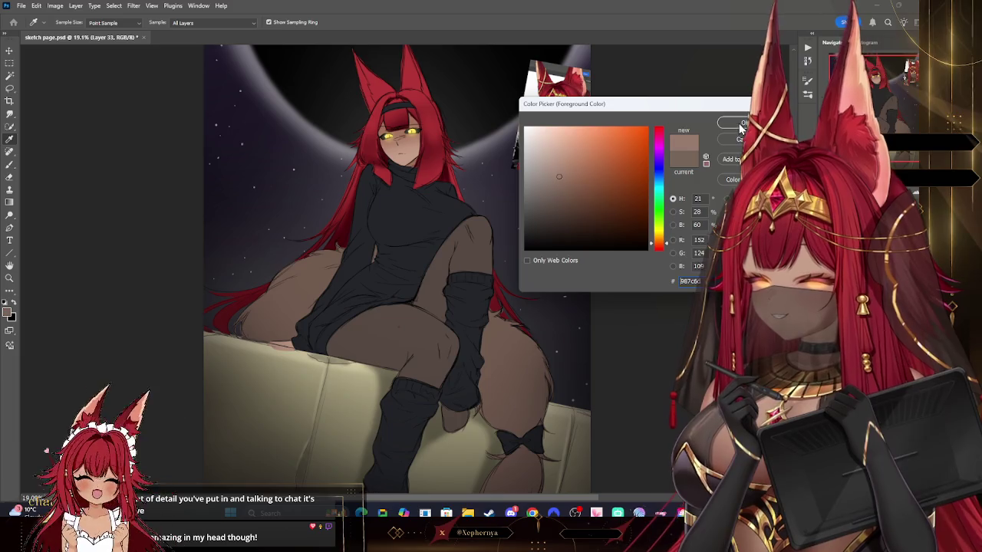
pyautogui.click(739, 125)
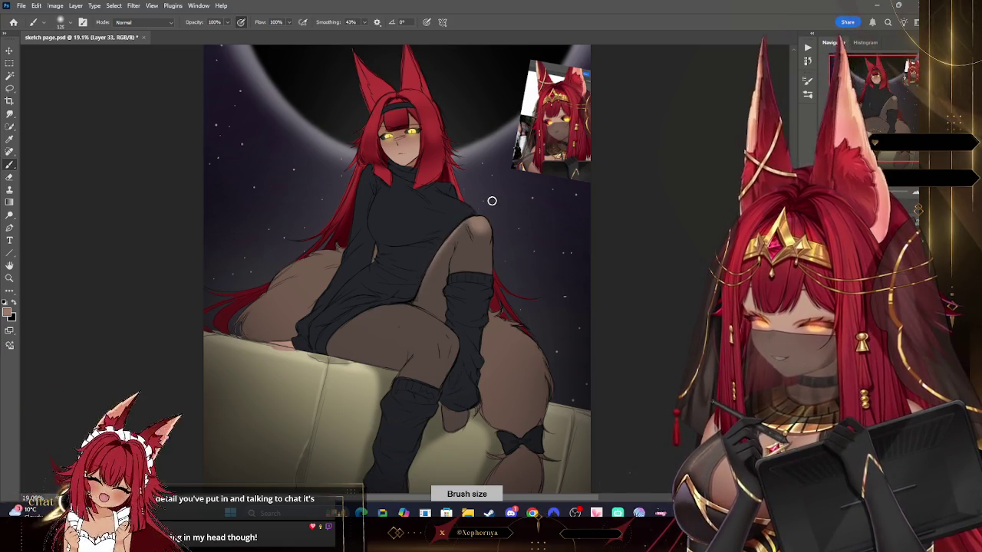
# - Enlarge the brush and the eraser for the next painting pass
pyautogui.press(']')
pyautogui.press(']')
pyautogui.press(']')
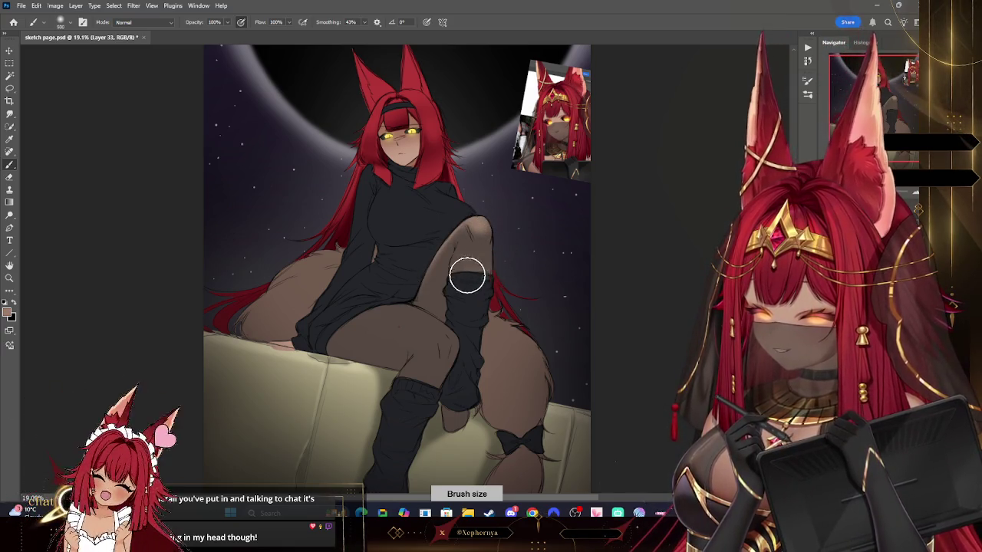
pyautogui.press('e')
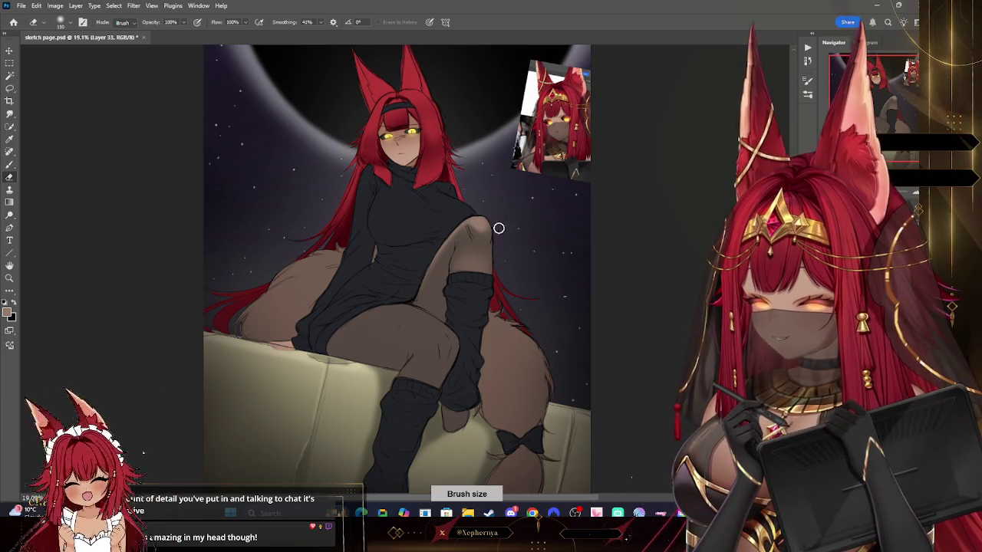
pyautogui.press(']')
pyautogui.press(']')
pyautogui.press(']')
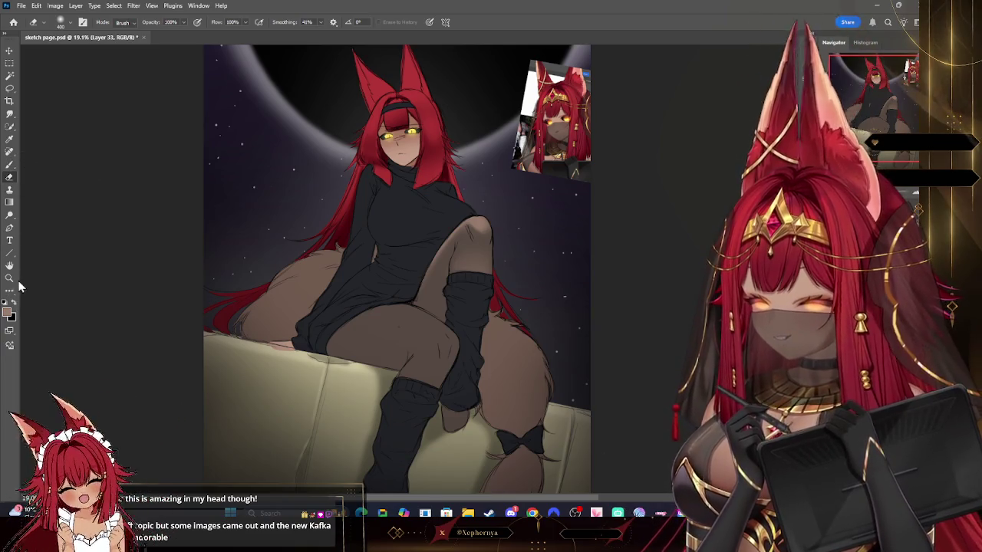
pyautogui.press('i')
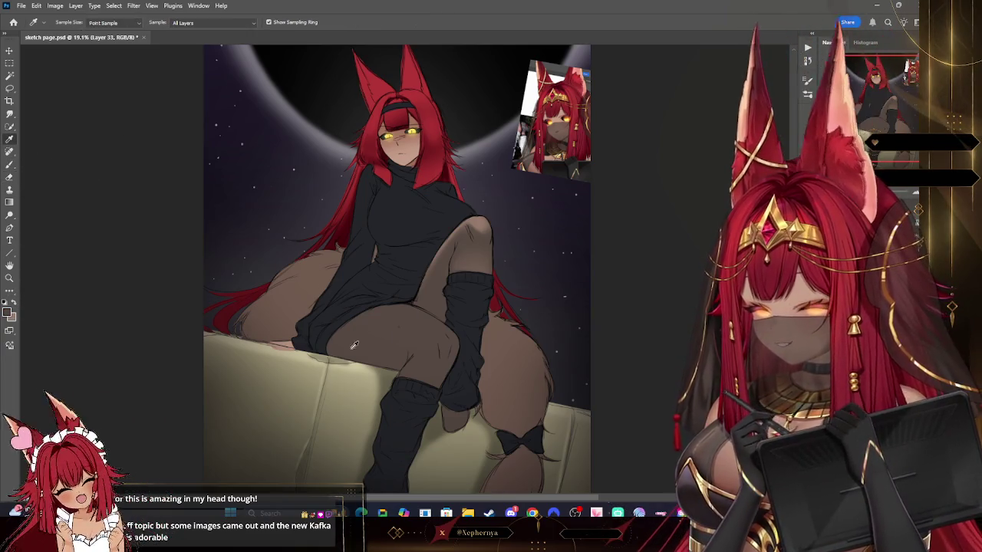
pyautogui.click(390, 135)
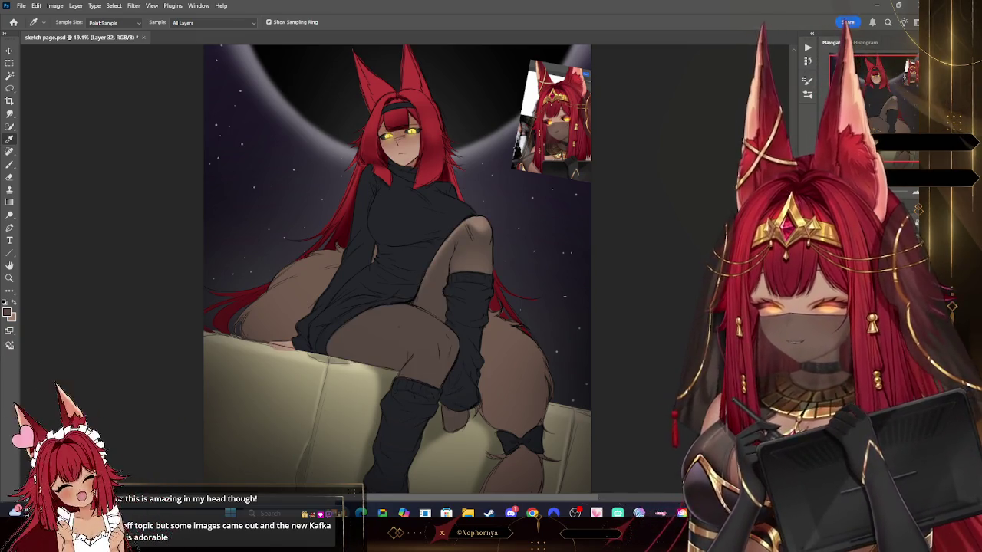
pyautogui.click(8, 310)
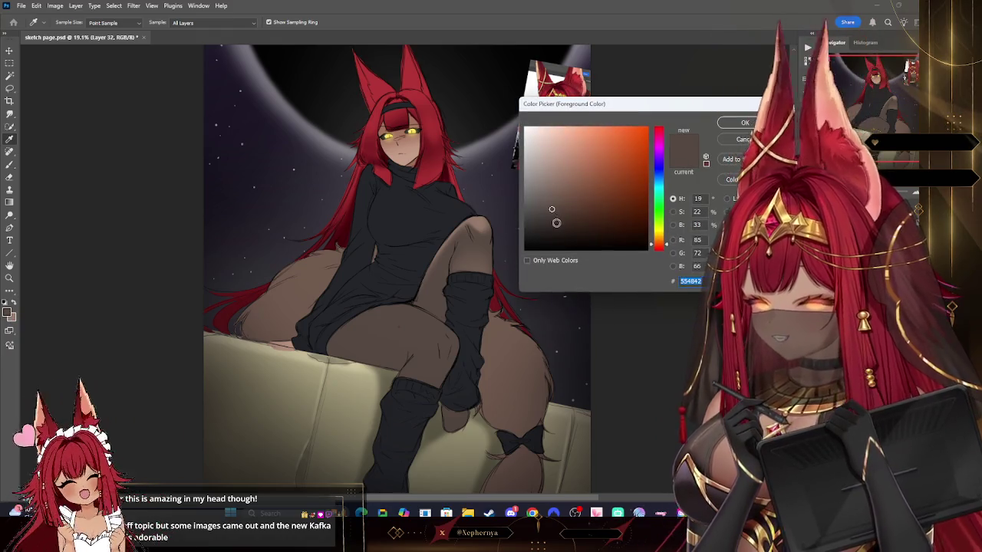
pyautogui.click(742, 123)
pyautogui.press('b')
pyautogui.click(61, 21)
pyautogui.doubleClick(73, 192)
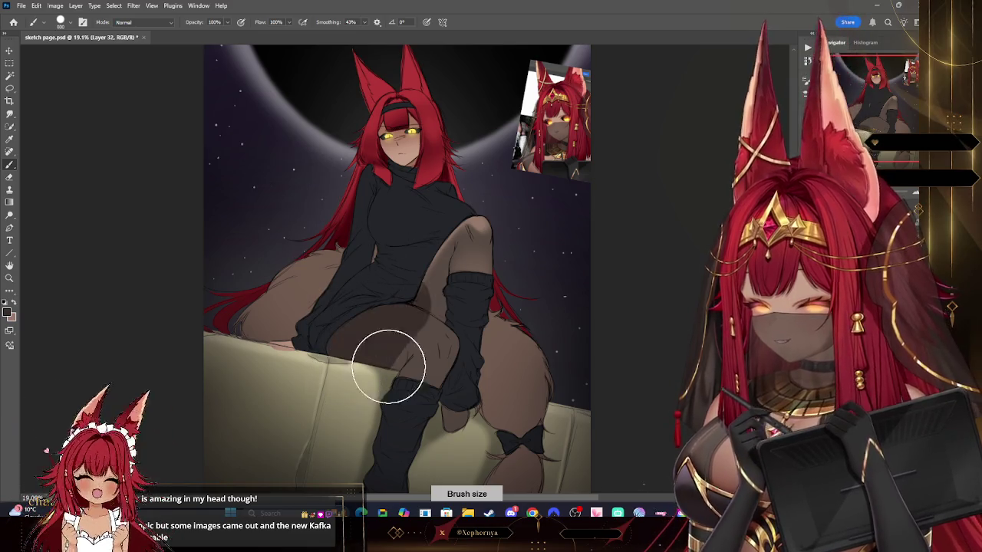
pyautogui.moveTo(396, 335); pyautogui.dragTo(426, 430)
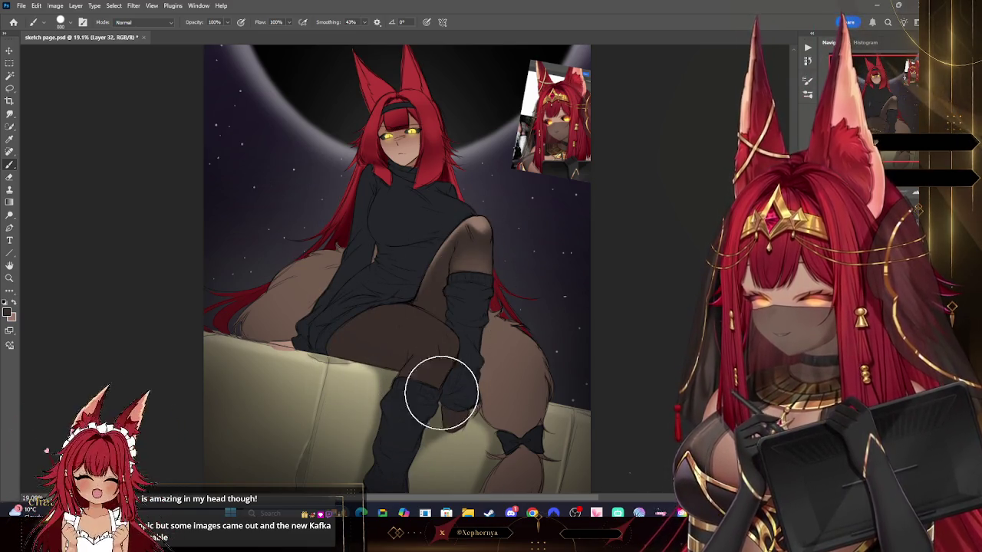
pyautogui.scroll(-5, 526, 285)
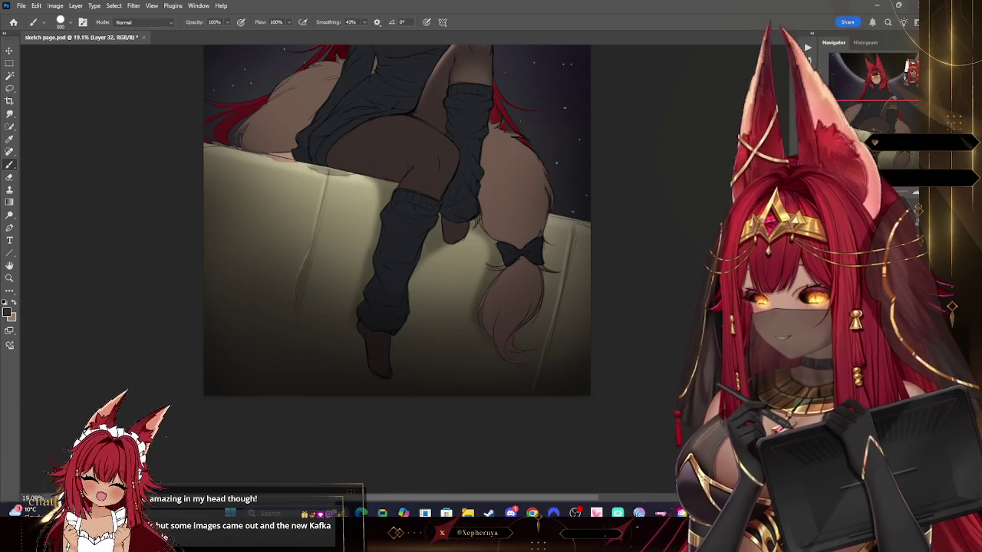
pyautogui.scroll(3, 397, 268)
pyautogui.hotkey('ctrl', 'shift', 'alt', 'n')
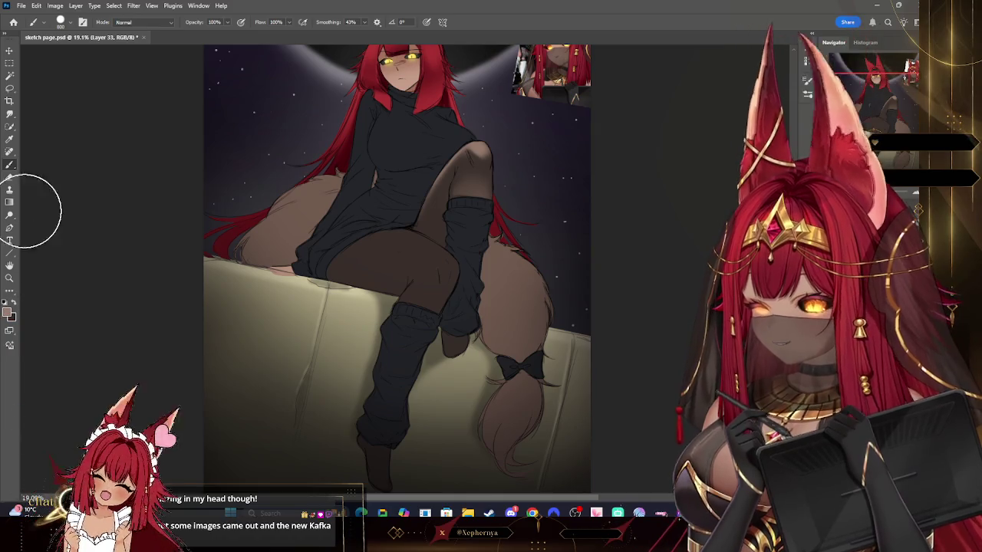
pyautogui.rightClick(77, 83)
pyautogui.click(69, 192)
pyautogui.press('Return')
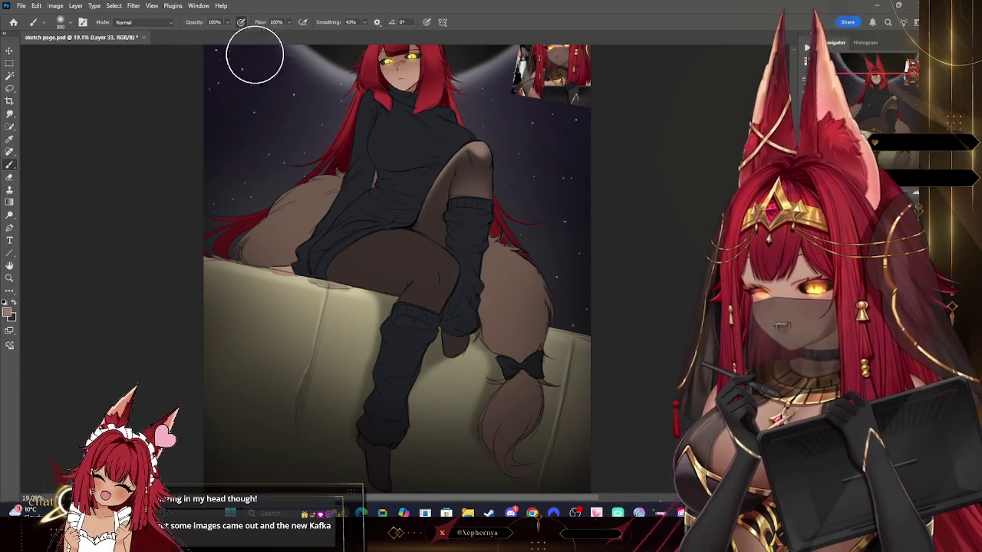
pyautogui.press('[')
pyautogui.press('[')
pyautogui.press('[')
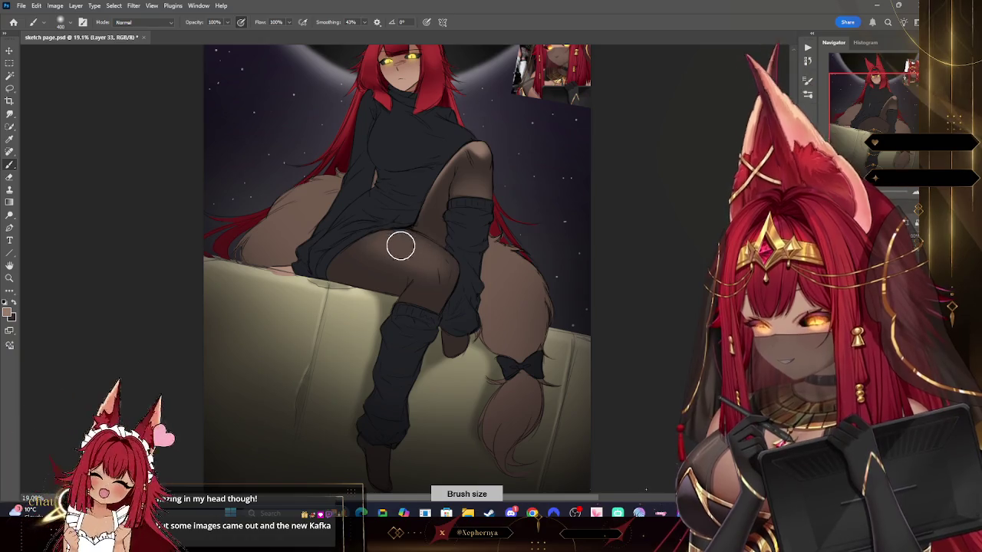
pyautogui.press('[')
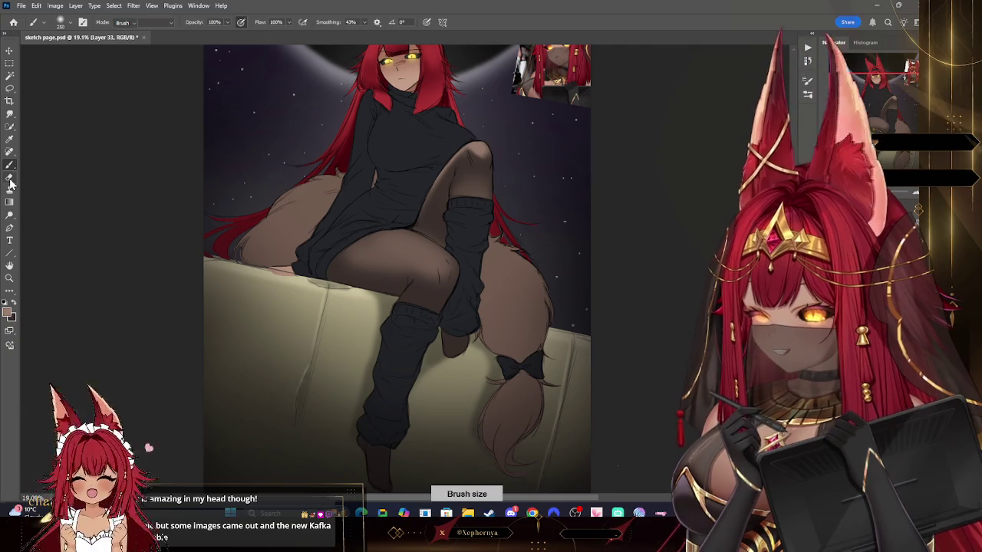
pyautogui.click(10, 178)
pyautogui.press(']')
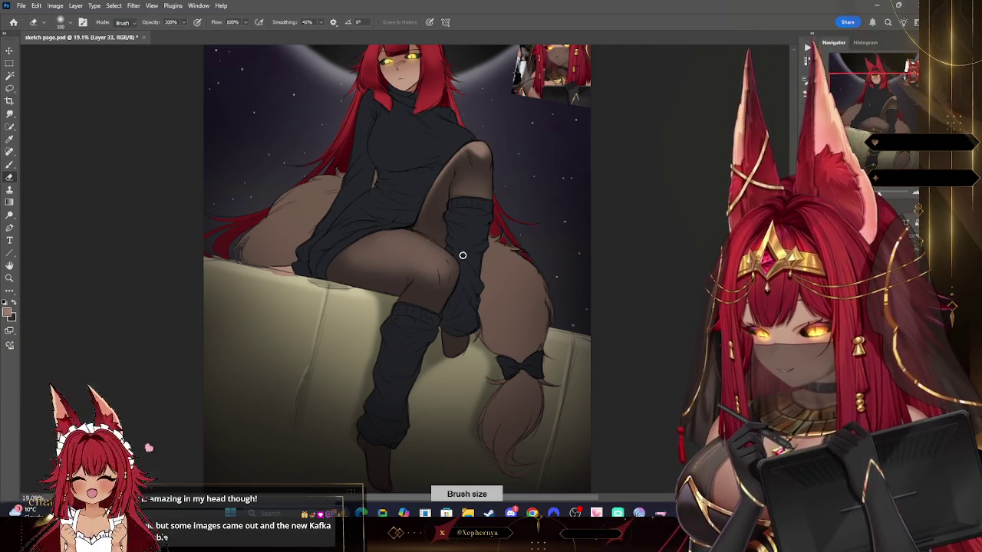
pyautogui.press('[')
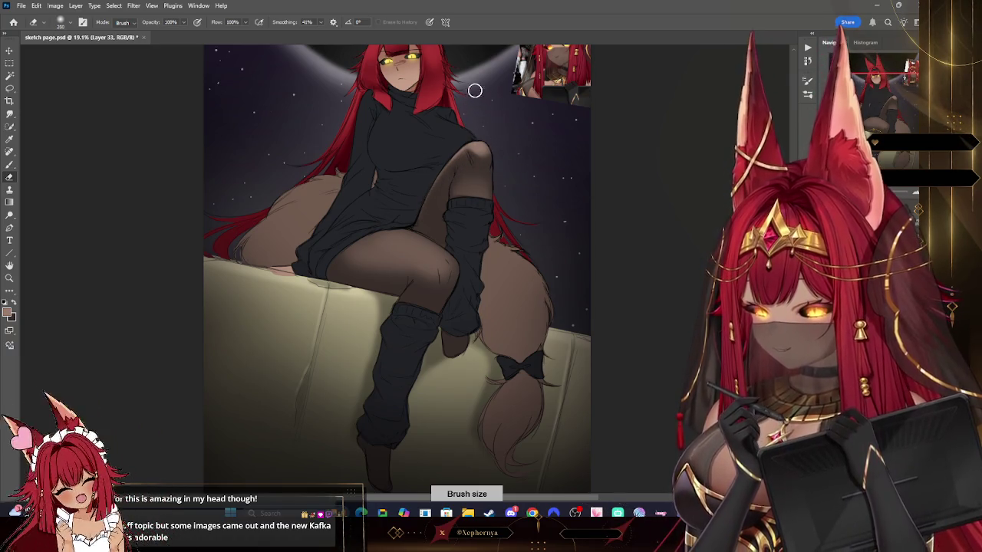
pyautogui.press('[')
pyautogui.press('[')
pyautogui.press('[')
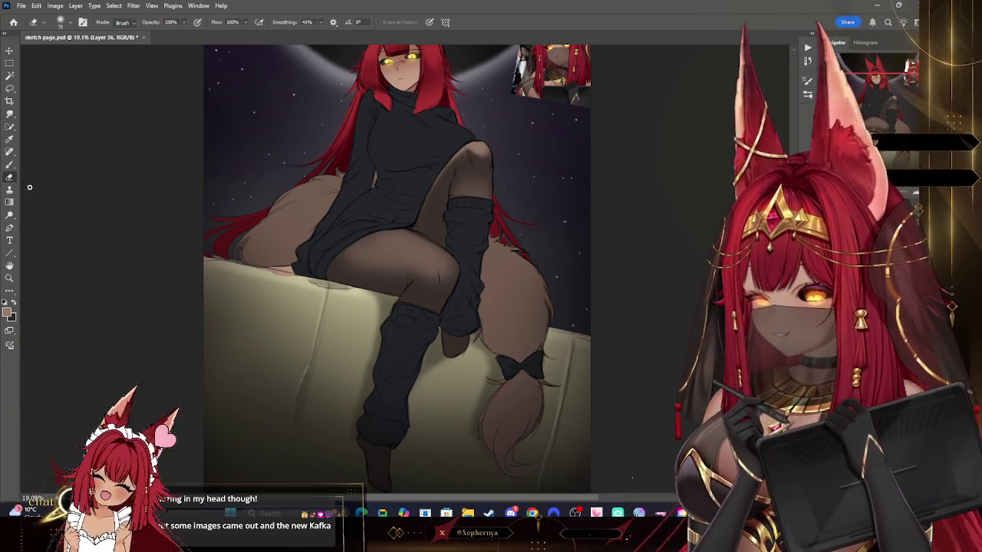
pyautogui.press(']')
pyautogui.press(']')
pyautogui.press(']')
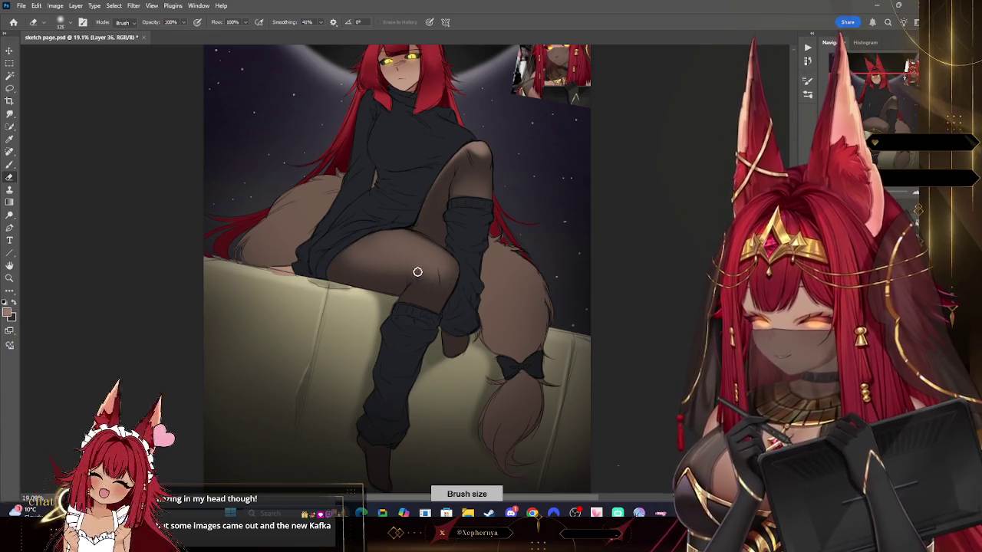
pyautogui.press('b')
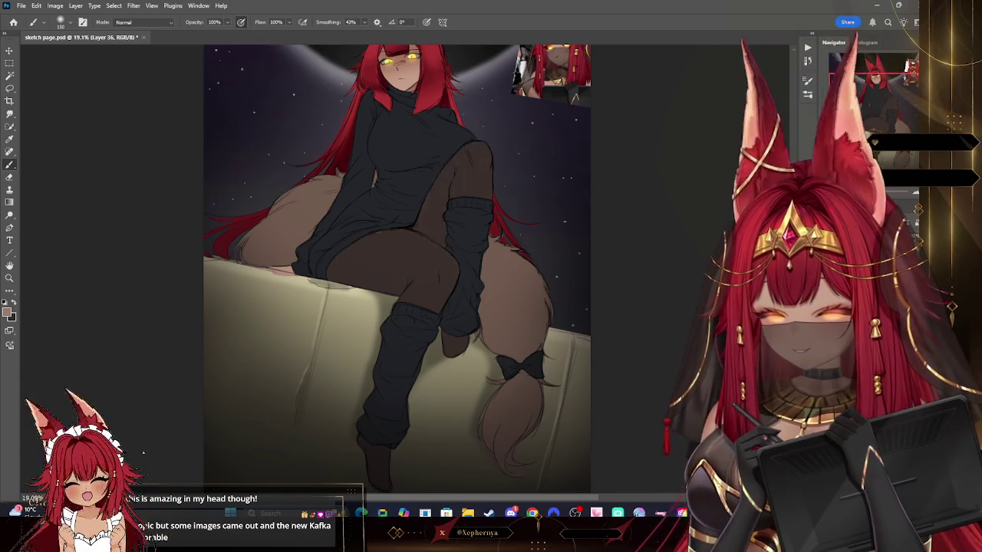
pyautogui.hotkey('alt', '[')
pyautogui.hotkey('alt', '[')
pyautogui.hotkey('alt', '[')
pyautogui.press(']')
pyautogui.press(']')
pyautogui.press(']')
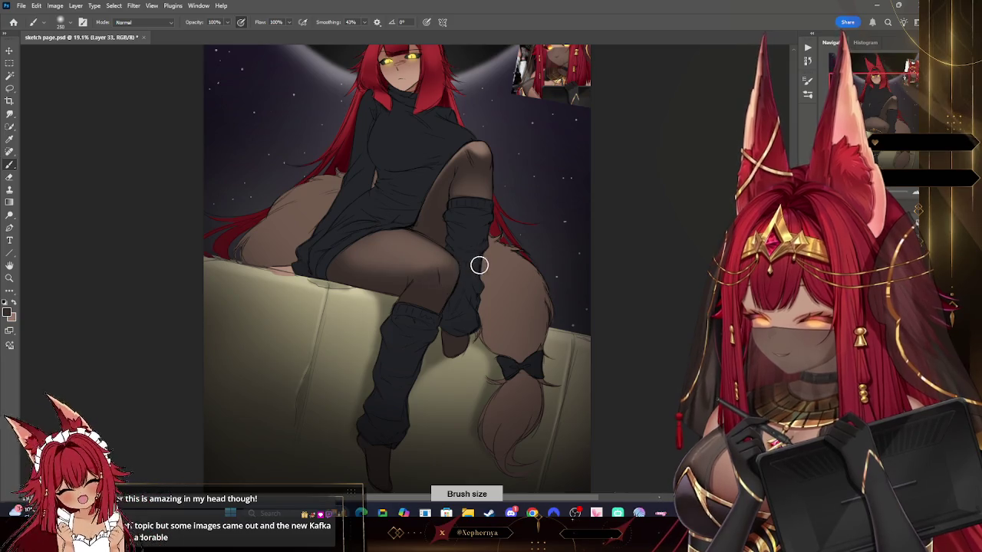
pyautogui.press('[')
pyautogui.press('[')
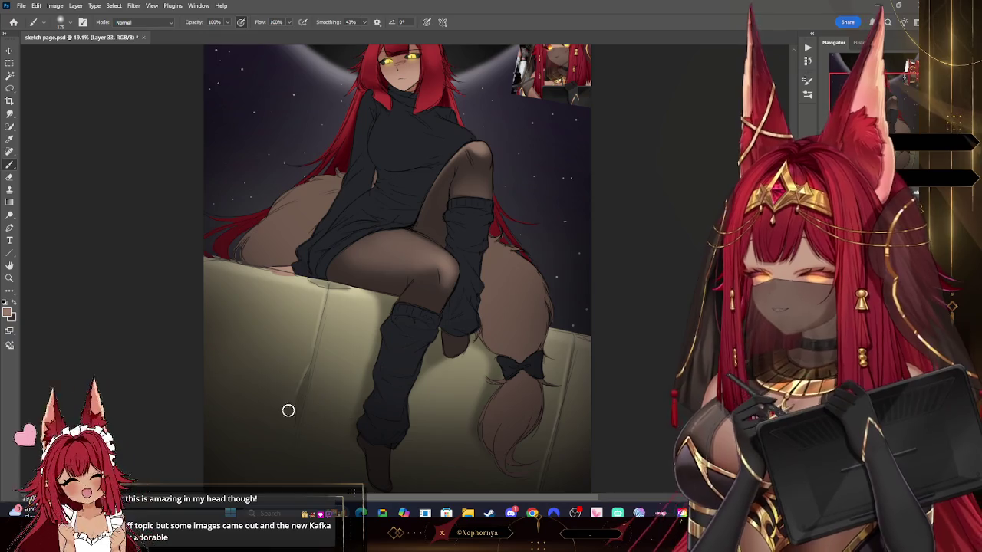
pyautogui.scroll(1, 528, 281)
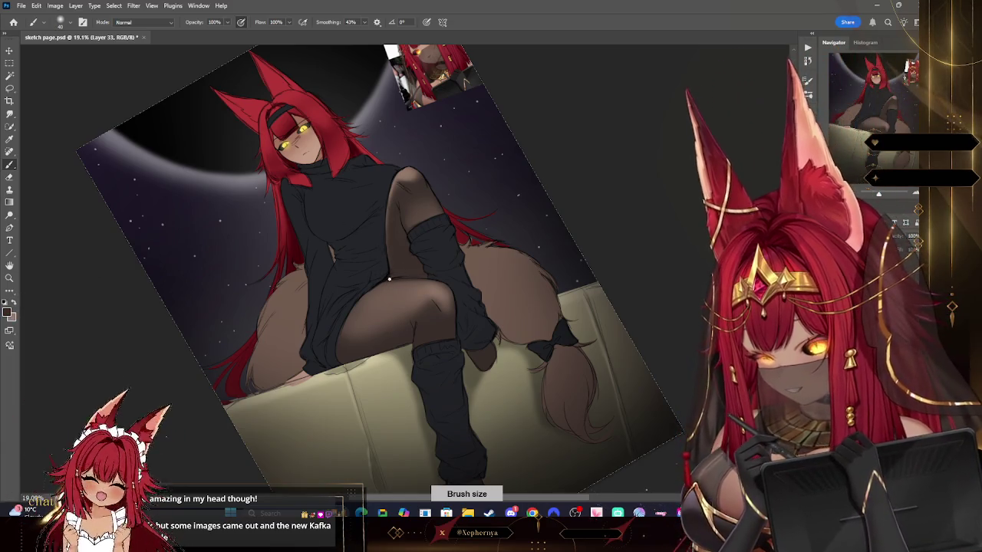
# - Adjust the brush size, settling at about 125
pyautogui.press(']')
pyautogui.press(']')
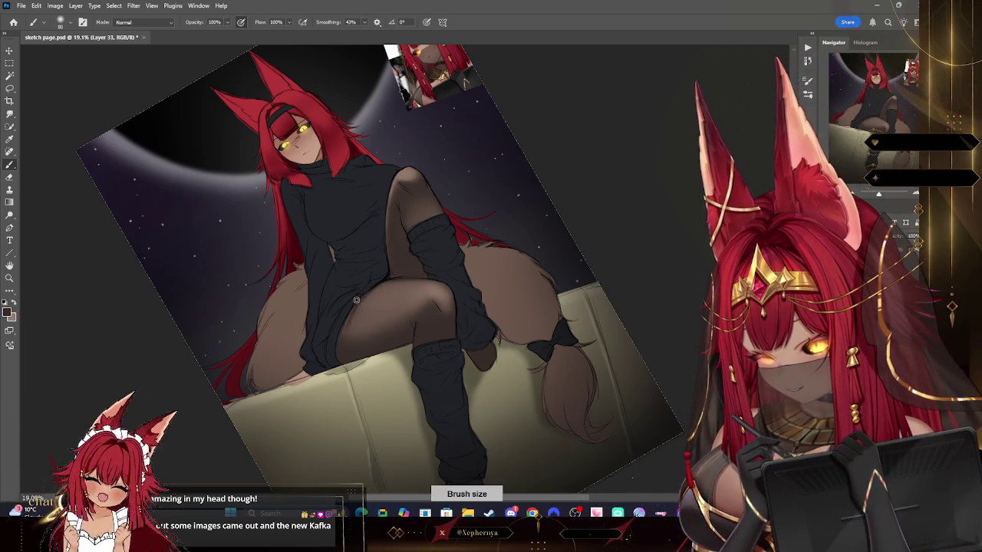
pyautogui.press(']')
pyautogui.press('[')
pyautogui.press('[')
pyautogui.press('[')
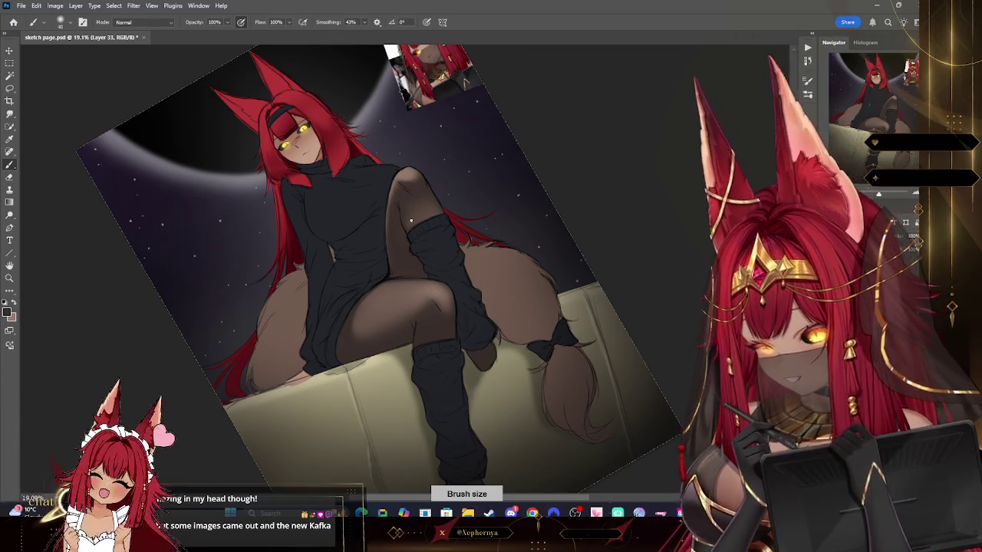
pyautogui.press(']')
pyautogui.press(']')
pyautogui.press(']')
pyautogui.press('[')
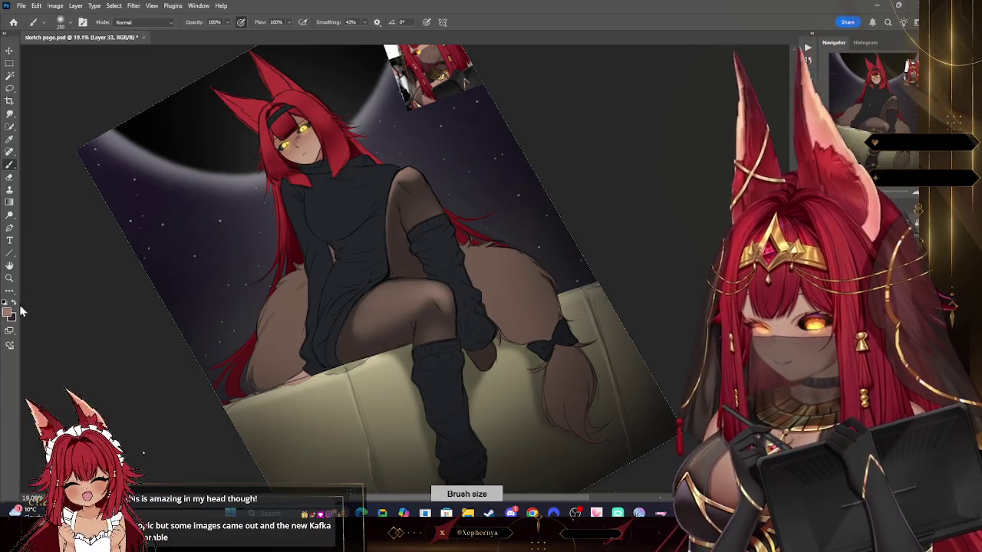
pyautogui.press('[')
pyautogui.press('[')
pyautogui.press('[')
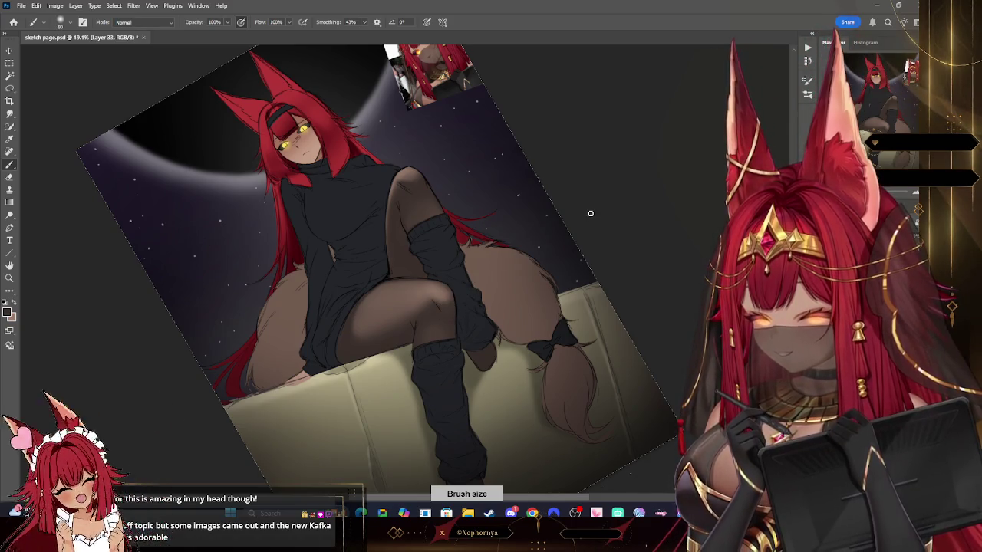
# - Tilt the canvas view and zoom to 23.2% on the legs and ledge
pyautogui.press('r')
pyautogui.moveTo(587, 212); pyautogui.dragTo(433, 214)
pyautogui.press('[')
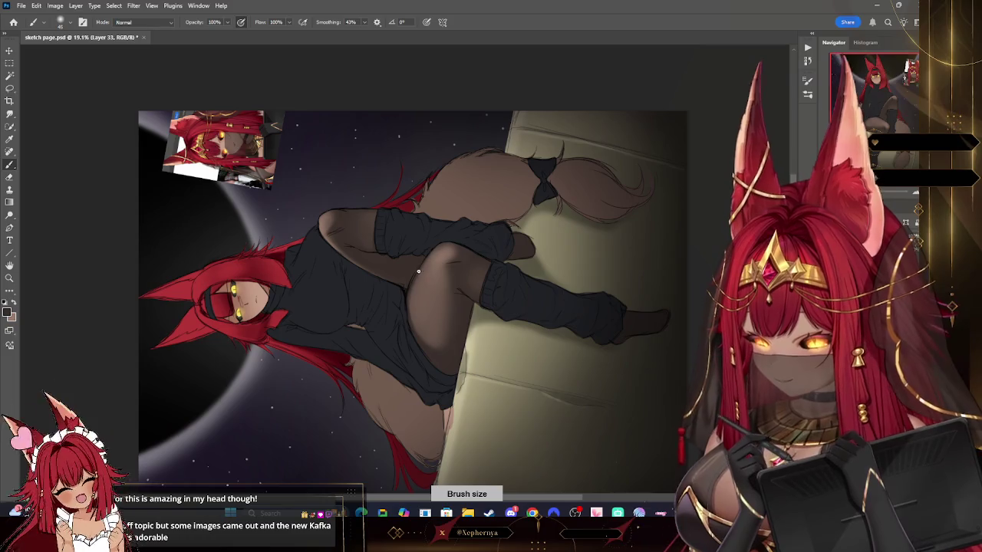
pyautogui.press('r')
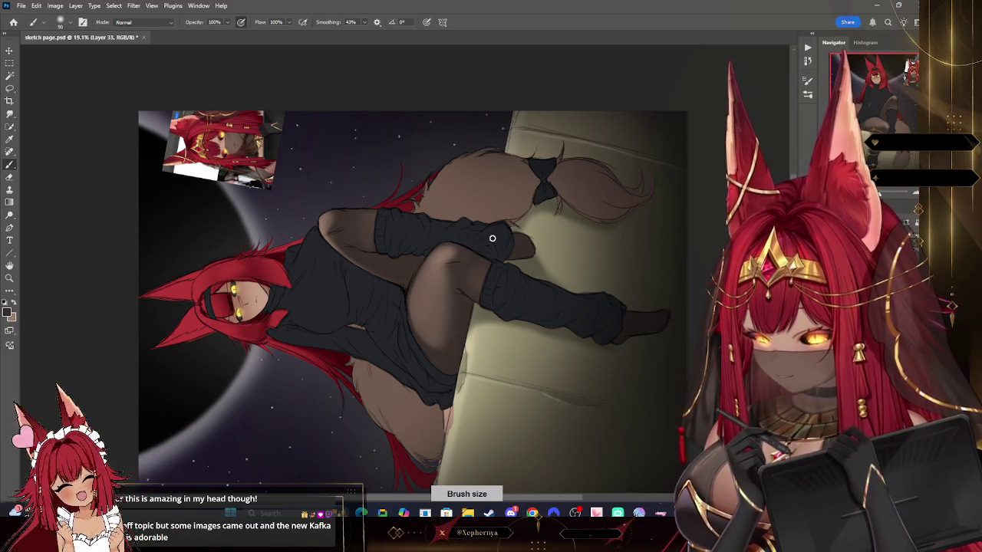
pyautogui.moveTo(423, 257)
pyautogui.mouseDown()
pyautogui.moveTo(519, 214)
pyautogui.moveTo(476, 146)
pyautogui.mouseUp()
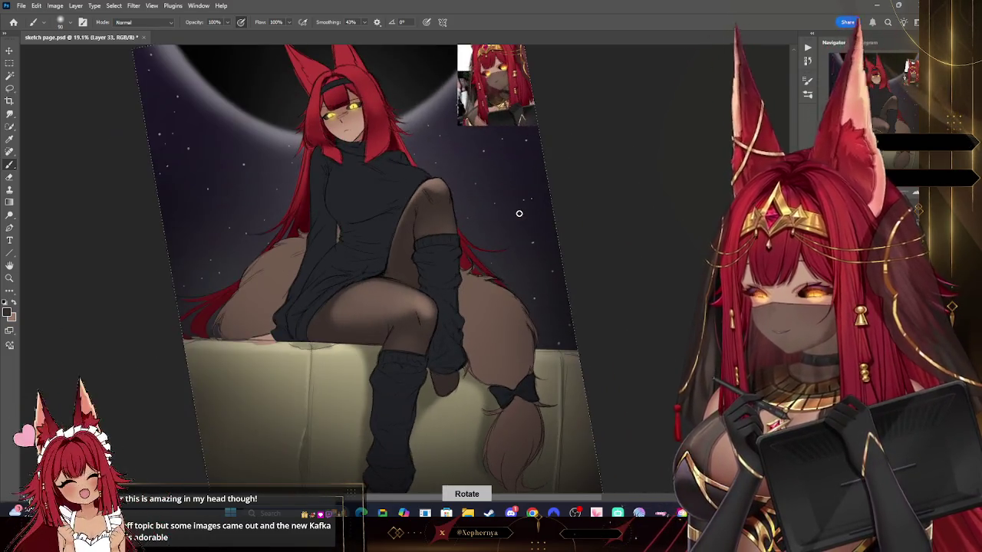
pyautogui.click(9, 279)
pyautogui.moveTo(467, 276); pyautogui.dragTo(477, 283)
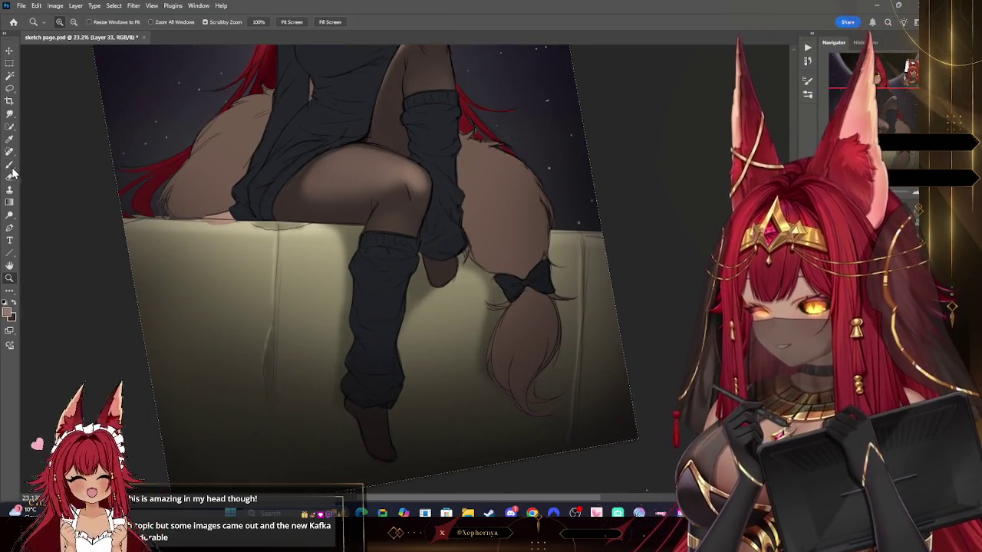
pyautogui.press('b')
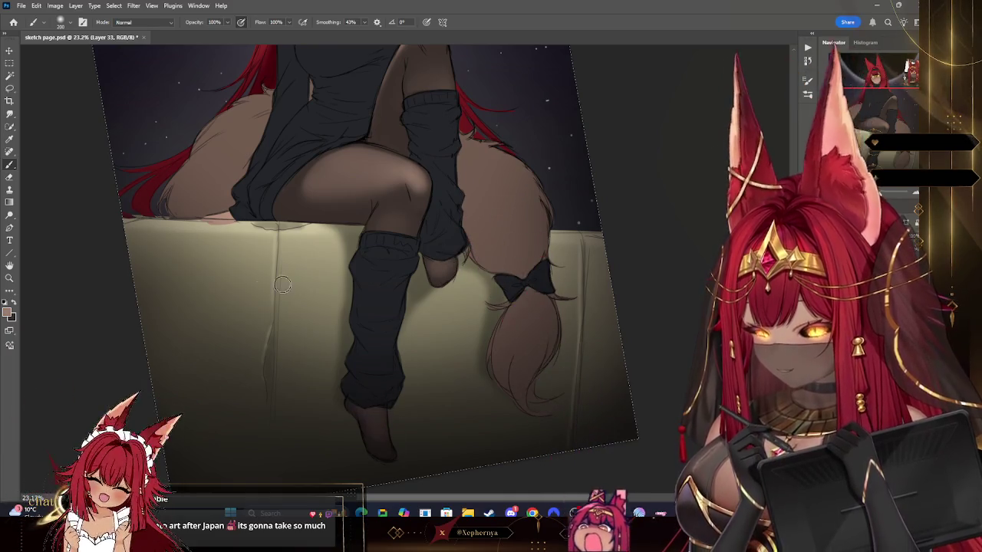
pyautogui.press('[')
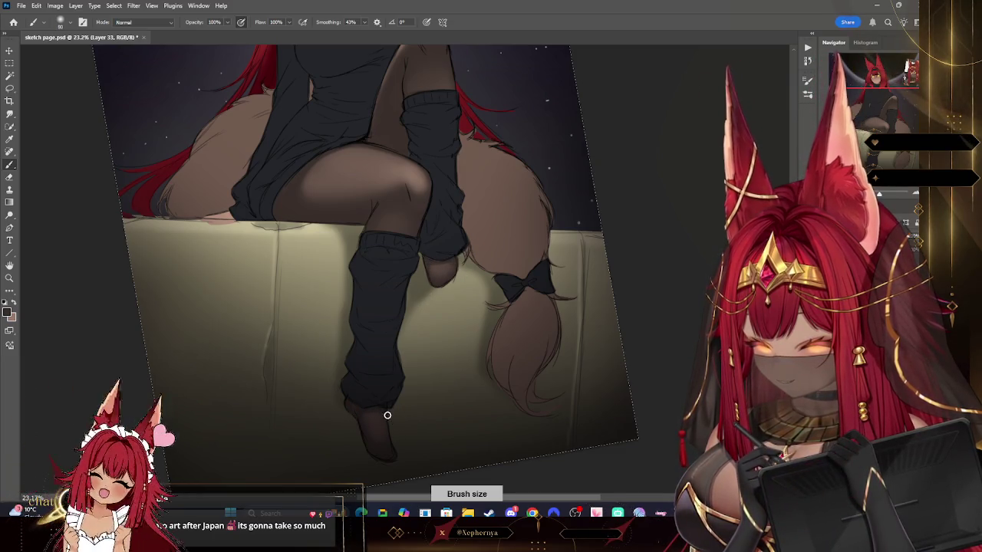
pyautogui.click(9, 278)
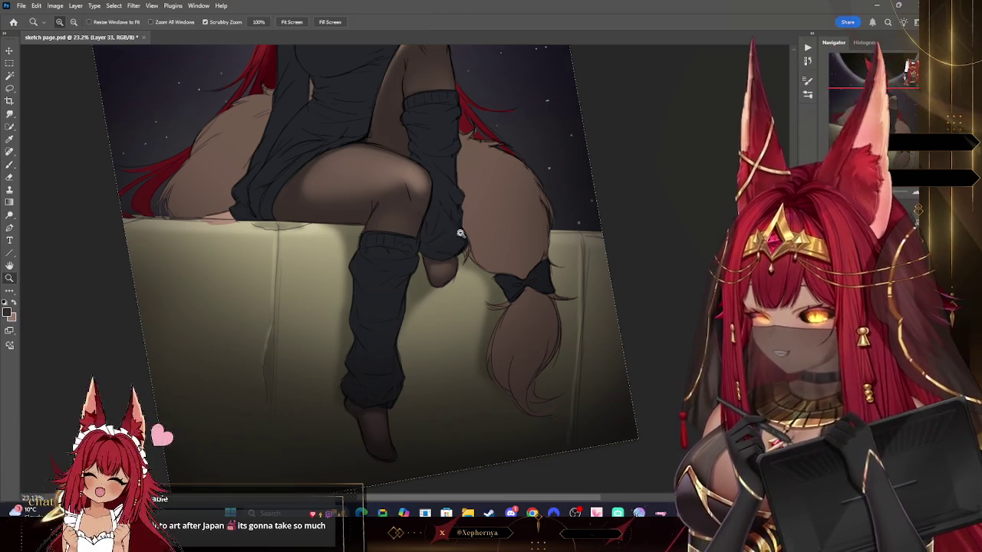
# - Zoom in on the figure's upper body and sample a light skin tone
pyautogui.moveTo(430, 230); pyautogui.dragTo(468, 197)
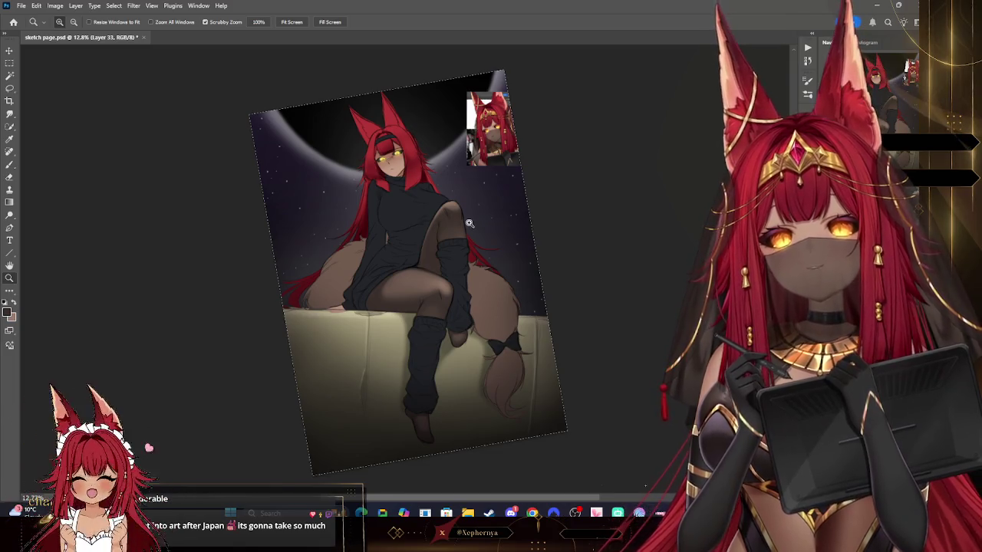
pyautogui.moveTo(470, 223)
pyautogui.mouseDown()
pyautogui.moveTo(473, 201)
pyautogui.moveTo(462, 192)
pyautogui.mouseUp()
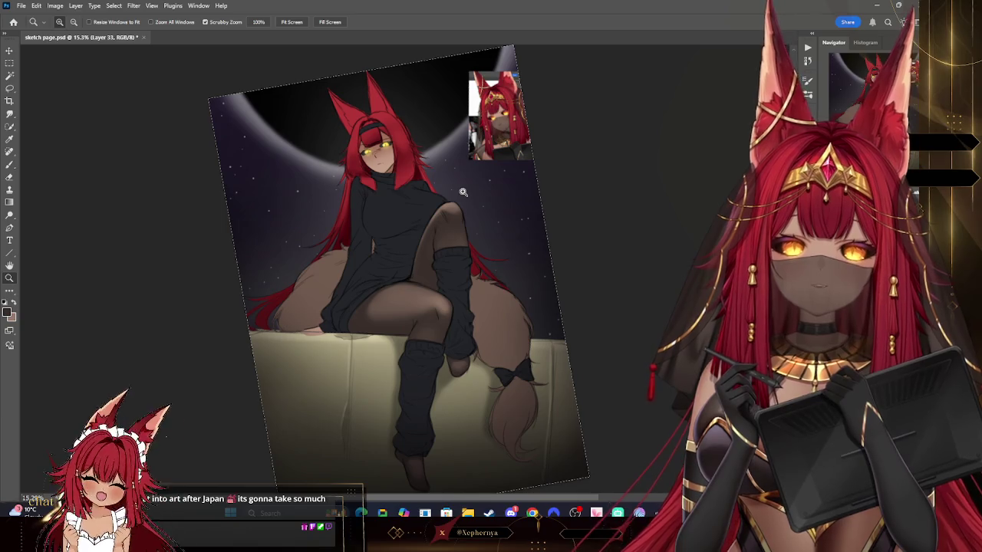
pyautogui.click(462, 192)
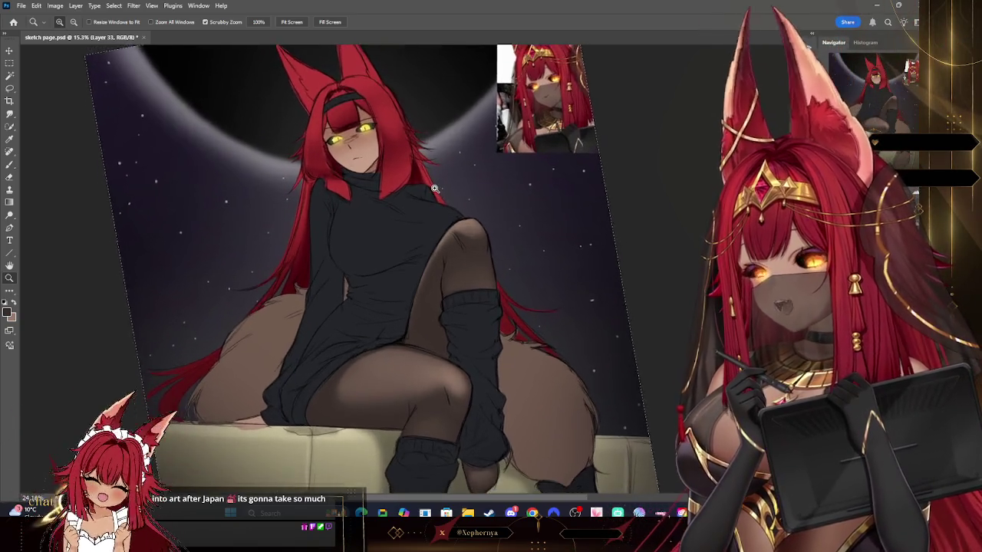
pyautogui.moveTo(435, 189); pyautogui.dragTo(441, 162)
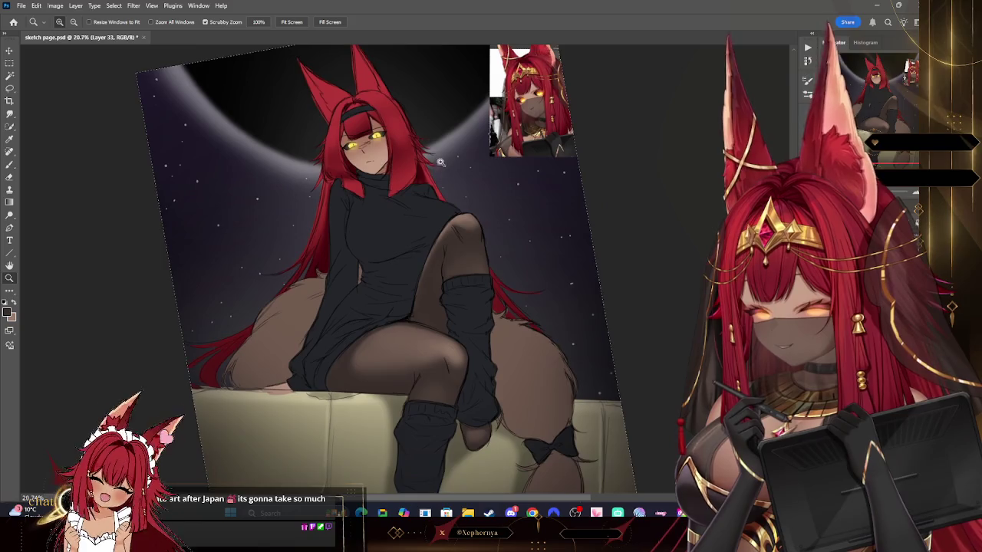
pyautogui.press('i')
pyautogui.click(389, 166)
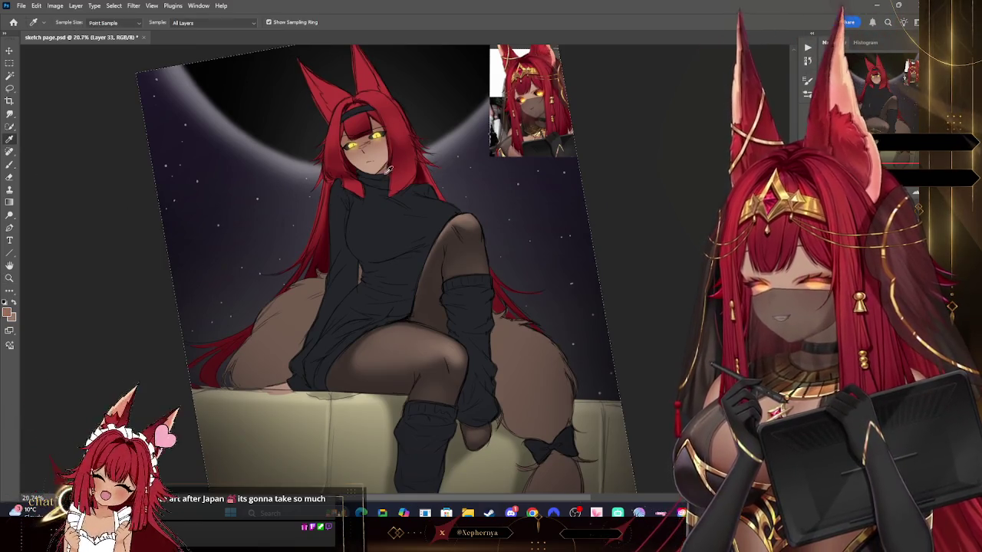
# - Enlarge the brush to about 150 and rotate the view about 45 degrees, then back
pyautogui.press('b')
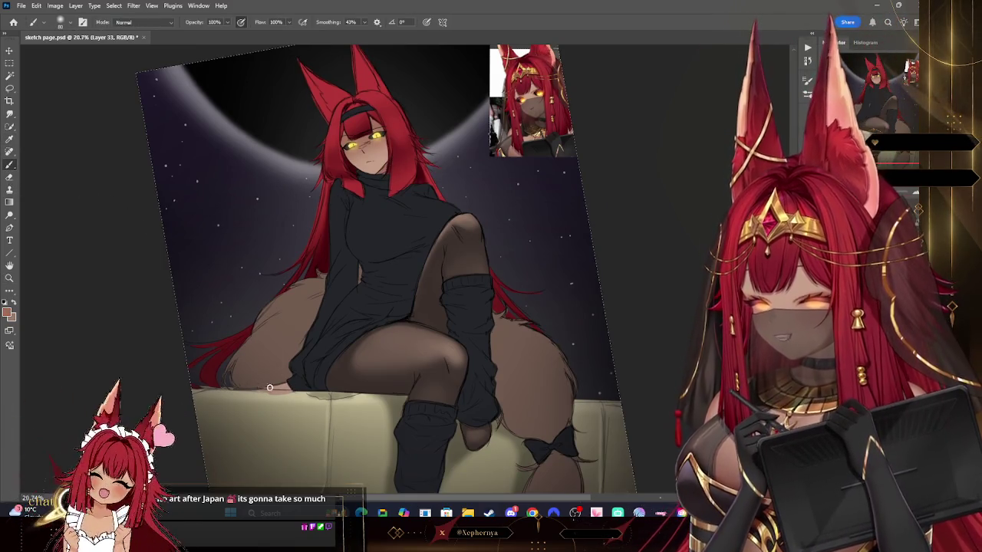
pyautogui.press(']')
pyautogui.press(']')
pyautogui.press(']')
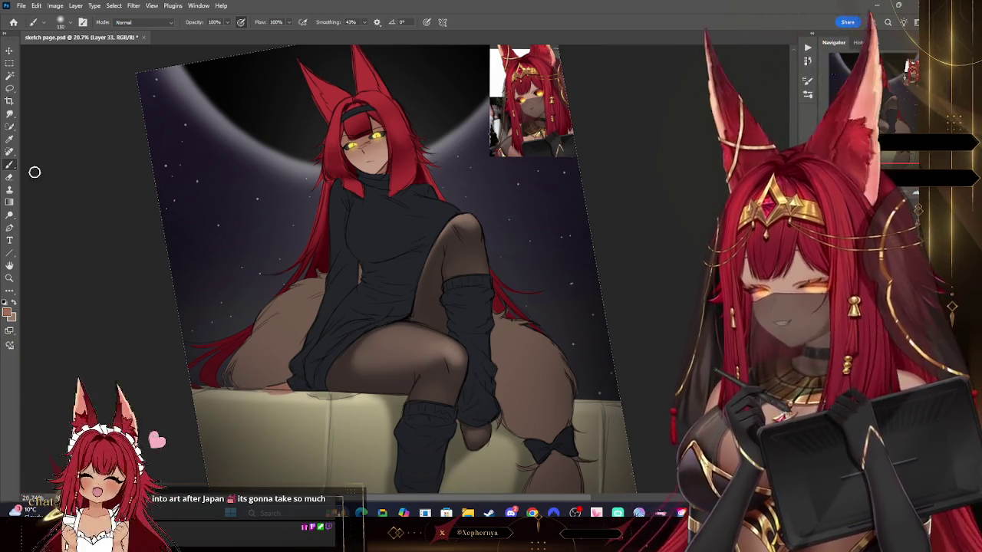
pyautogui.moveTo(609, 274); pyautogui.dragTo(564, 253)
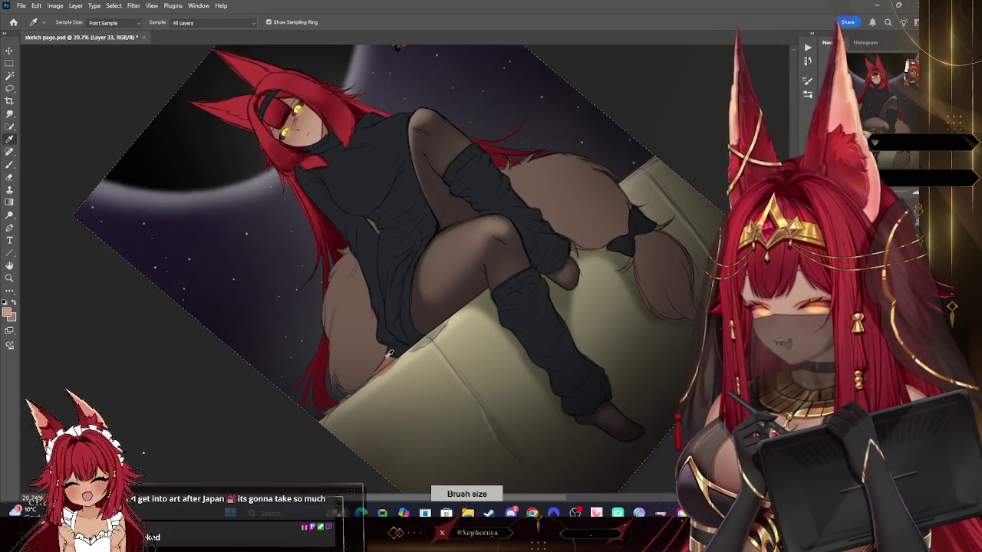
pyautogui.click(10, 165)
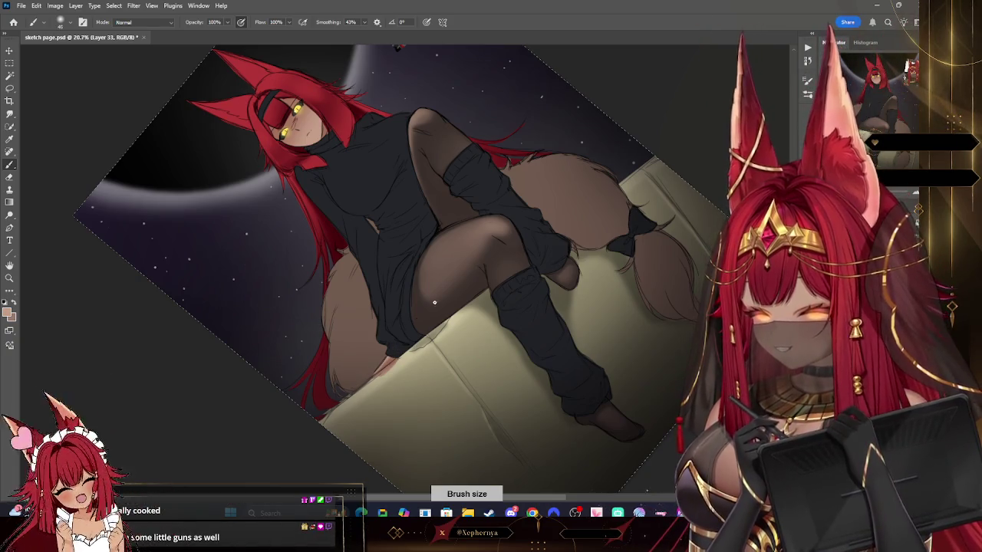
pyautogui.press('r')
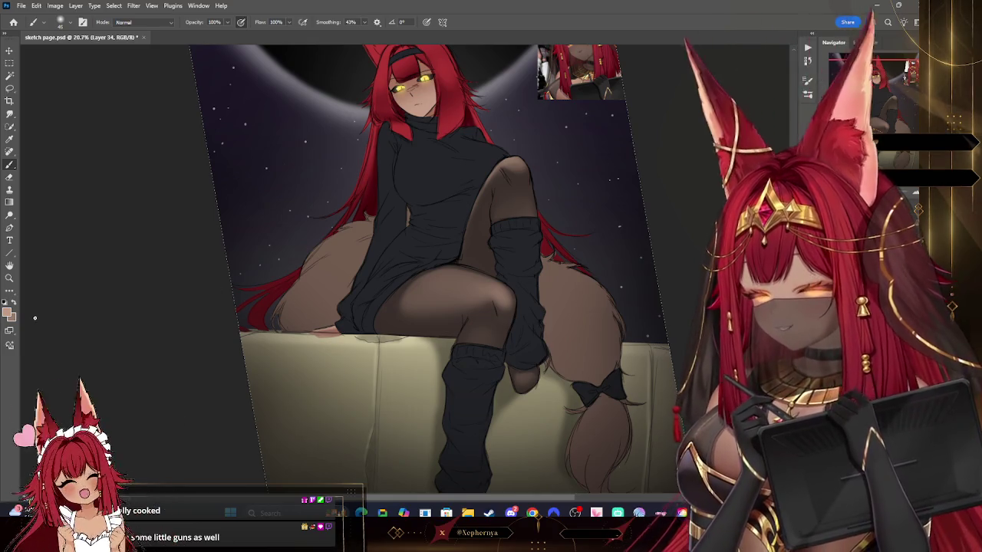
# - Erase strokes on the legs with a 200-size eraser at a rotated canvas angle
pyautogui.click(10, 315)
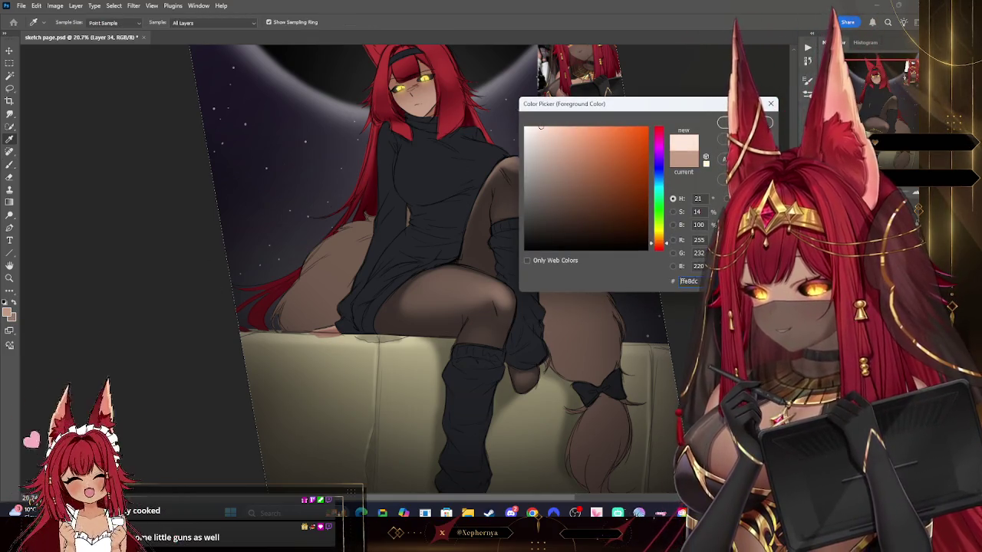
pyautogui.press('Return')
pyautogui.press('r')
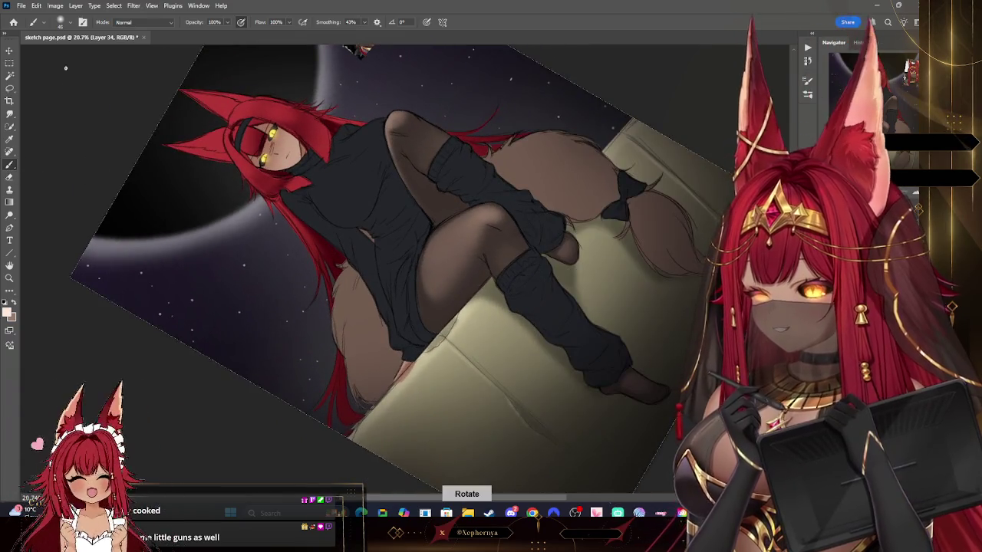
pyautogui.rightClick(58, 81)
pyautogui.click(274, 76)
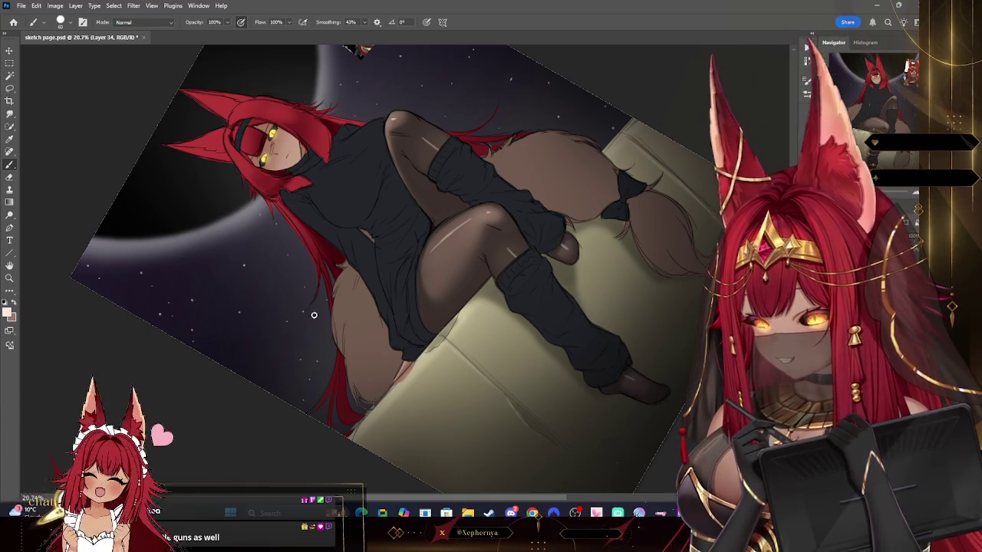
pyautogui.press('e')
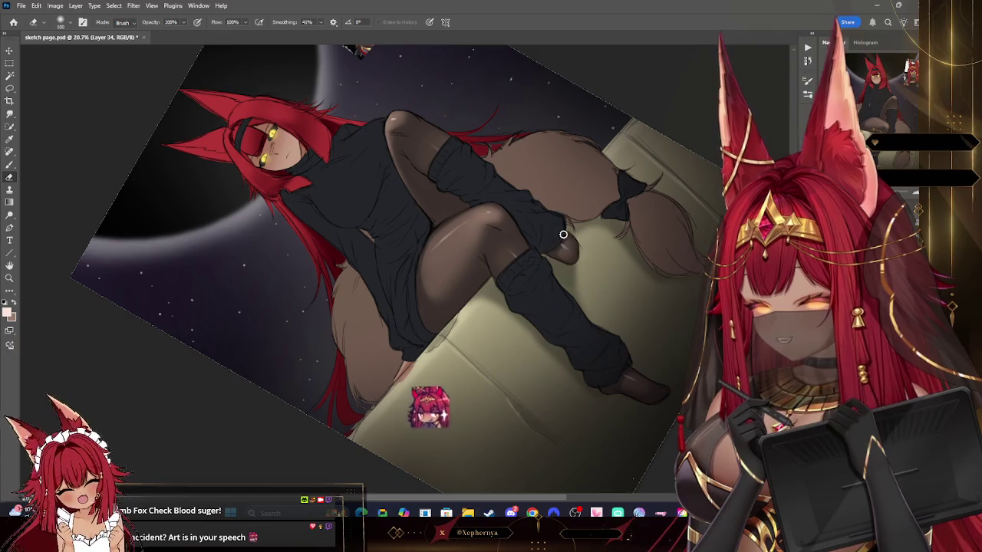
pyautogui.press(']')
pyautogui.press(']')
pyautogui.press(']')
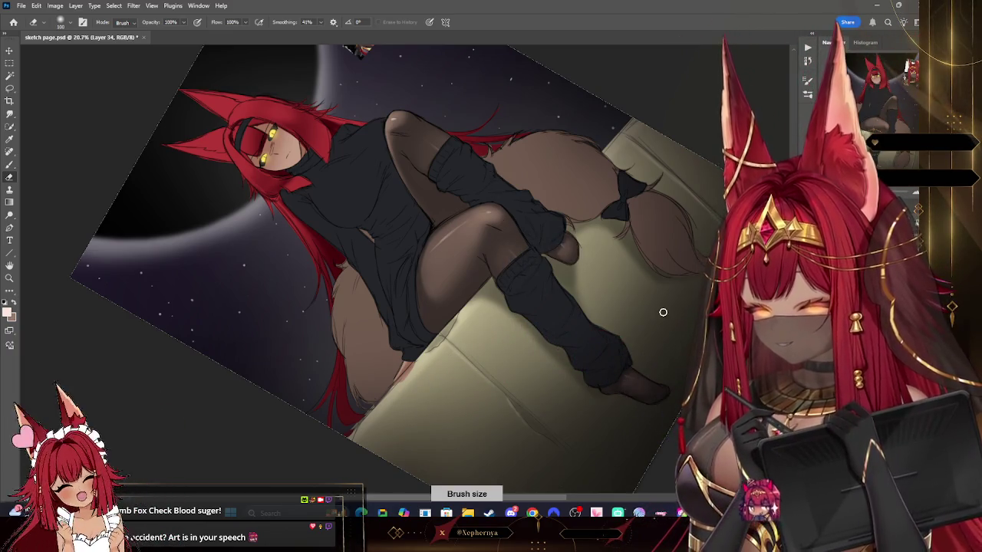
pyautogui.press('r')
pyautogui.moveTo(663, 312); pyautogui.dragTo(89, 195)
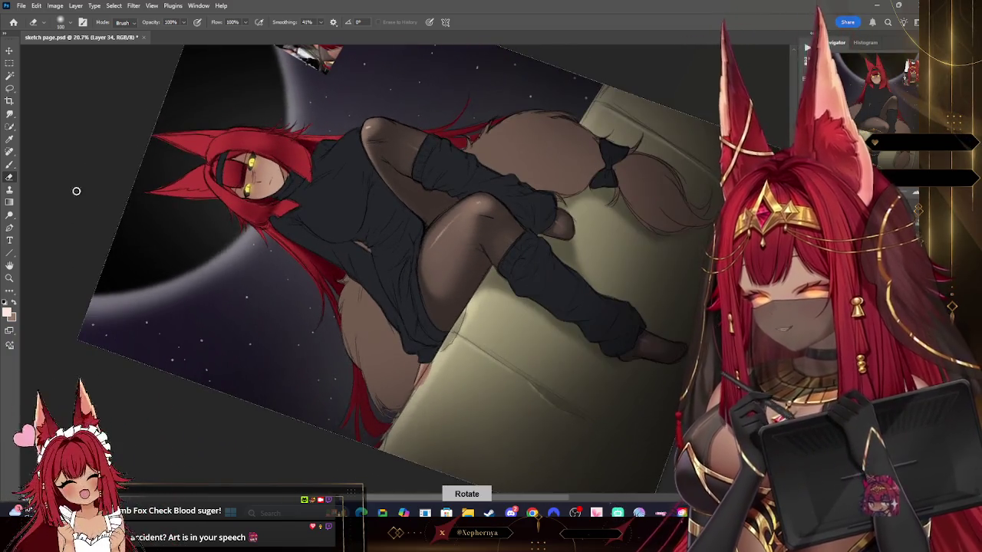
# - Repaint the stockinged legs with the view nearly upright, alternating brush and eraser
pyautogui.press('b')
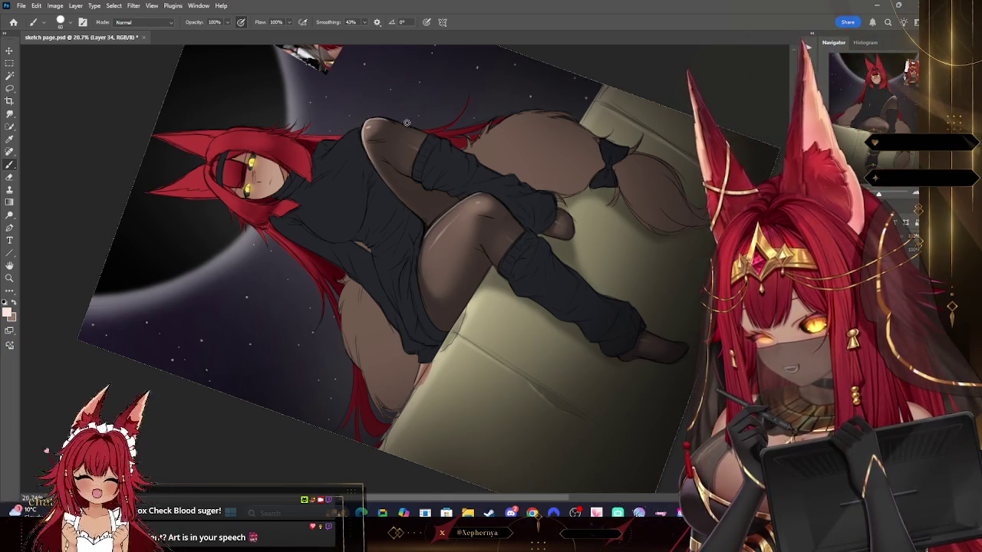
pyautogui.press('r')
pyautogui.moveTo(600, 77); pyautogui.dragTo(494, 221)
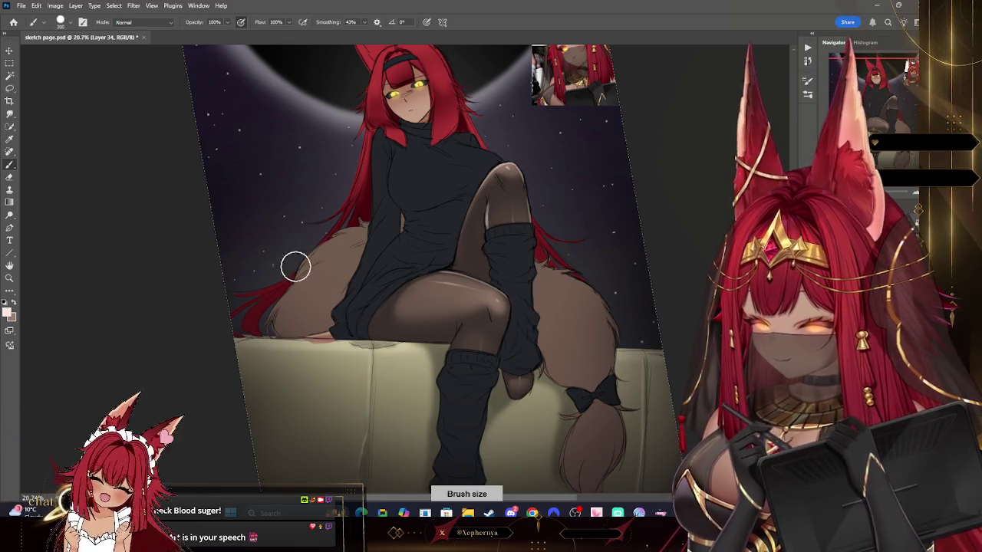
pyautogui.click(66, 25)
pyautogui.click(398, 354)
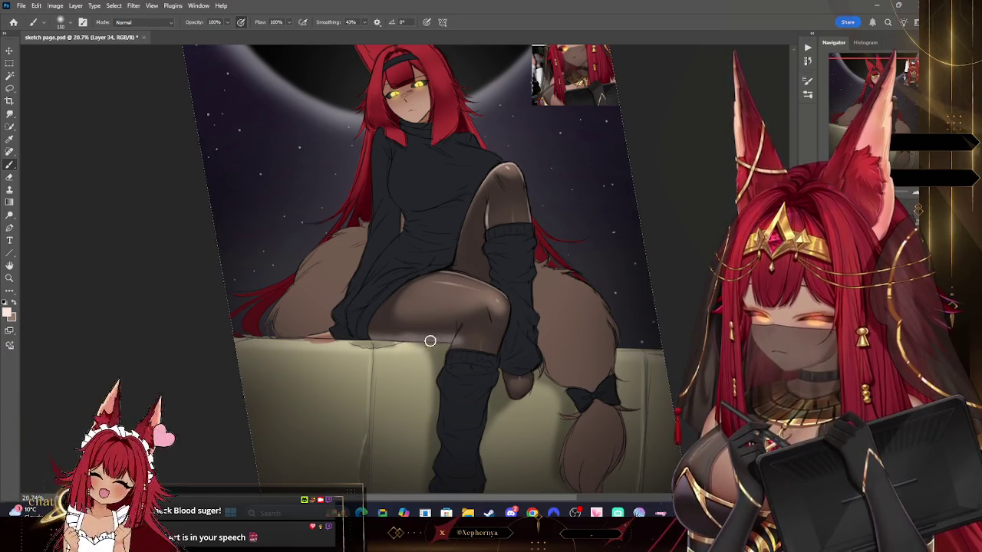
pyautogui.press('e')
pyautogui.press('[')
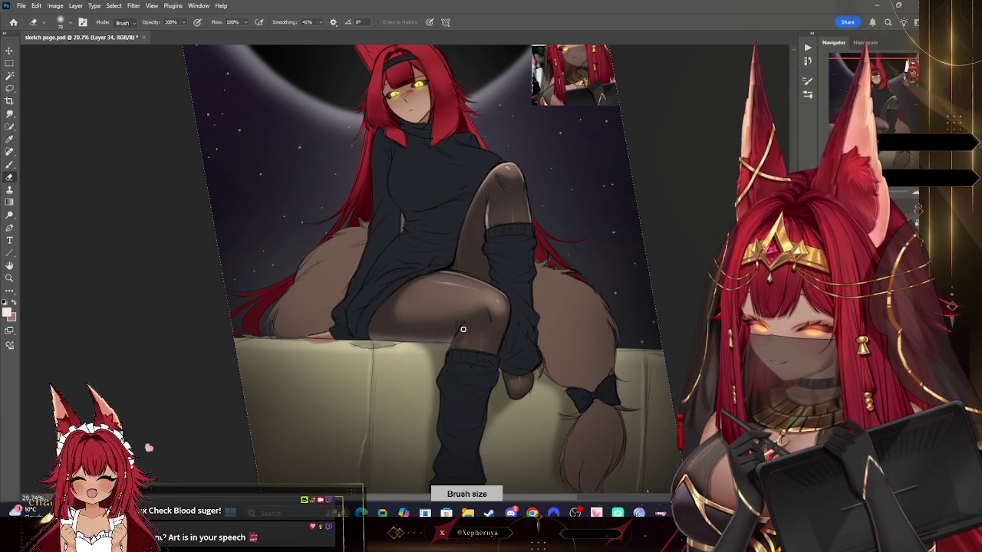
pyautogui.press('b')
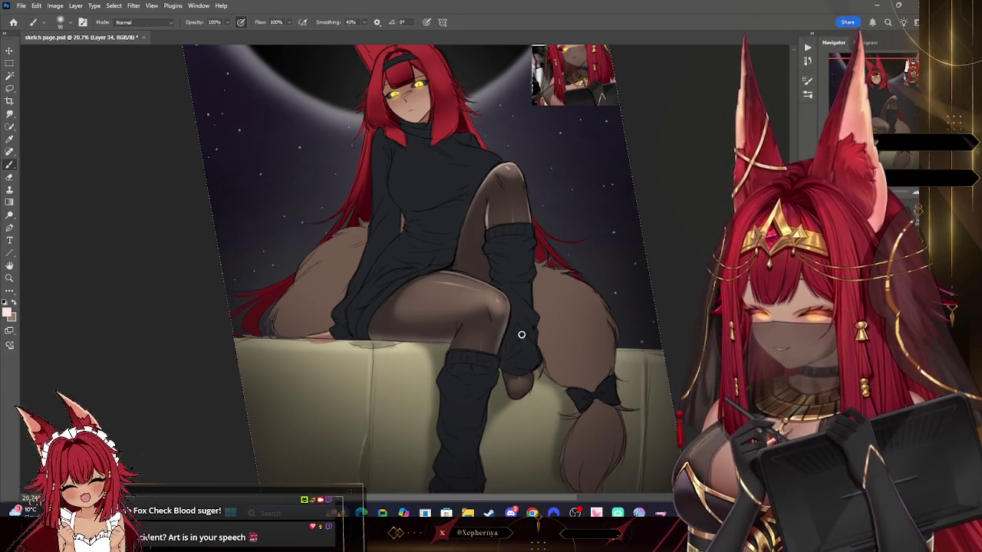
pyautogui.press('e')
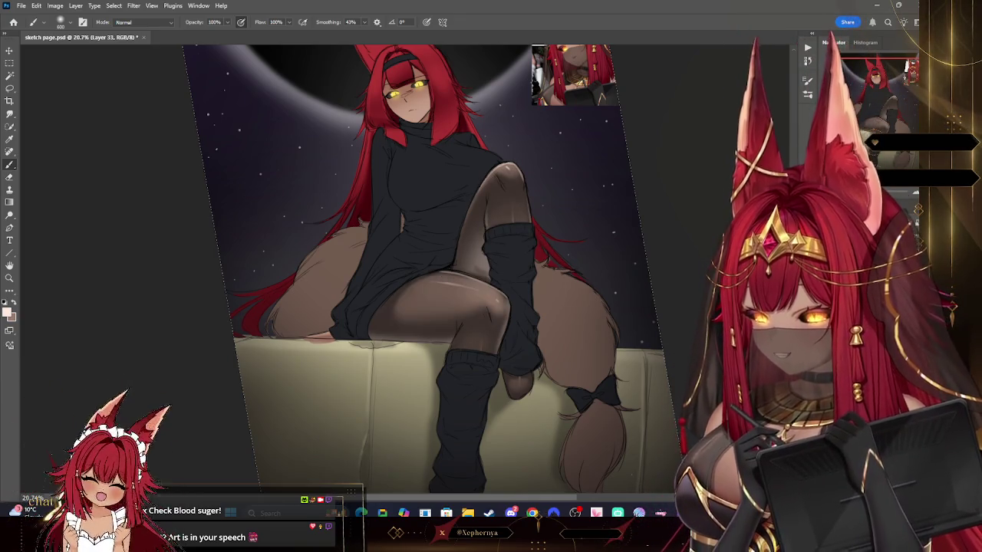
# - Tilt the canvas and set the eraser between 70 and 100 for edge cleanup
pyautogui.press('e')
pyautogui.press('F5')
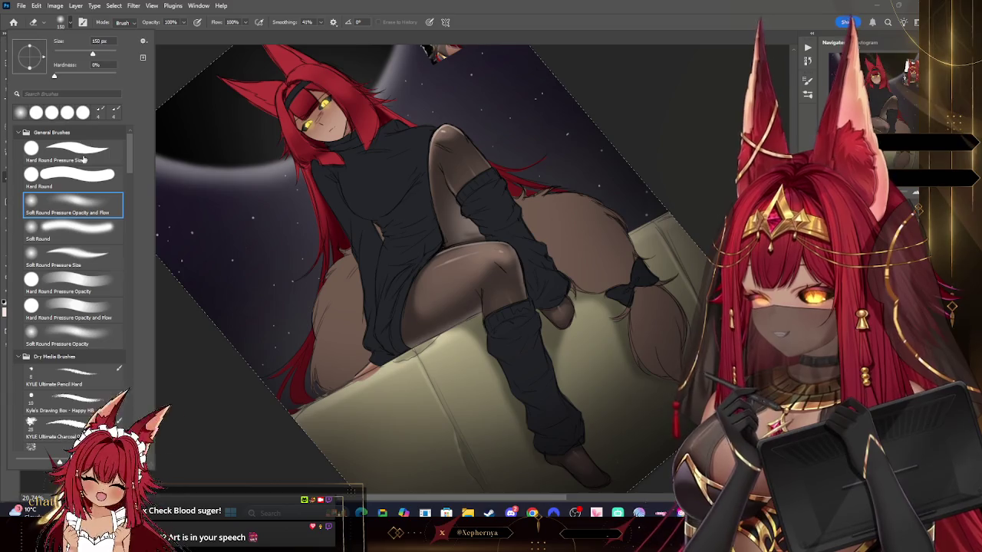
pyautogui.press('F5')
pyautogui.press('[')
pyautogui.press('[')
pyautogui.press('[')
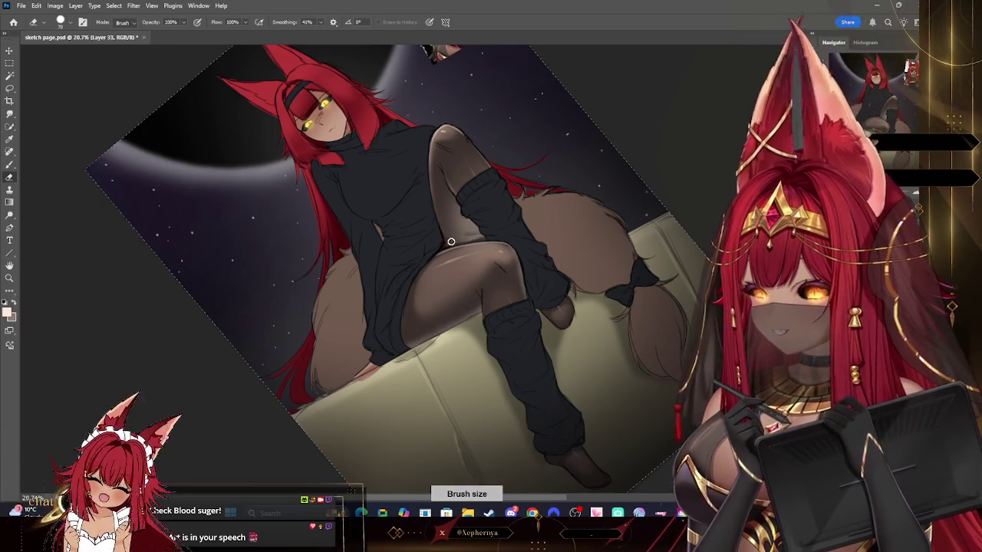
pyautogui.press(']')
pyautogui.press(']')
pyautogui.press(']')
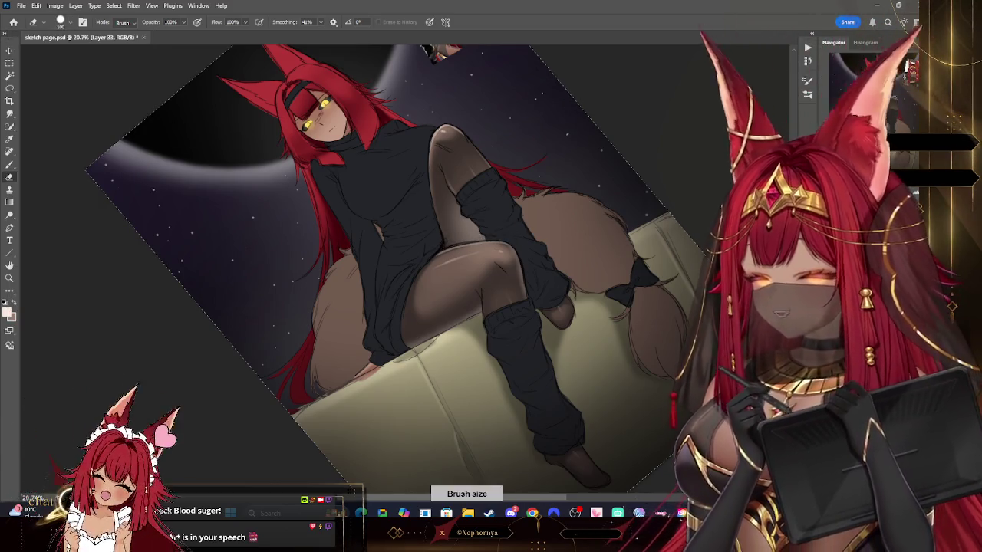
# - Erase stray paint around the raised leg and leg warmer on Layer 37
pyautogui.keyDown('ctrl'); pyautogui.click(311, 277); pyautogui.keyUp('ctrl')
pyautogui.press('F5')
pyautogui.press('F5')
pyautogui.press(']')
pyautogui.press(']')
pyautogui.press(']')
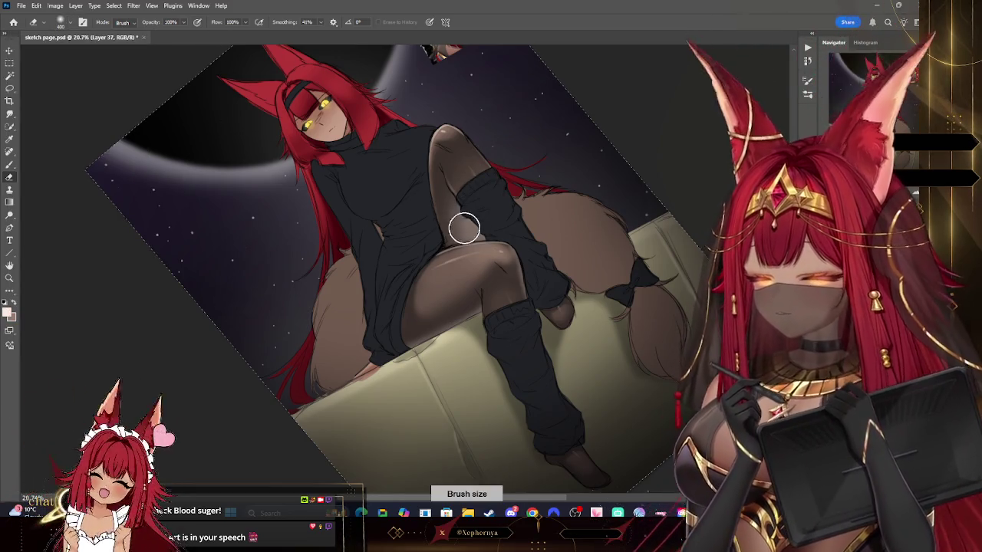
pyautogui.press('[')
pyautogui.press('[')
pyautogui.press('[')
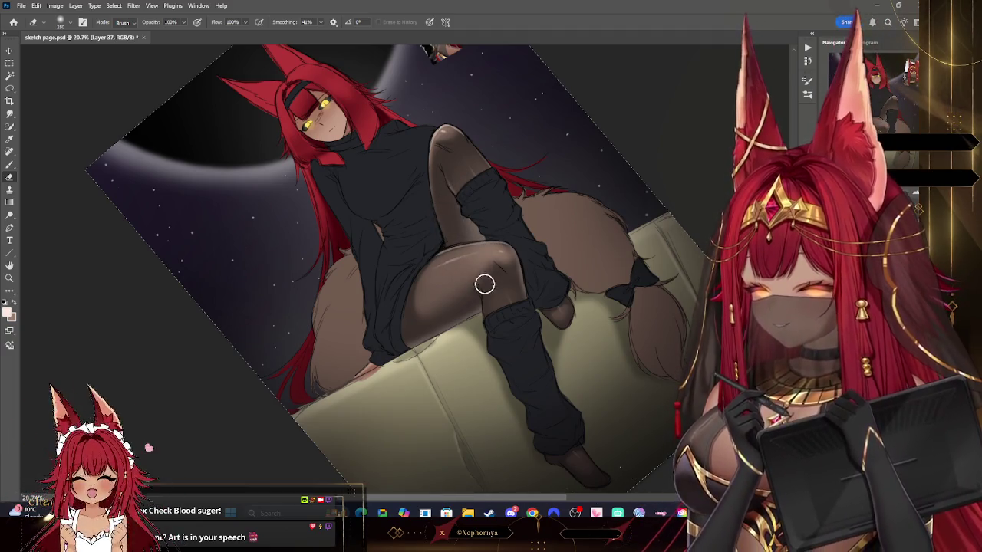
pyautogui.moveTo(470, 282); pyautogui.dragTo(477, 244)
pyautogui.press('[')
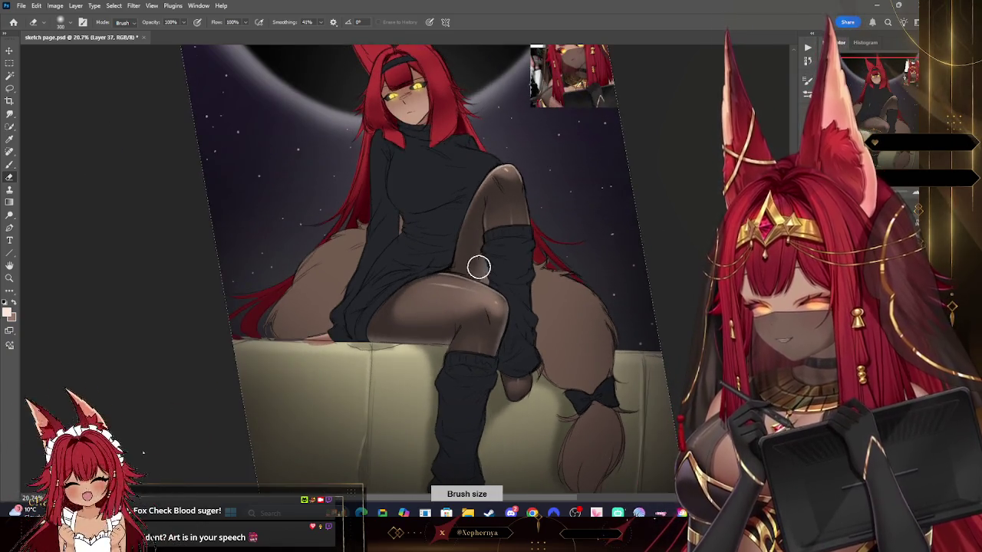
pyautogui.press('[')
pyautogui.press('[')
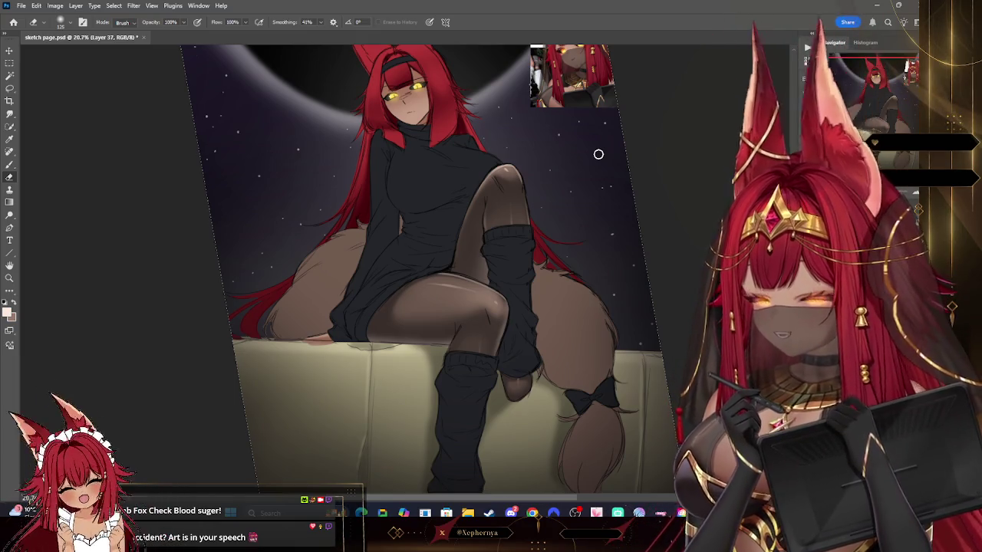
# - Return to Layer 33 and sample a dark colour from the artwork with a fine brush
pyautogui.hotkey('alt', '[')
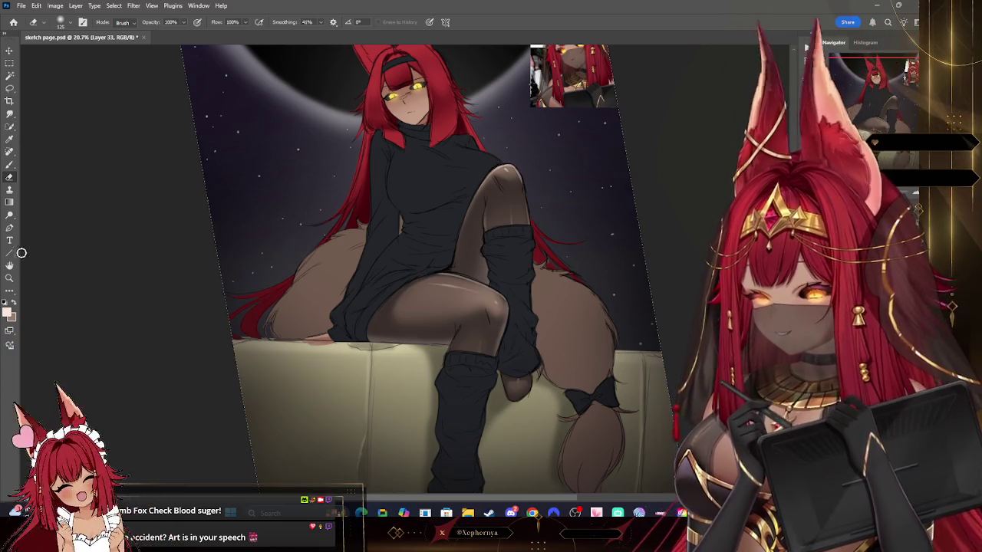
pyautogui.press('b')
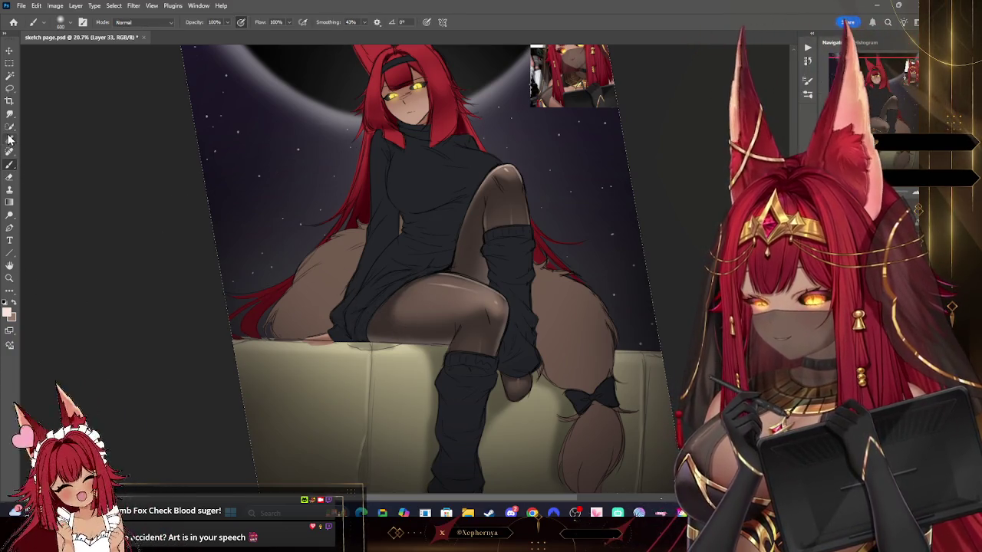
pyautogui.press('i')
pyautogui.click(382, 327)
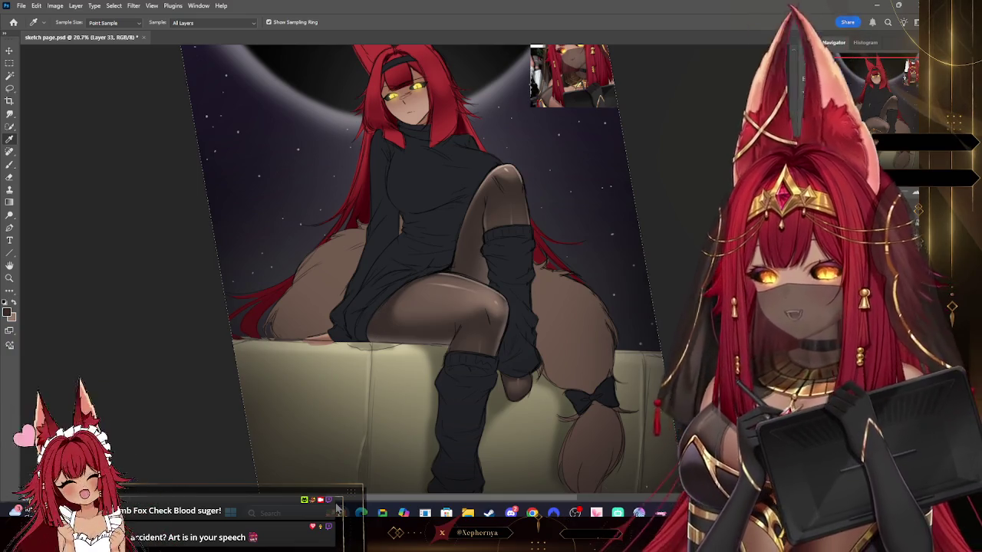
pyautogui.press('[')
pyautogui.press('[')
pyautogui.press('[')
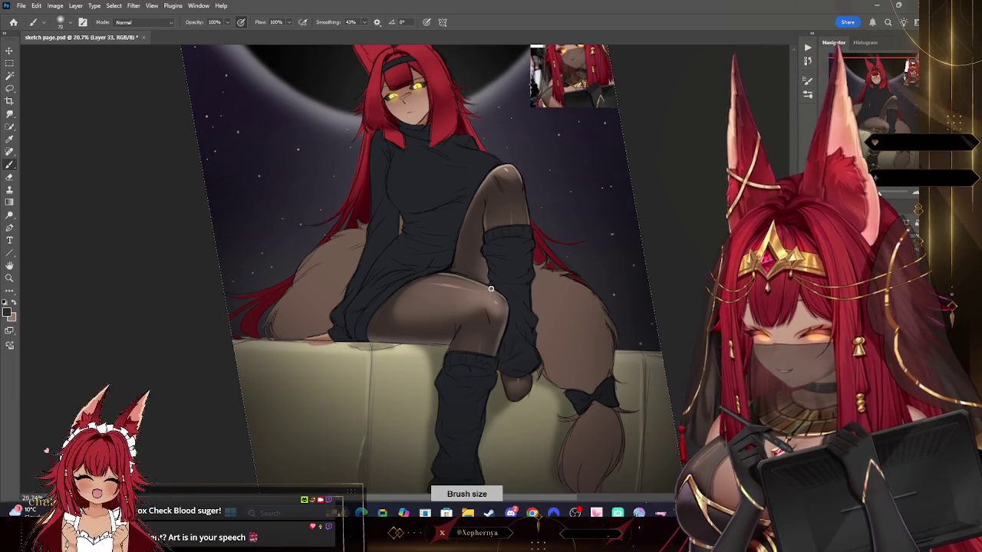
pyautogui.press('[')
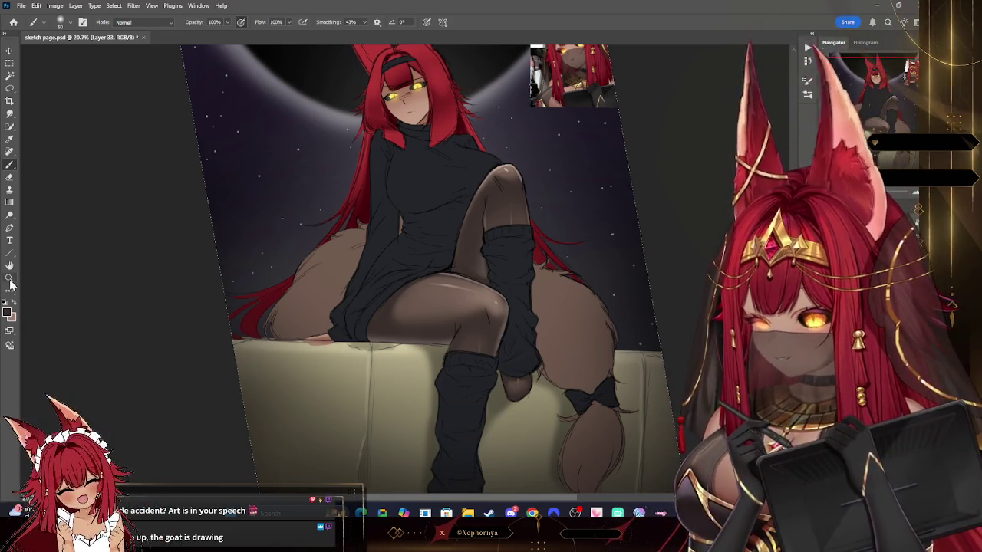
# - Reset the canvas rotation upright, then zoom out and in to review the whole painting
pyautogui.press('z')
pyautogui.moveTo(544, 242); pyautogui.dragTo(498, 241)
pyautogui.press('r')
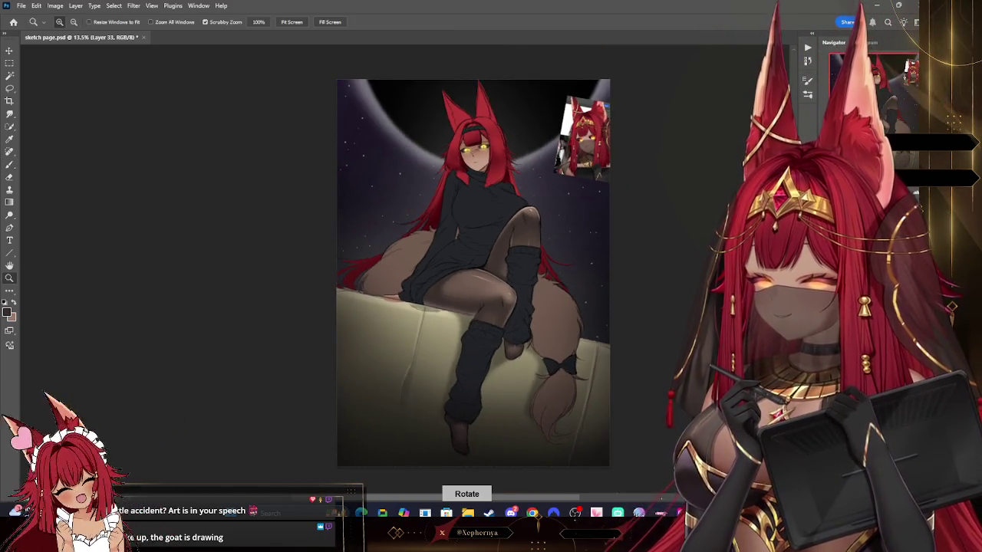
pyautogui.moveTo(610, 207); pyautogui.dragTo(585, 313)
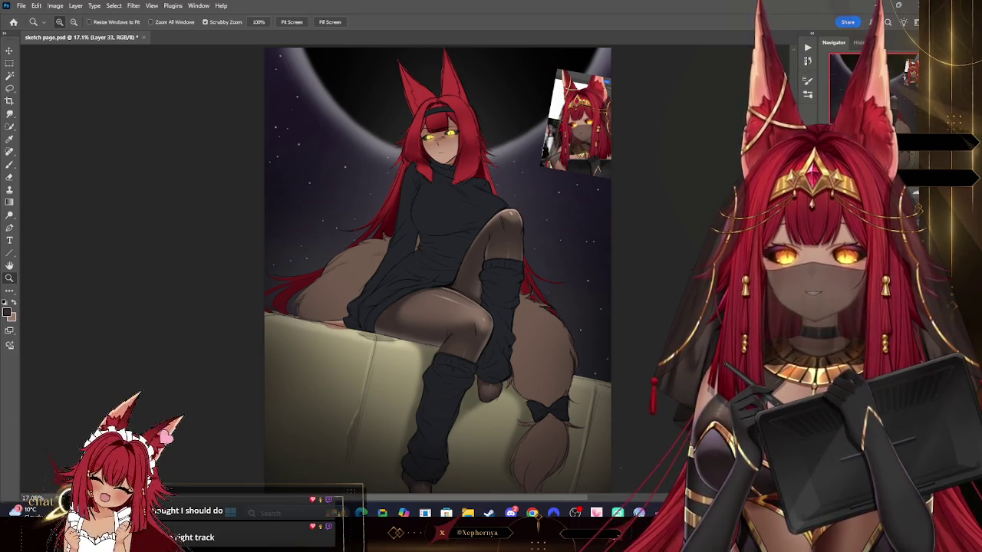
pyautogui.scroll(-2, 609, 457)
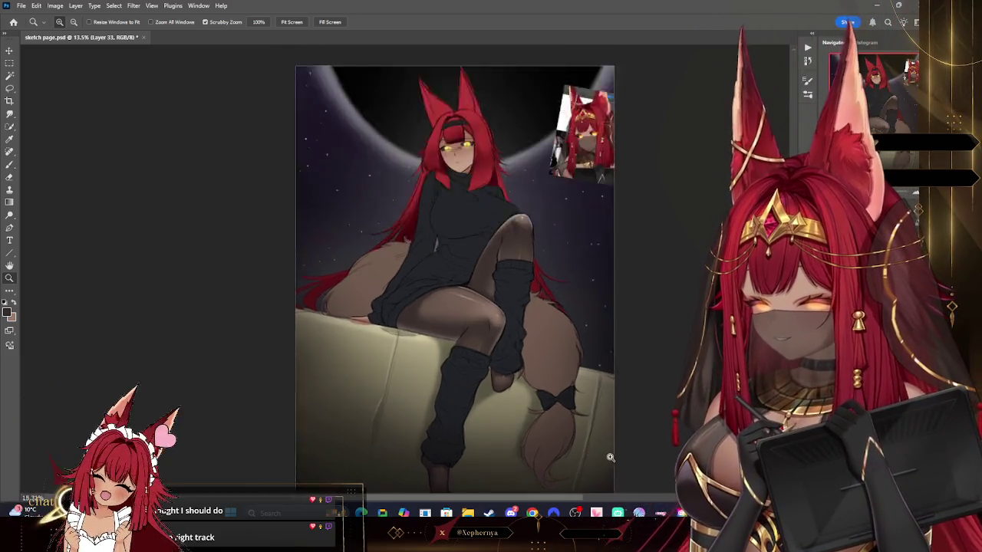
pyautogui.scroll(3, 608, 457)
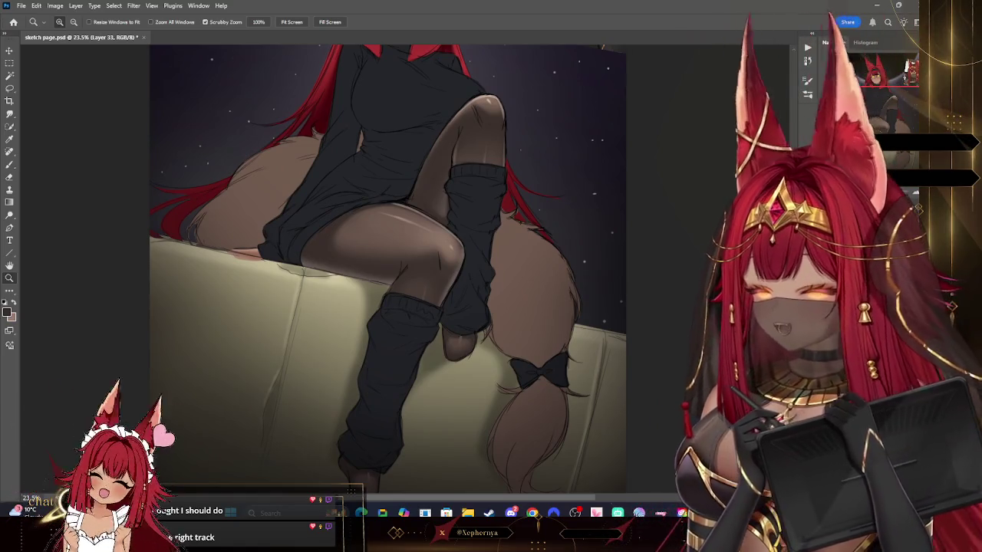
pyautogui.scroll(-1, 608, 457)
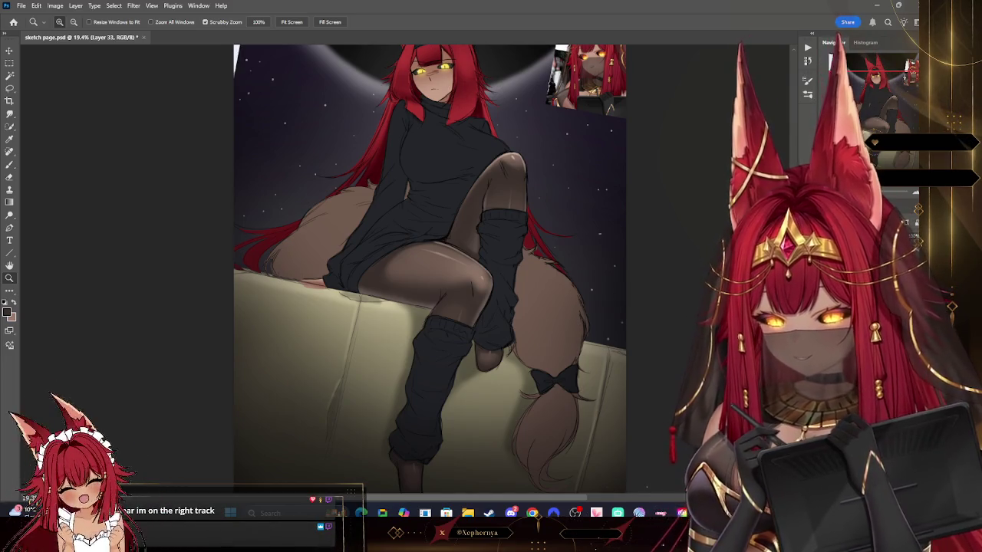
pyautogui.click(9, 50)
pyautogui.hotkey('ctrl', 'v')
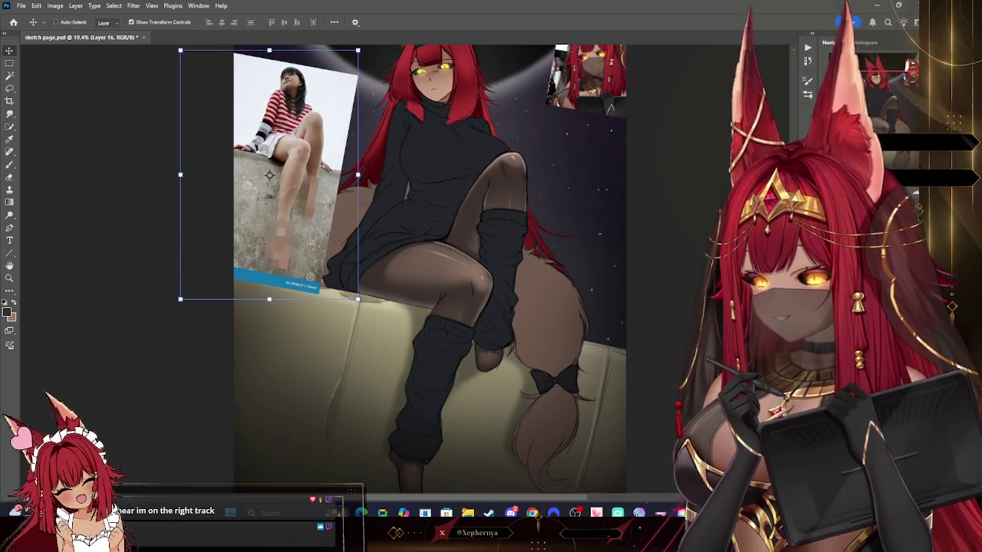
pyautogui.scroll(4, 727, 133)
pyautogui.scroll(1, 727, 133)
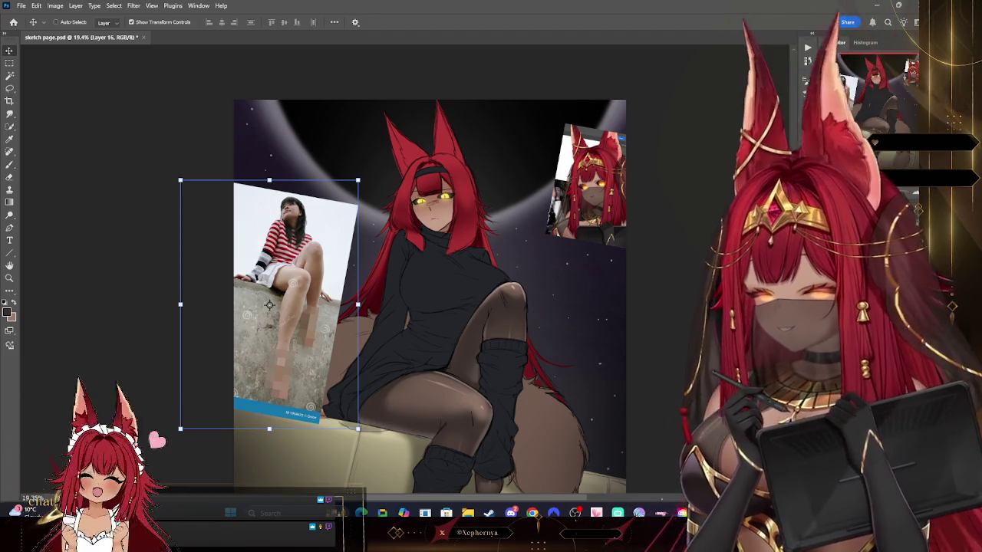
pyautogui.press('Delete')
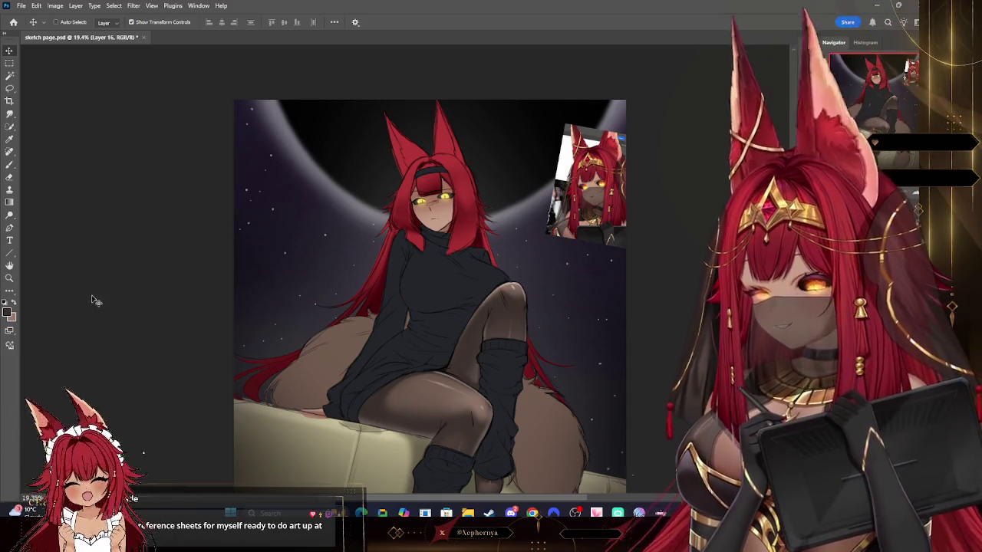
pyautogui.click(10, 278)
pyautogui.moveTo(571, 232)
pyautogui.mouseDown()
pyautogui.moveTo(556, 219)
pyautogui.moveTo(495, 313)
pyautogui.mouseUp()
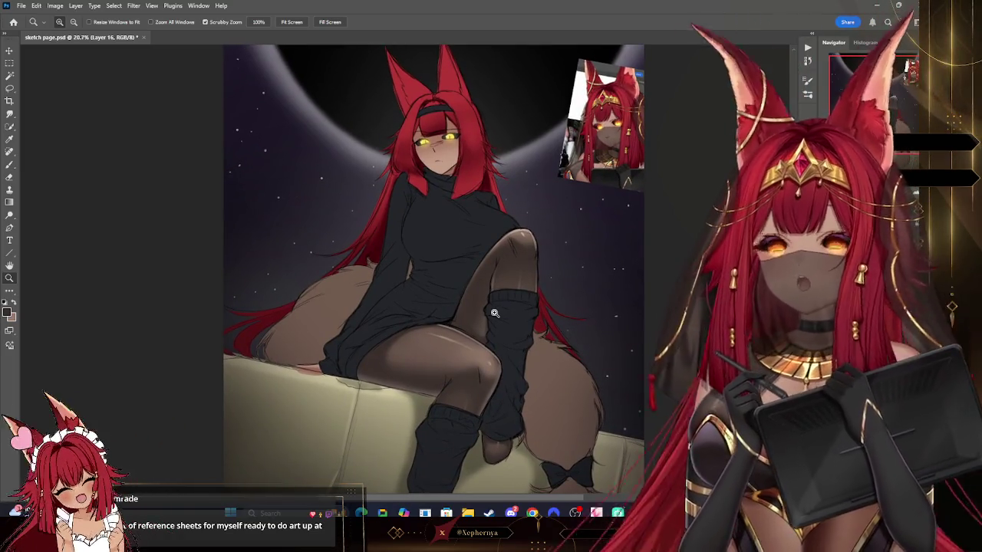
pyautogui.moveTo(494, 313)
pyautogui.mouseDown()
pyautogui.moveTo(562, 250)
pyautogui.moveTo(470, 458)
pyautogui.mouseUp()
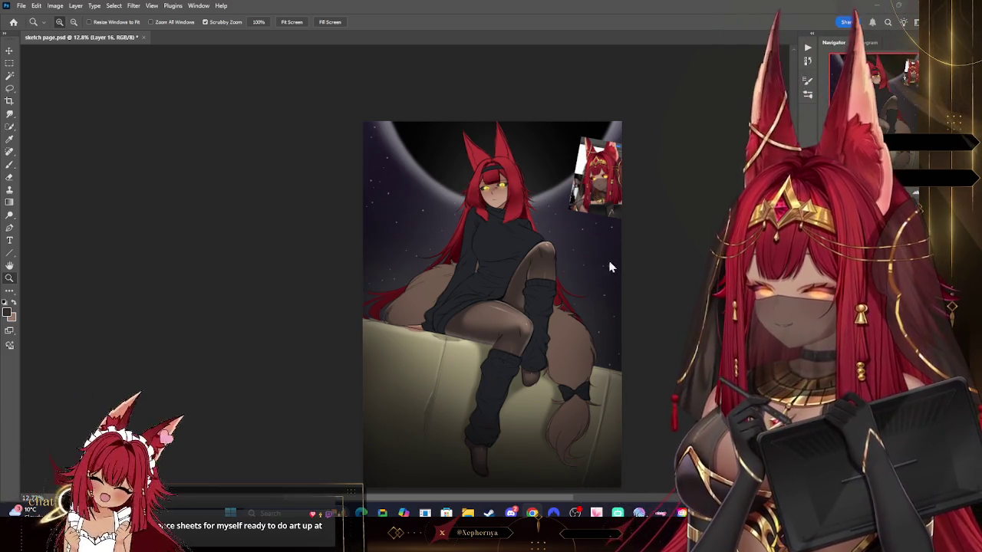
pyautogui.scroll(-3, 497, 238)
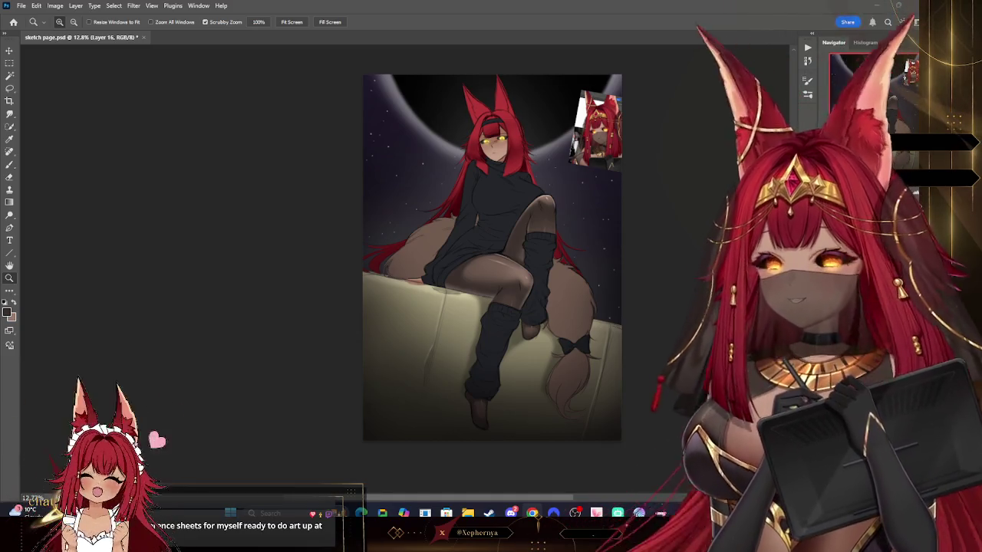
pyautogui.moveTo(587, 210); pyautogui.dragTo(605, 203)
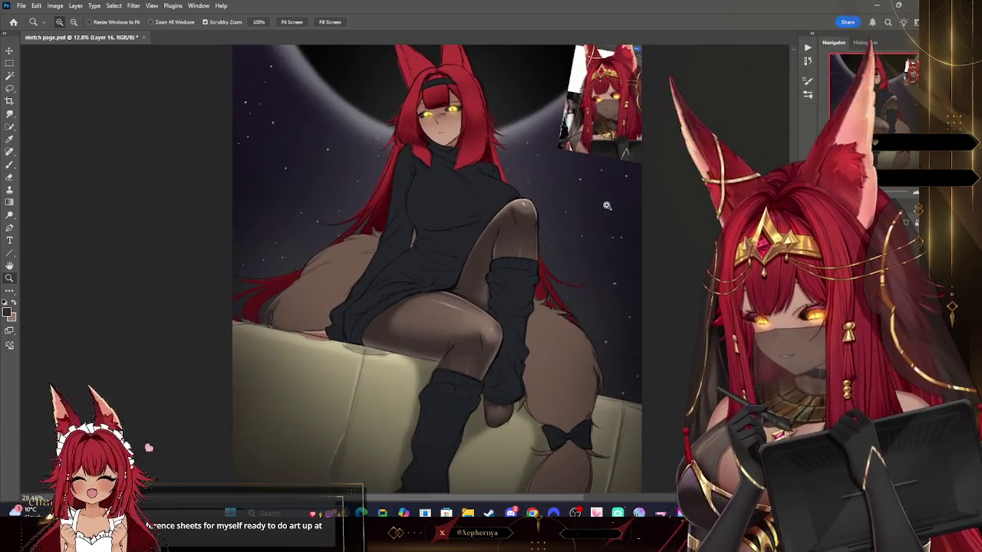
pyautogui.scroll(-2, 587, 222)
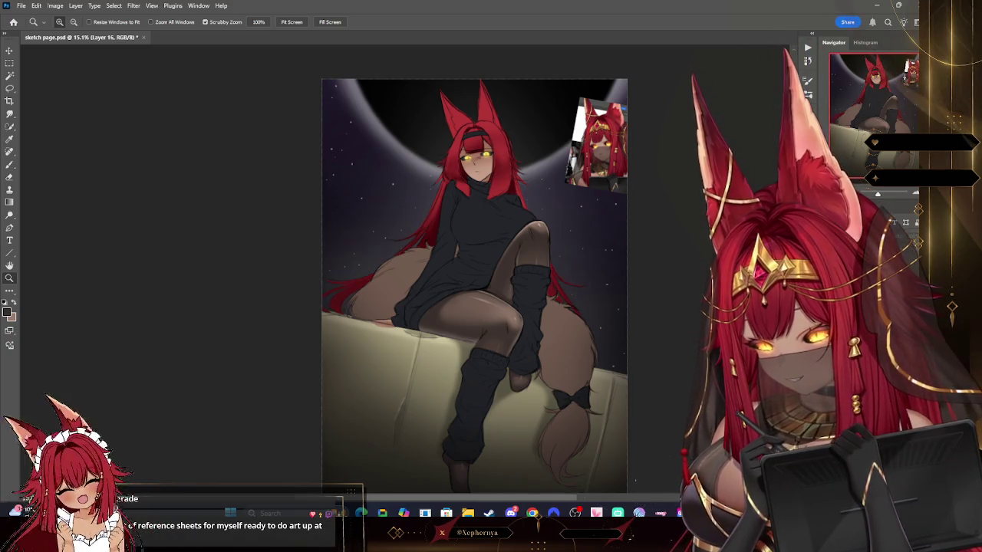
pyautogui.hotkey('ctrl', 'z')
pyautogui.hotkey('ctrl', 'shift', 'z')
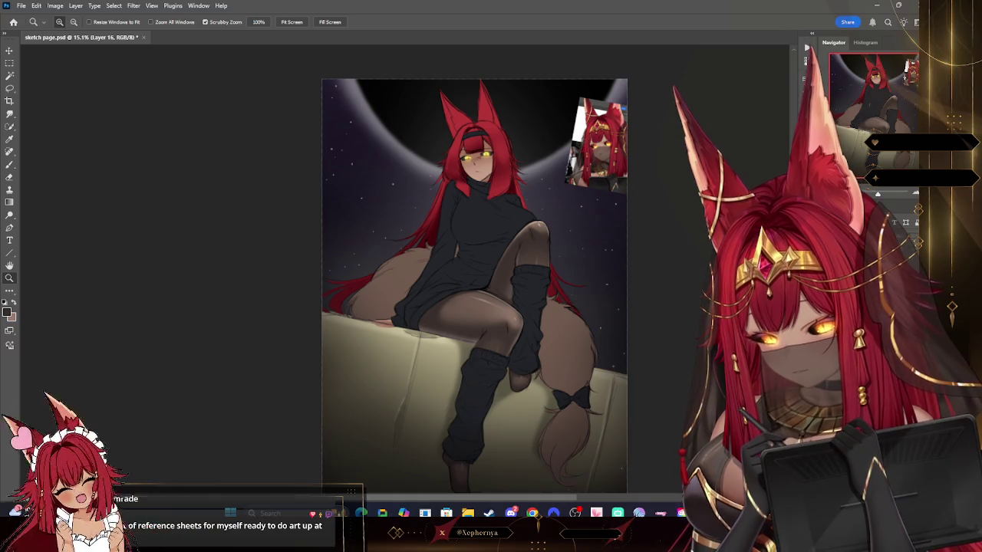
pyautogui.hotkey('ctrl', 'z')
pyautogui.hotkey('ctrl', 'shift', 'z')
pyautogui.hotkey('ctrl', 'z')
pyautogui.hotkey('ctrl', 'shift', 'z')
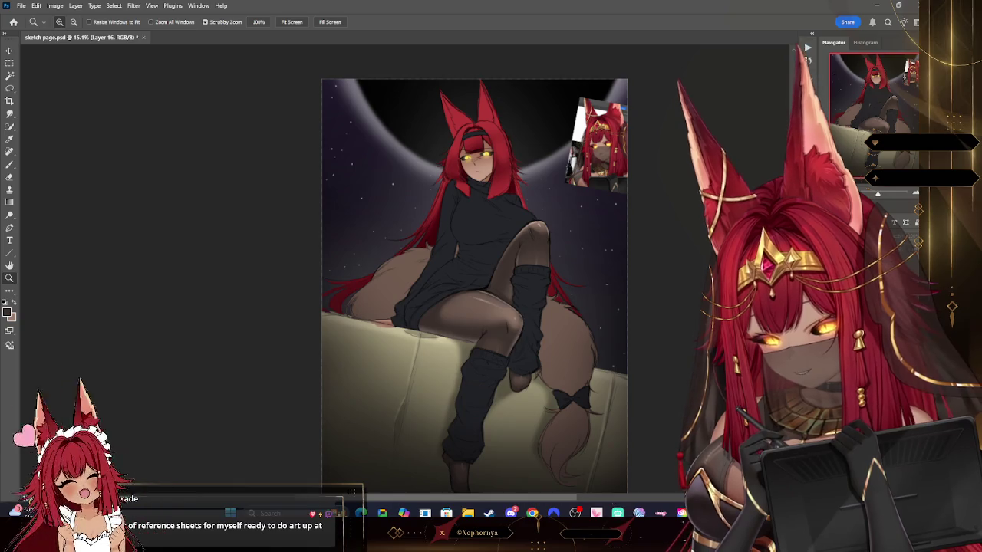
pyautogui.hotkey('ctrl', 'z')
pyautogui.hotkey('ctrl', 'shift', 'z')
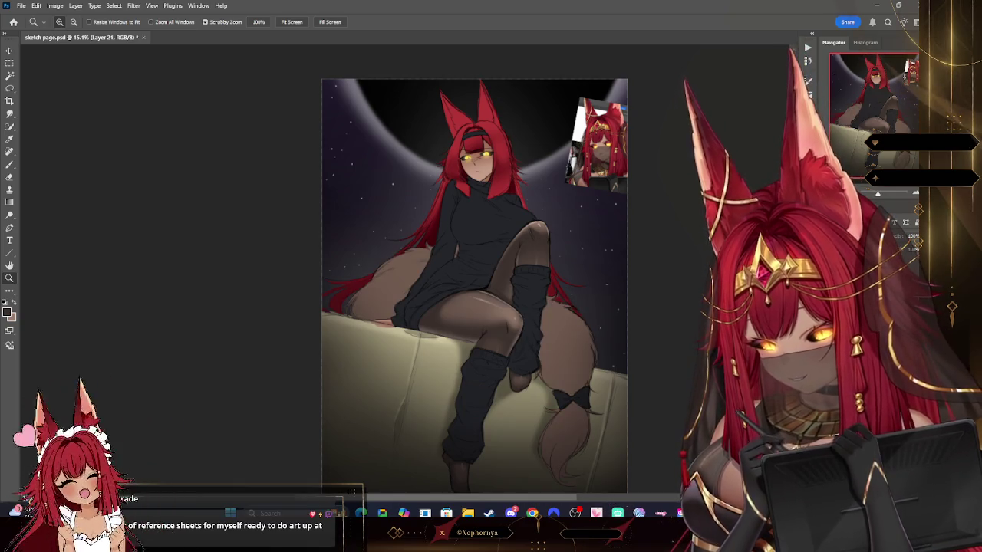
# - Clip the painting layer to the layer below and paint the tail red with a hard round brush
pyautogui.click(75, 5)
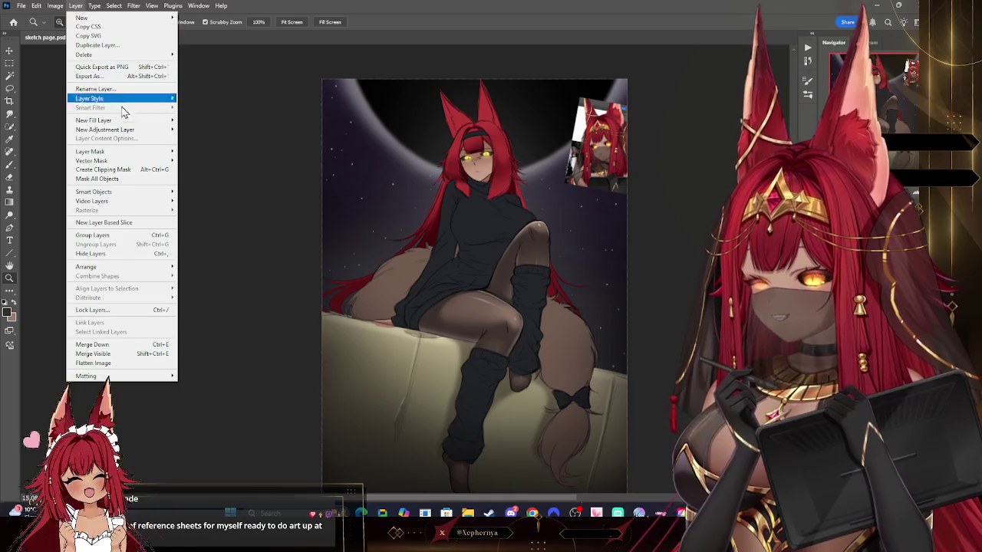
pyautogui.click(115, 169)
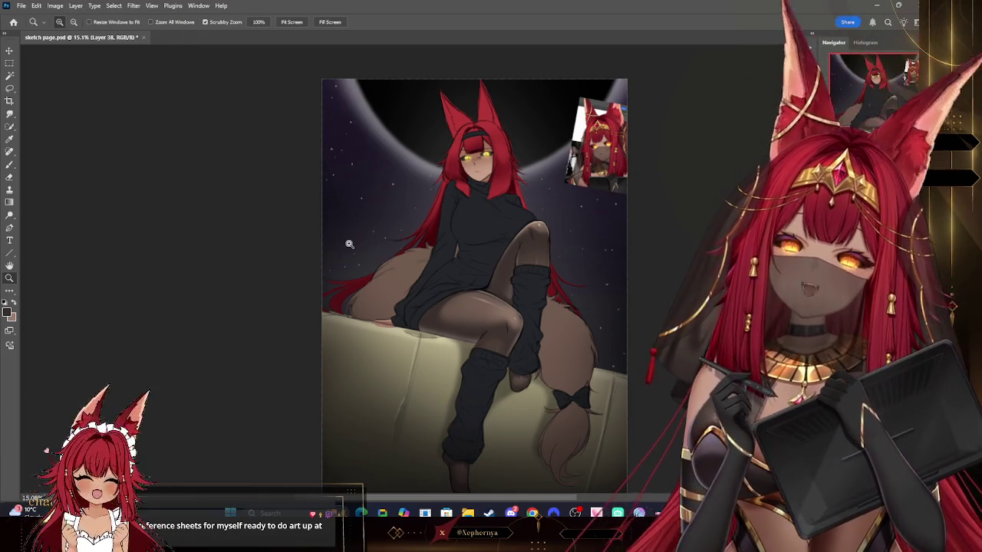
pyautogui.click(9, 138)
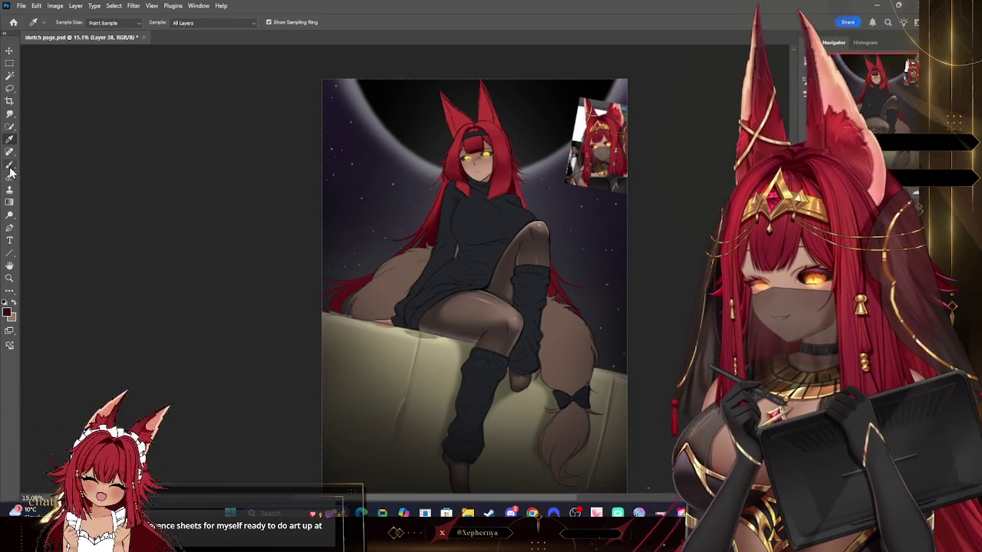
pyautogui.click(10, 164)
pyautogui.click(60, 22)
pyautogui.press('Escape')
pyautogui.press(']')
pyautogui.press(']')
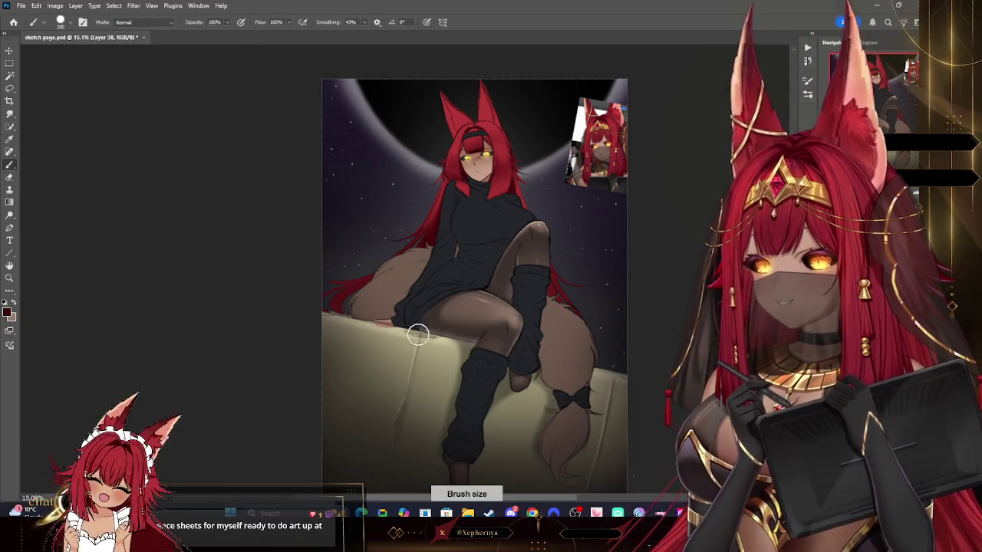
pyautogui.press(']')
pyautogui.press(']')
pyautogui.press(']')
pyautogui.press(']')
pyautogui.press(']')
pyautogui.press(']')
pyautogui.moveTo(422, 265)
pyautogui.mouseDown()
pyautogui.moveTo(450, 263)
pyautogui.moveTo(548, 392)
pyautogui.moveTo(583, 460)
pyautogui.mouseUp()
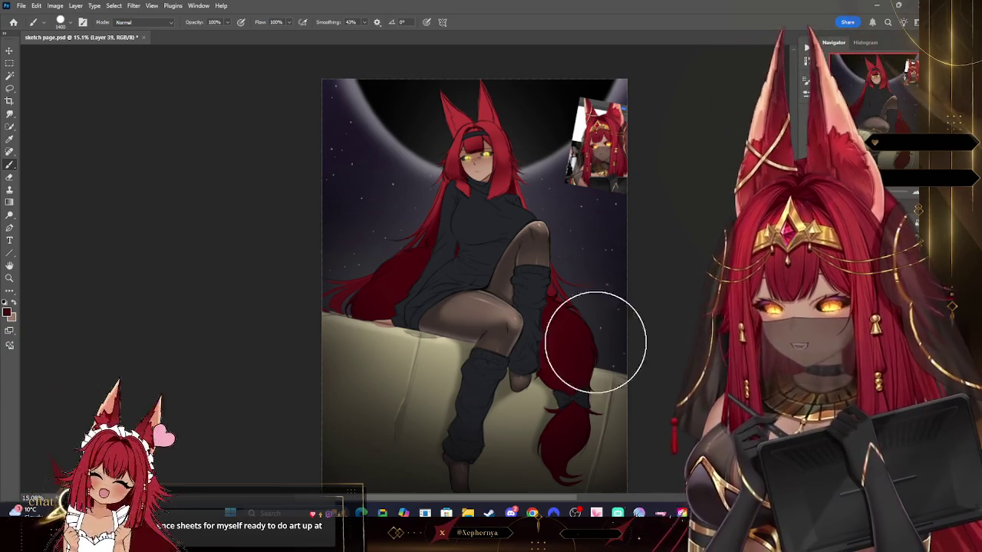
# - Sample the hair's red and paint along the long hair with a brush sized 70–300
pyautogui.press('i')
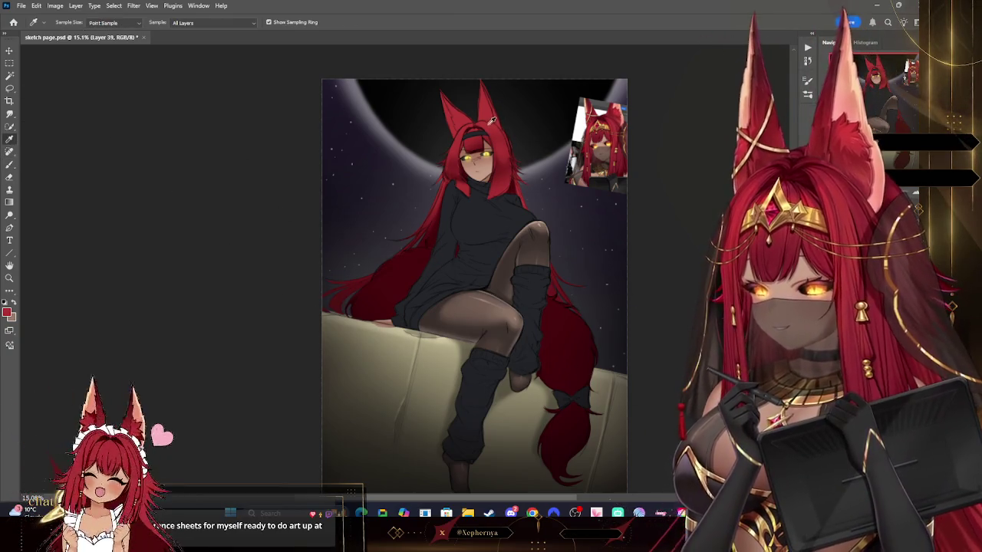
pyautogui.press('b')
pyautogui.rightClick(73, 38)
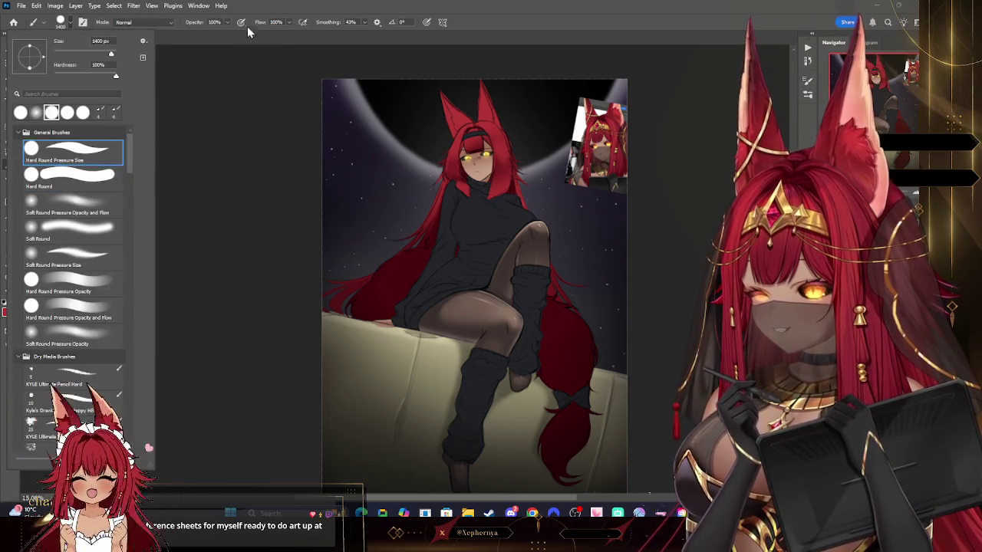
pyautogui.press('Escape')
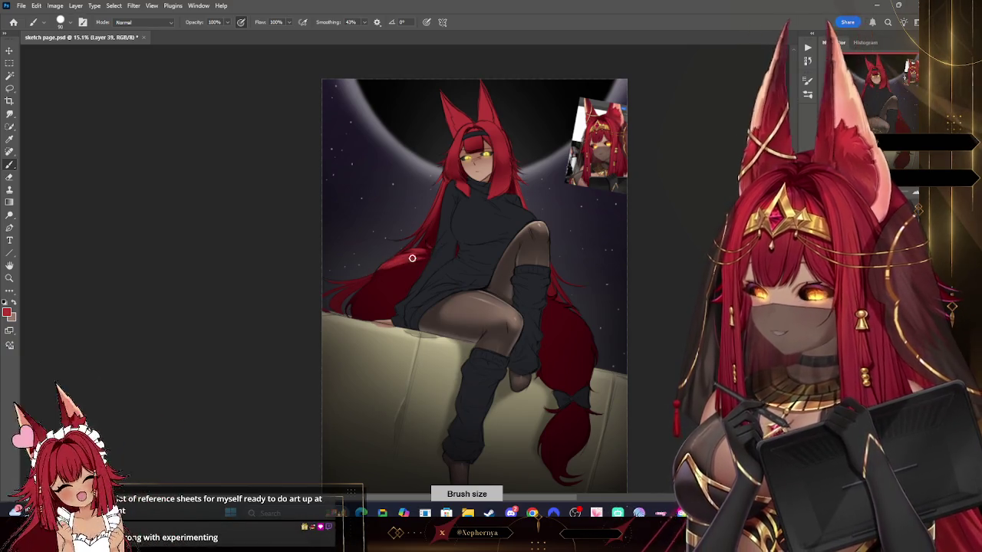
pyautogui.moveTo(403, 263); pyautogui.dragTo(591, 194)
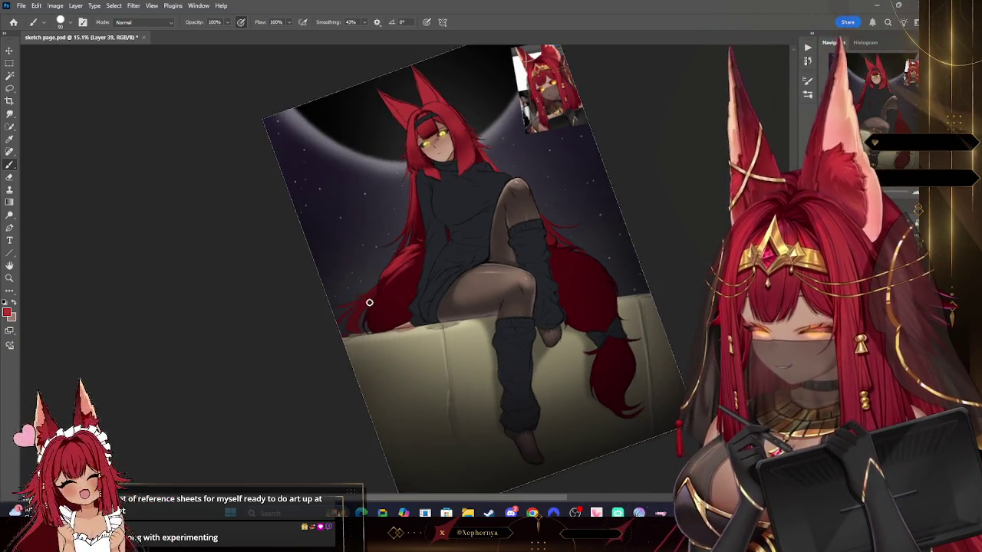
pyautogui.press('[')
pyautogui.press('[')
pyautogui.press(']')
pyautogui.press(']')
pyautogui.press(']')
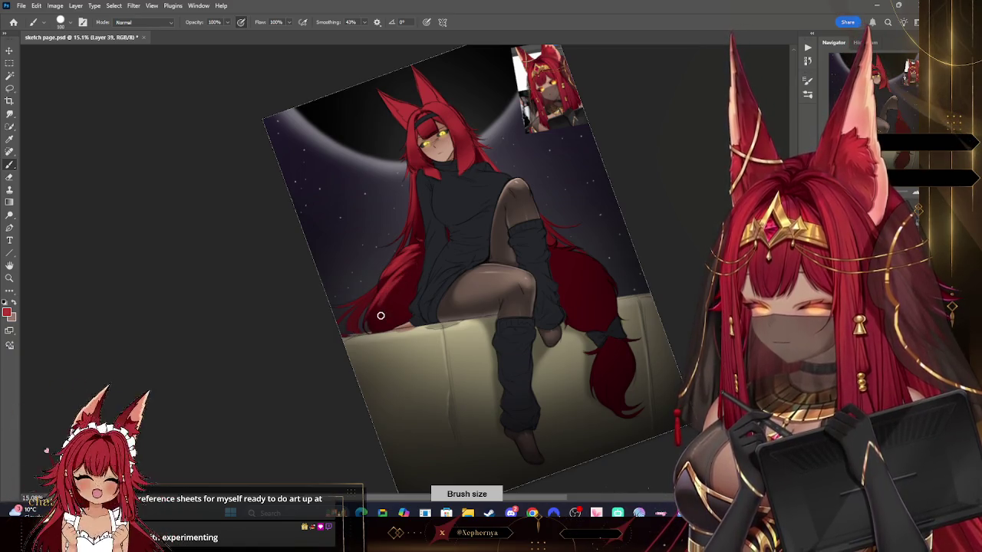
pyautogui.press(']')
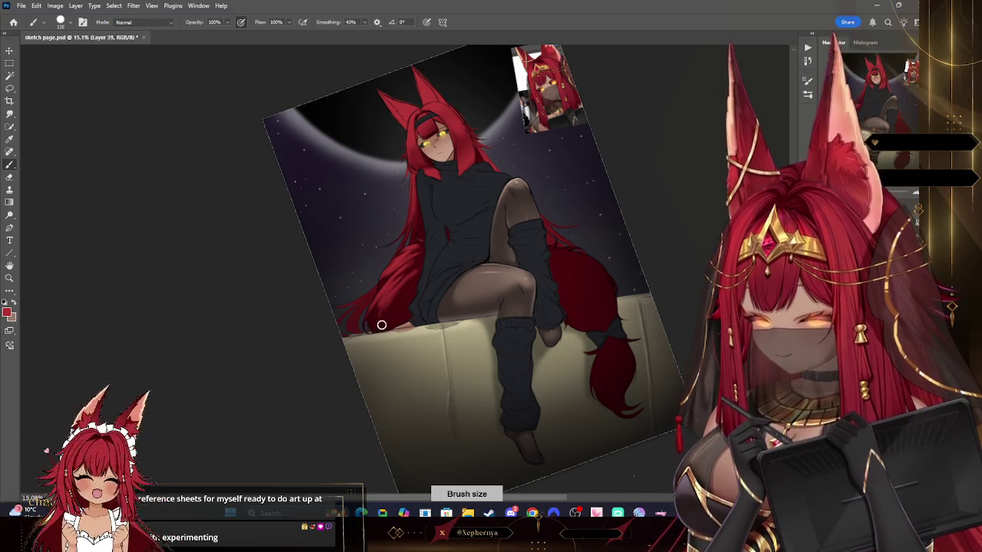
pyautogui.press(']')
pyautogui.press(']')
pyautogui.press(']')
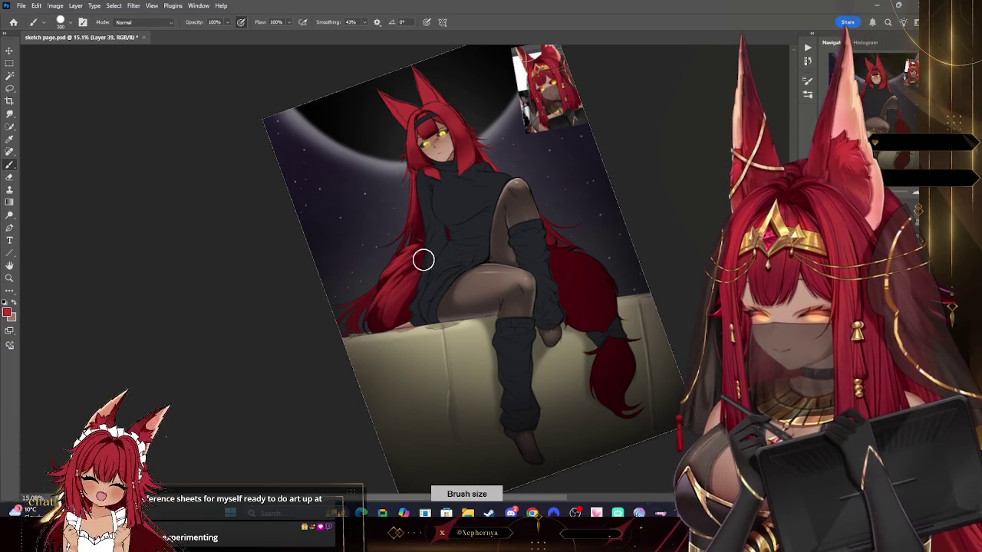
pyautogui.press('[')
pyautogui.press('[')
pyautogui.press('[')
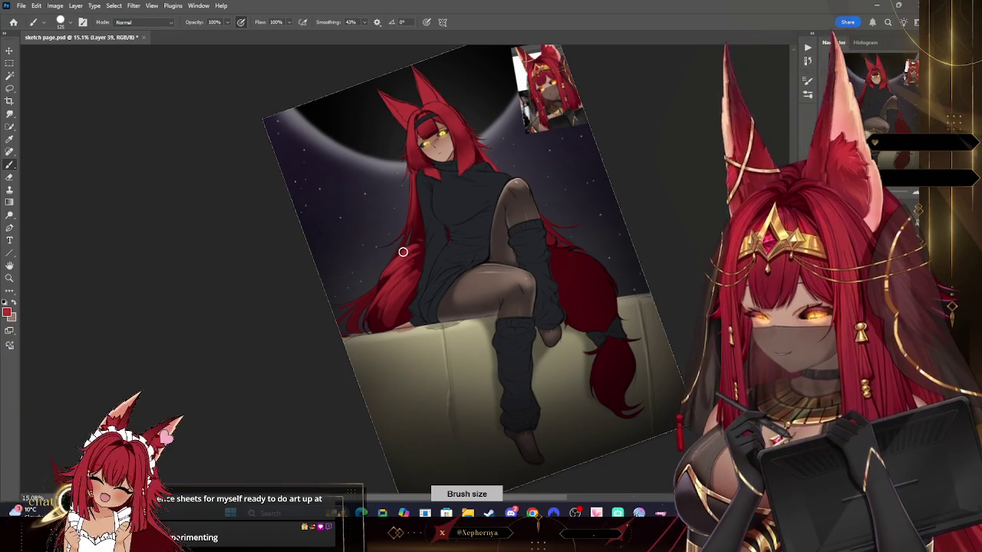
pyautogui.press(']')
pyautogui.press(']')
# - Erase the hair edges, repaint at brush size 300, and return the view upright
pyautogui.click(10, 177)
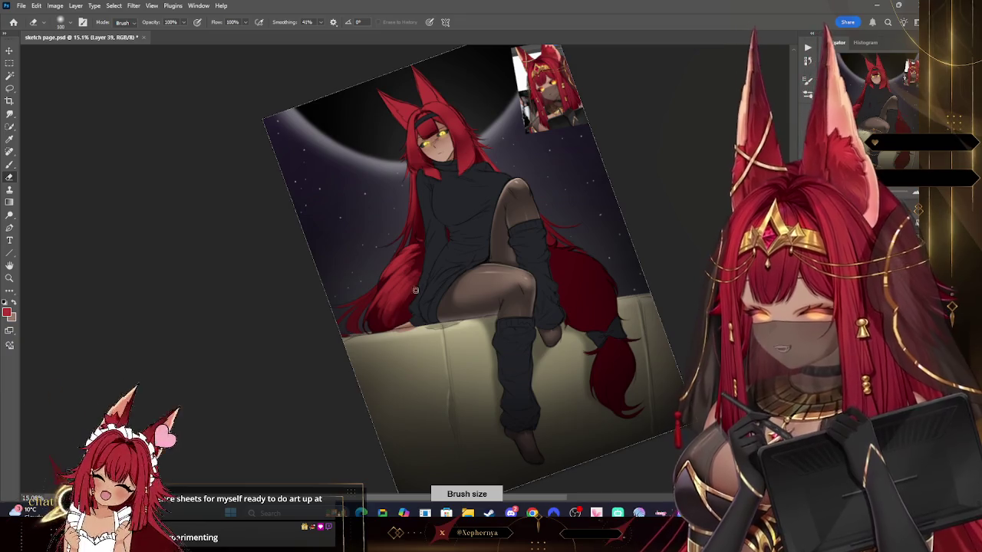
pyautogui.press(']')
pyautogui.press(']')
pyautogui.press(']')
pyautogui.press(']')
pyautogui.press(']')
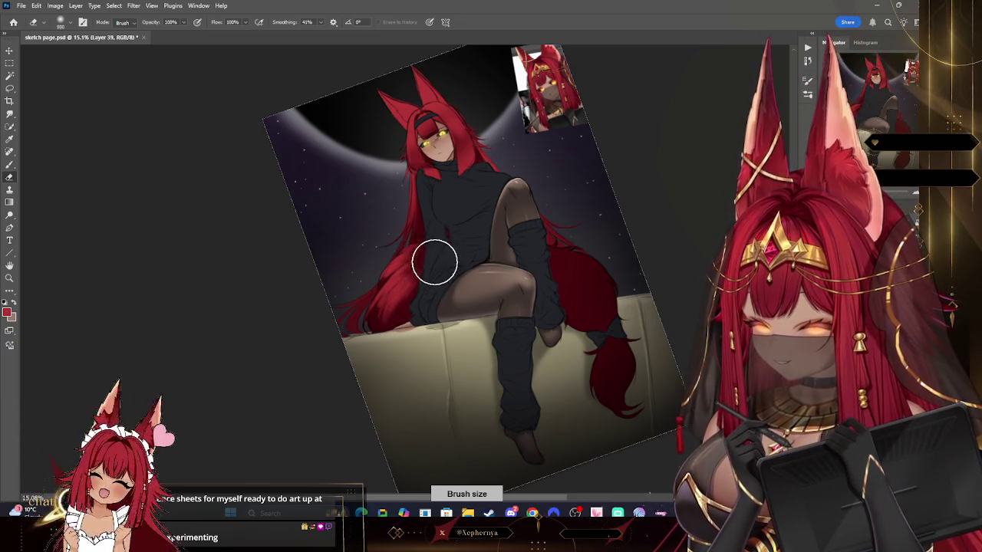
pyautogui.press('[')
pyautogui.press('[')
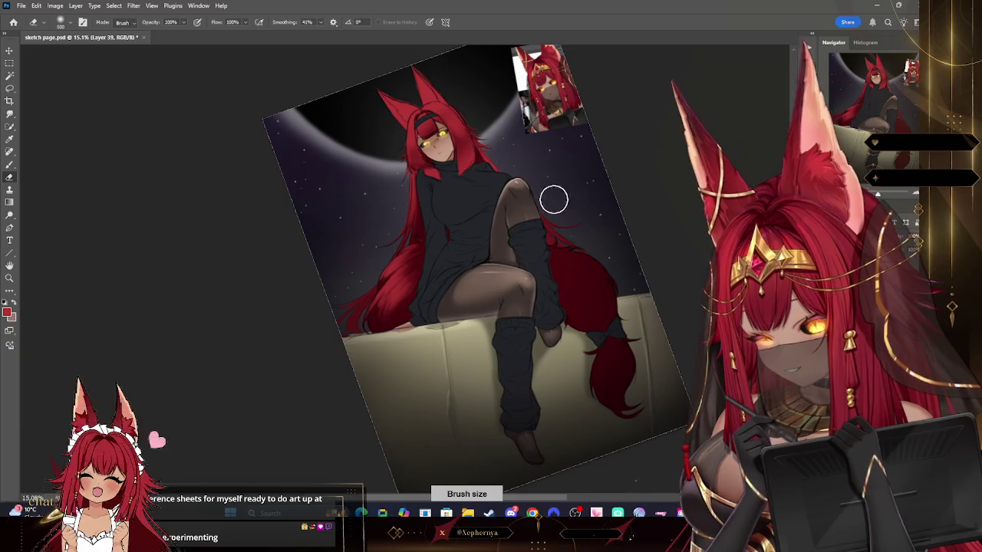
pyautogui.press('b')
pyautogui.rightClick(79, 112)
pyautogui.press('Escape')
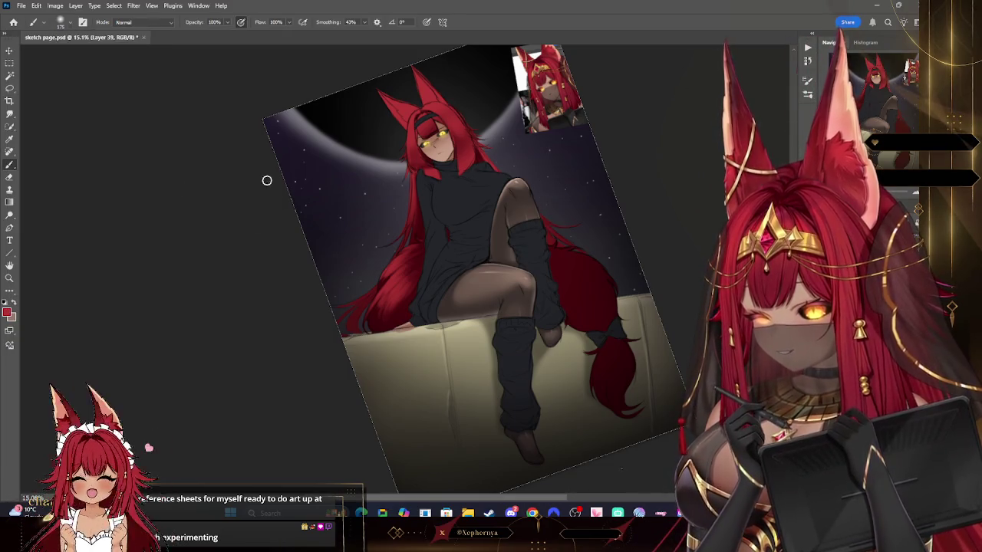
pyautogui.press(']')
pyautogui.press(']')
pyautogui.press(']')
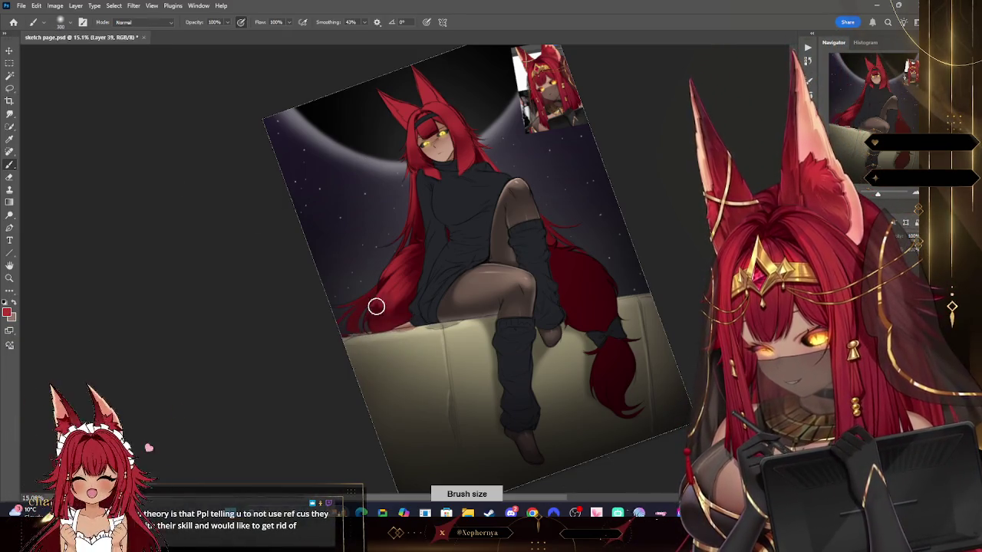
pyautogui.moveTo(644, 175)
pyautogui.mouseDown()
pyautogui.moveTo(614, 199)
pyautogui.moveTo(583, 192)
pyautogui.mouseUp()
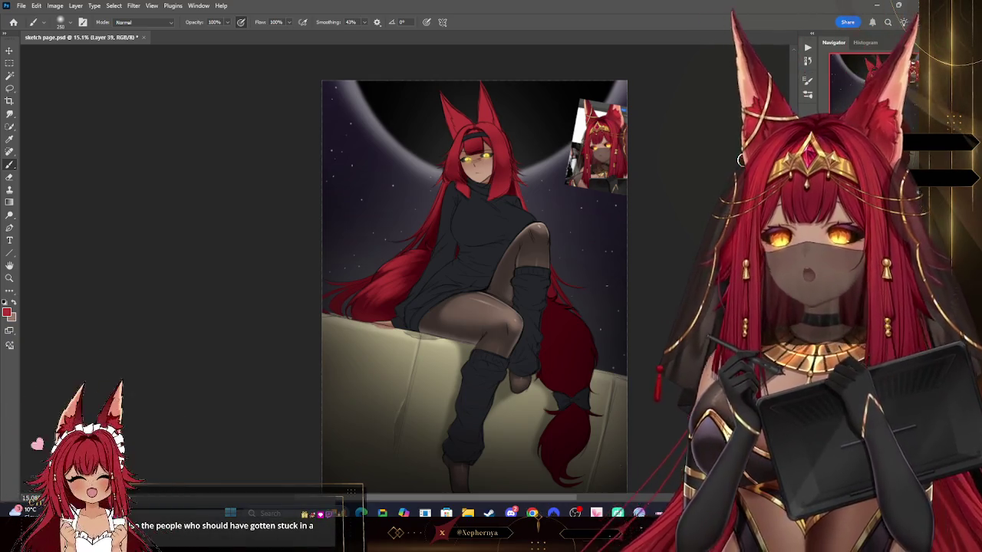
# - Paint lighter red highlights on the upper tail with a size 100 brush
pyautogui.click(60, 22)
pyautogui.click(291, 182)
pyautogui.press('[')
pyautogui.press('[')
pyautogui.press('[')
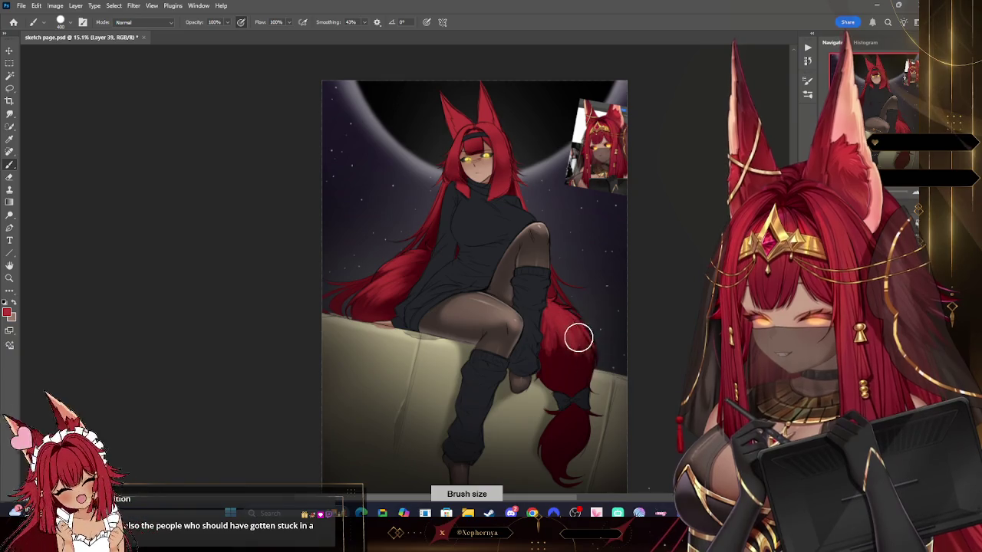
# - Tidy the tail highlight edges with an eraser at size 250
pyautogui.click(60, 22)
pyautogui.click(505, 189)
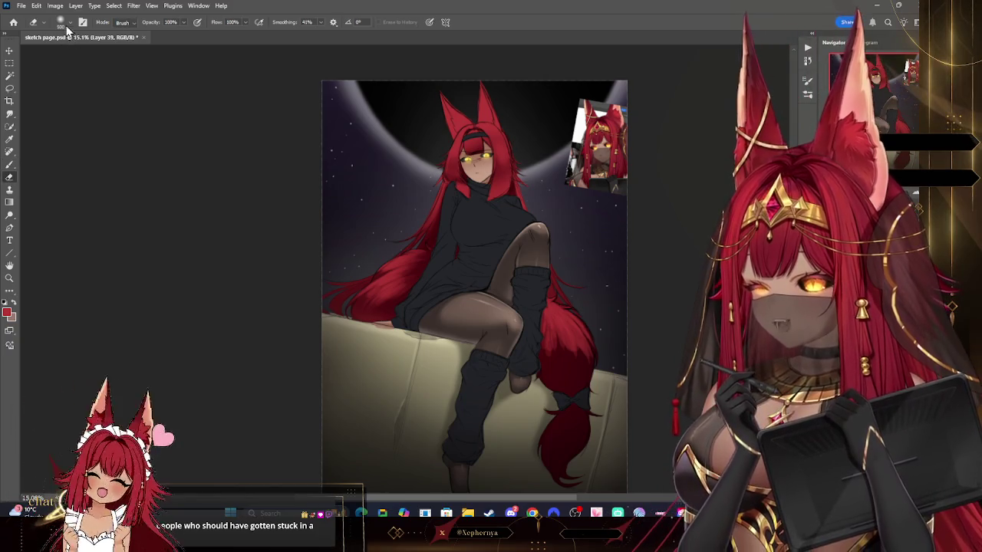
pyautogui.press('[')
pyautogui.press('[')
pyautogui.press('[')
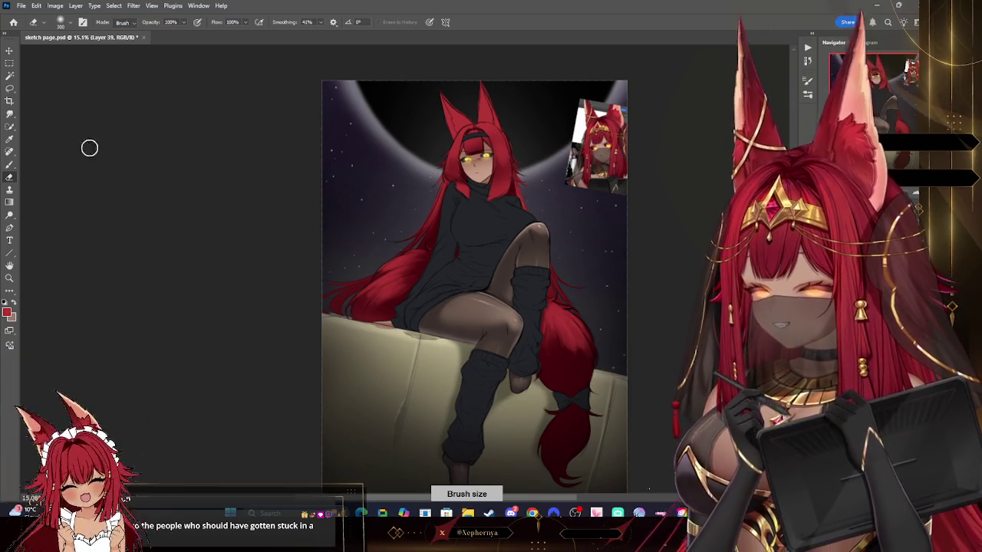
pyautogui.press('b')
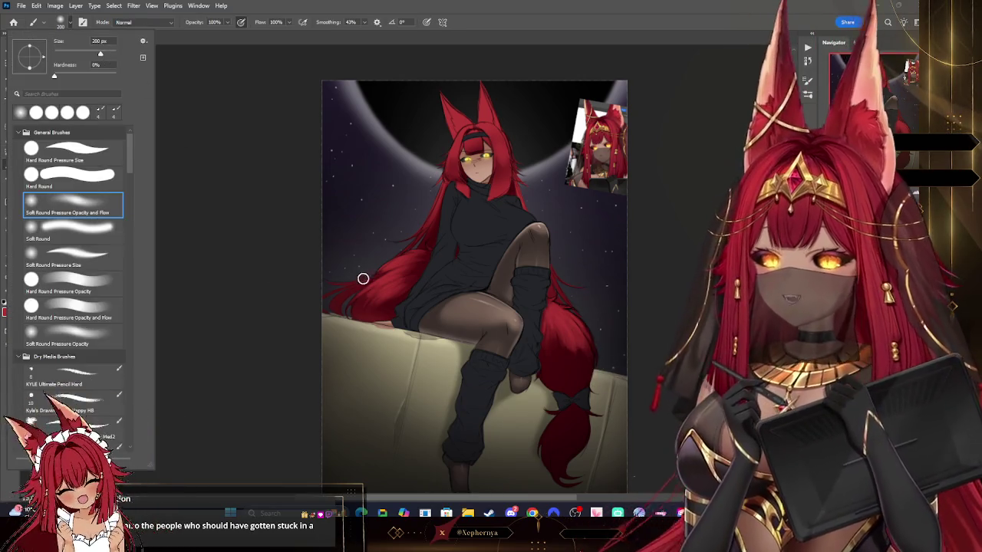
# - Airbrush red shading over the tail and hair with a soft round brush sized 200–500
pyautogui.press('Escape')
pyautogui.press(']')
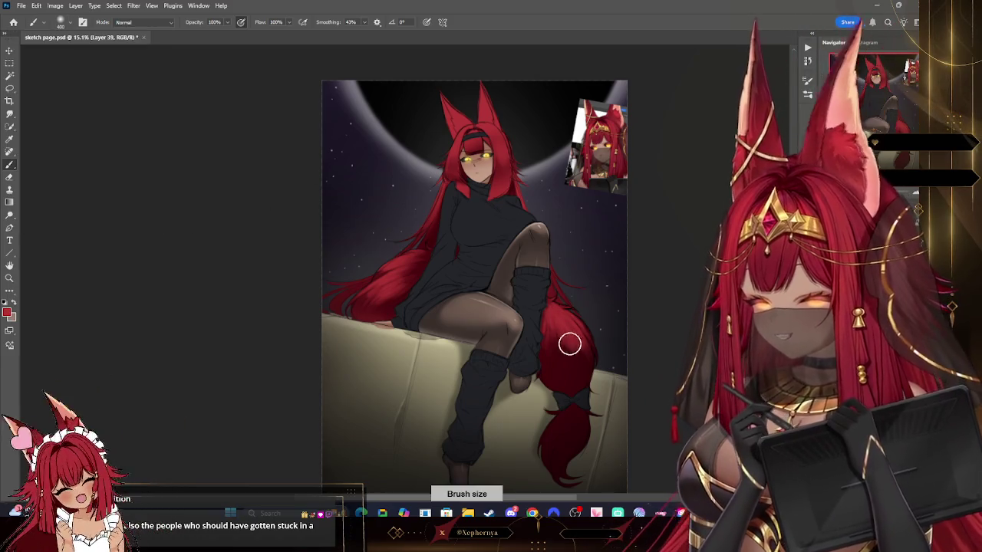
pyautogui.press(']')
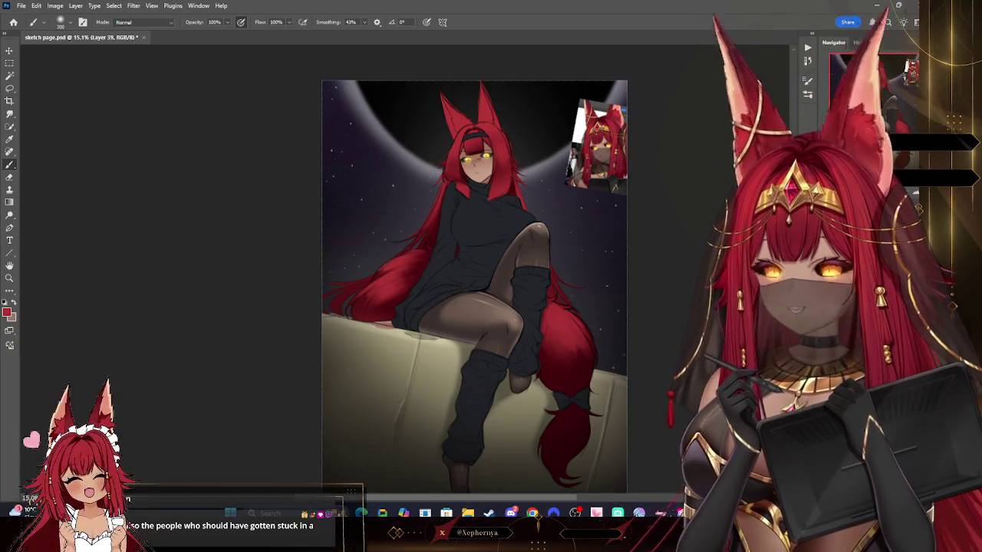
pyautogui.moveTo(474, 286); pyautogui.dragTo(445, 257)
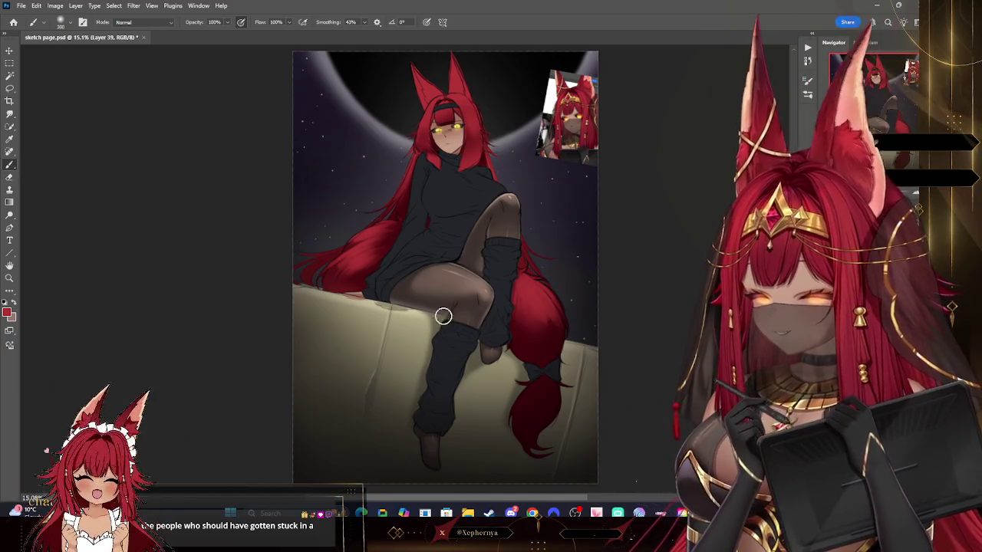
pyautogui.press(']')
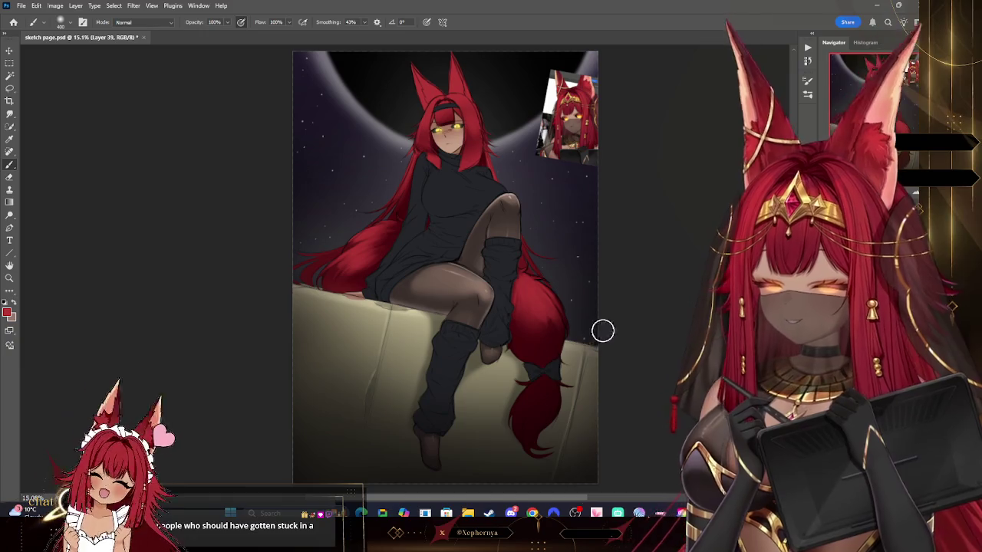
pyautogui.press('[')
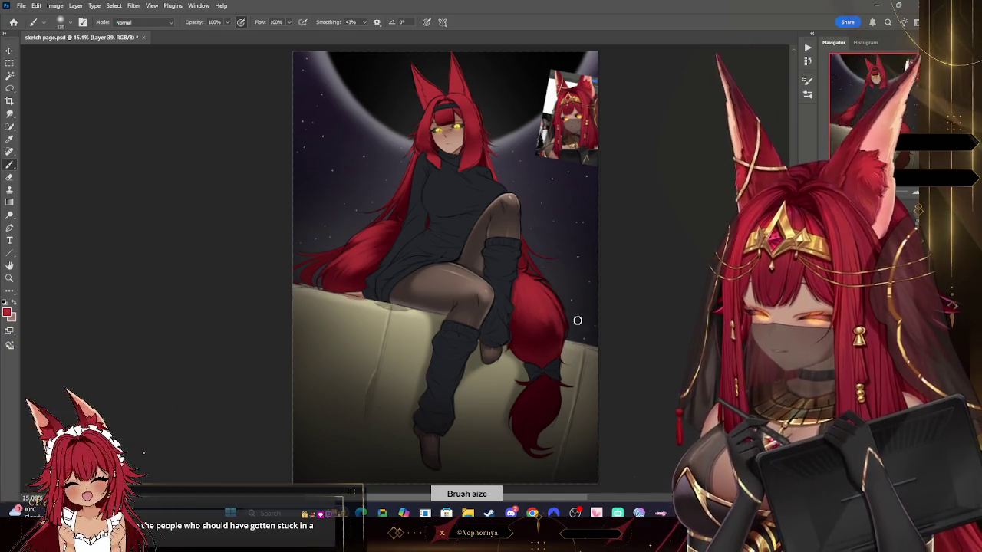
pyautogui.press(']')
pyautogui.press(']')
pyautogui.press(']')
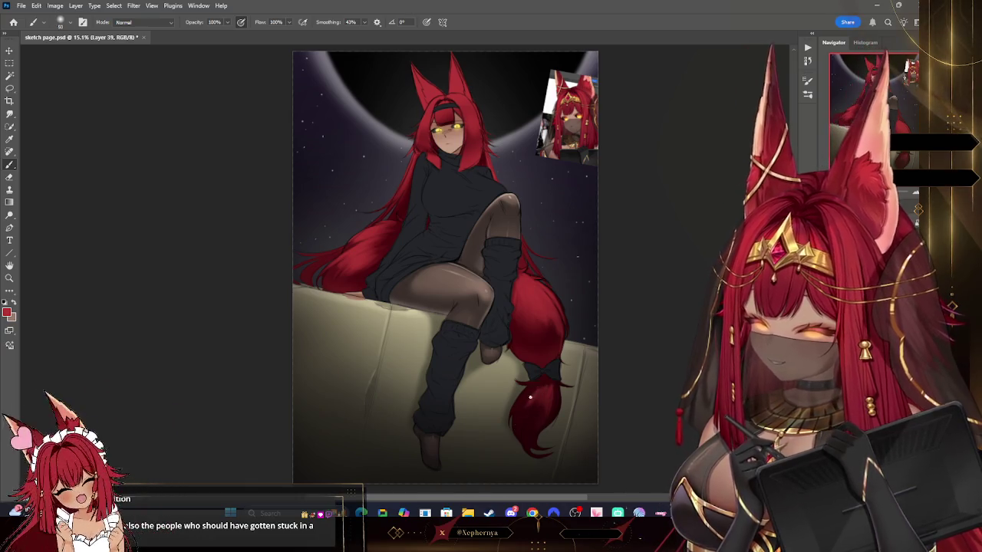
pyautogui.press(']')
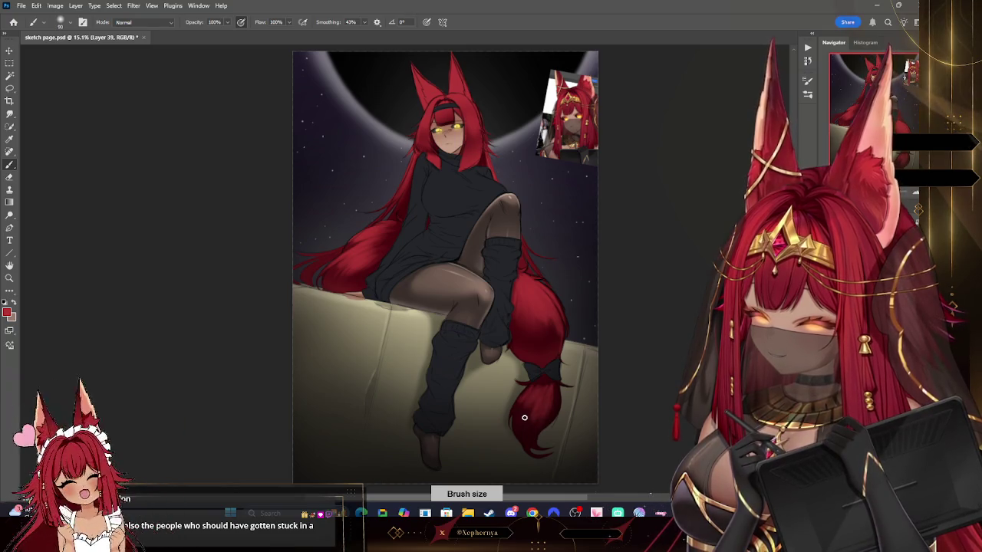
pyautogui.press(']')
pyautogui.press(']')
pyautogui.press(']')
pyautogui.press(']')
pyautogui.press(']')
pyautogui.press(']')
pyautogui.press(']')
pyautogui.press(']')
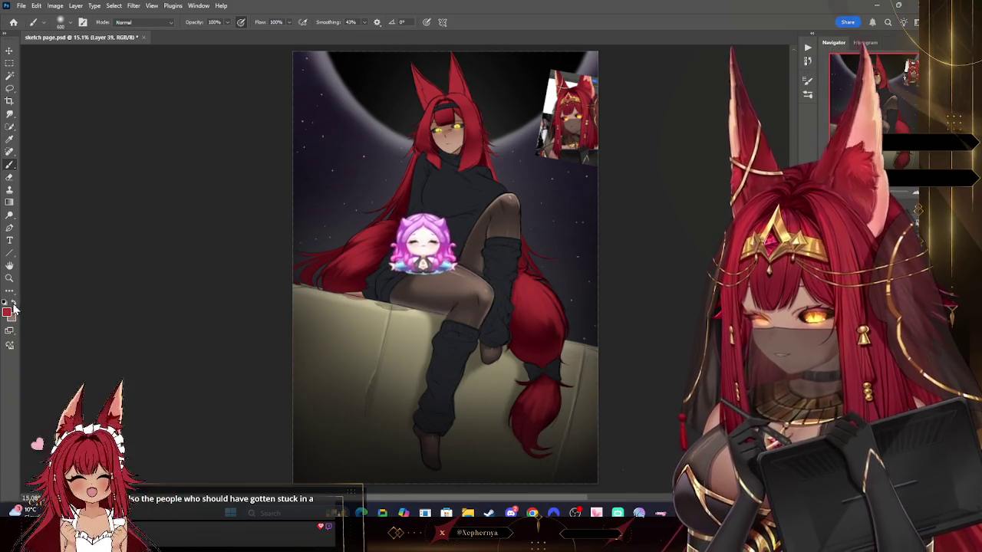
# - Sample canvas colours and paint with fine brush adjustments, then add Layer 40 via the Layer menu
pyautogui.press('i')
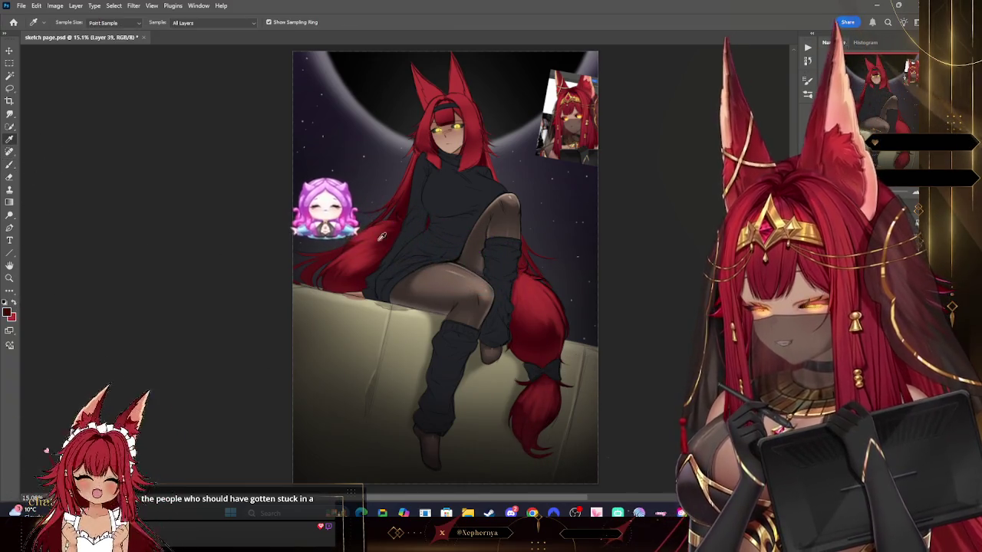
pyautogui.press('b')
pyautogui.press('[')
pyautogui.press('[')
pyautogui.press('[')
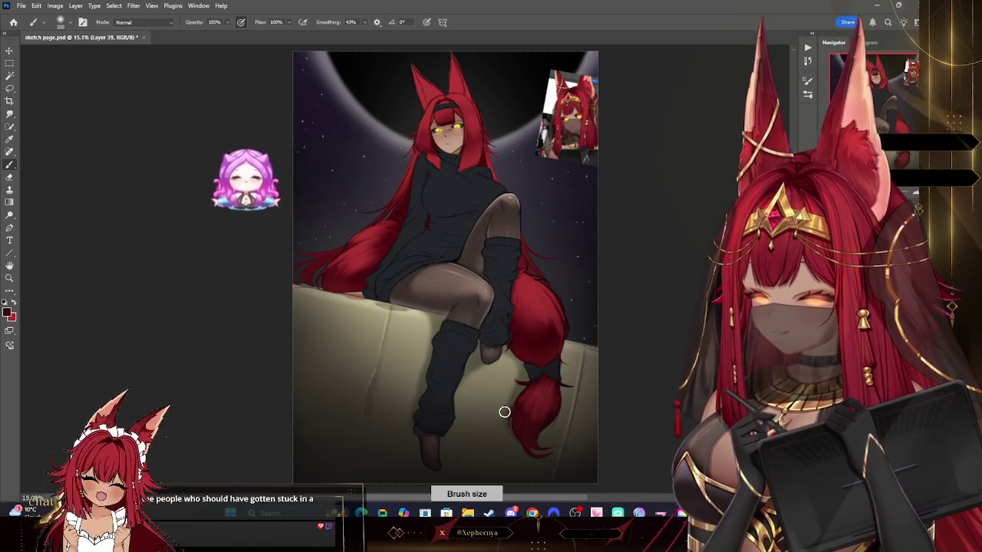
pyautogui.press(']')
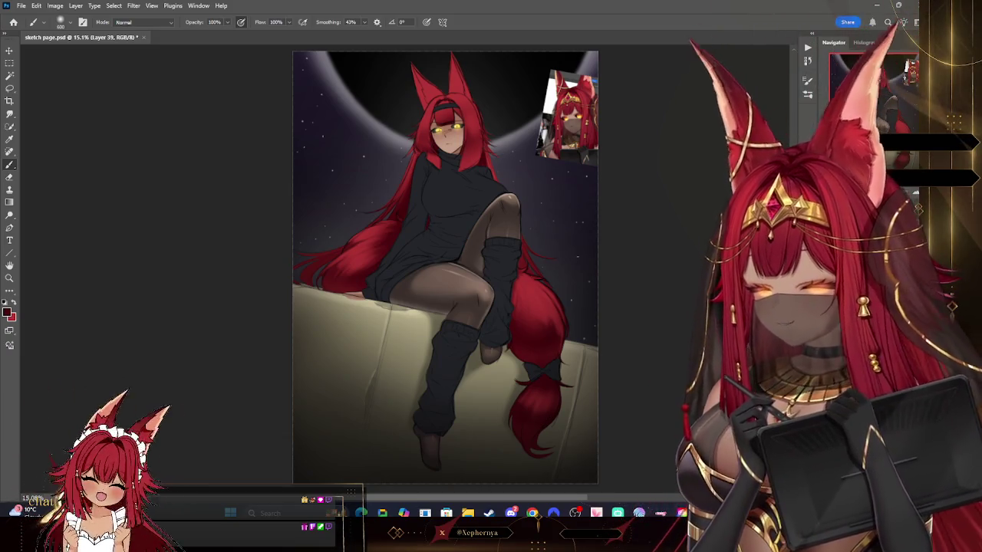
pyautogui.press('[')
pyautogui.press('[')
pyautogui.press('[')
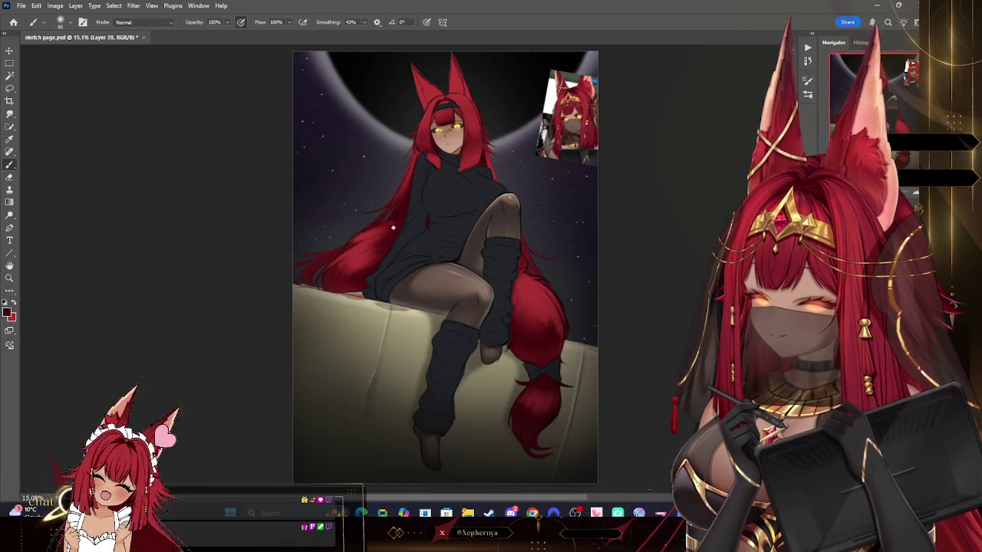
pyautogui.press(']')
pyautogui.press(']')
pyautogui.press(']')
pyautogui.press('[')
pyautogui.press('[')
pyautogui.press('[')
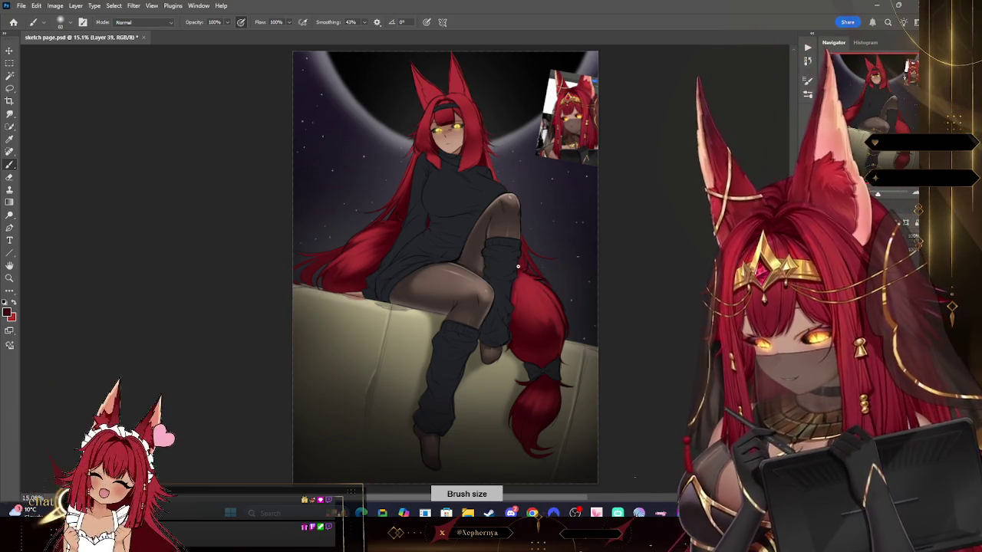
pyautogui.press(']')
pyautogui.press(']')
pyautogui.press(']')
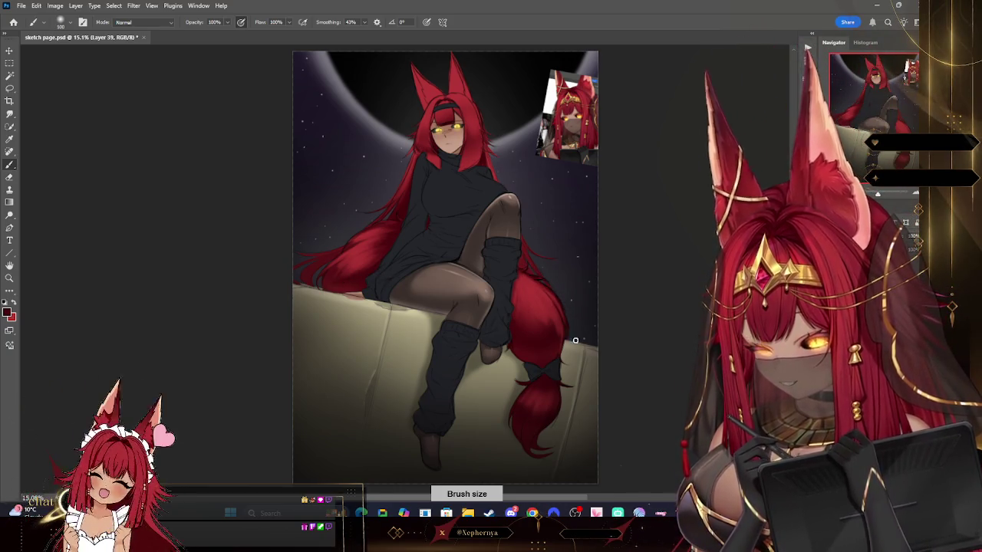
pyautogui.press(']')
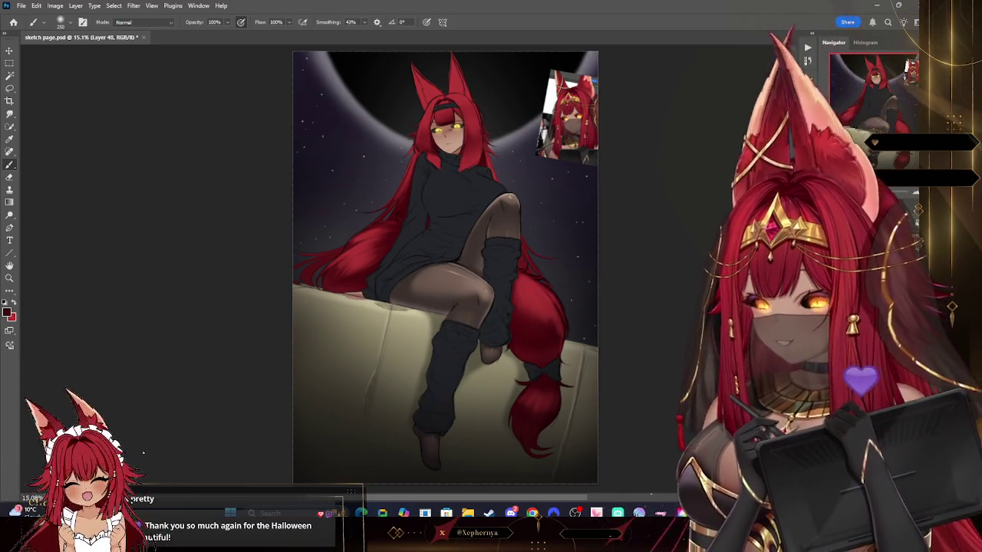
pyautogui.click(75, 5)
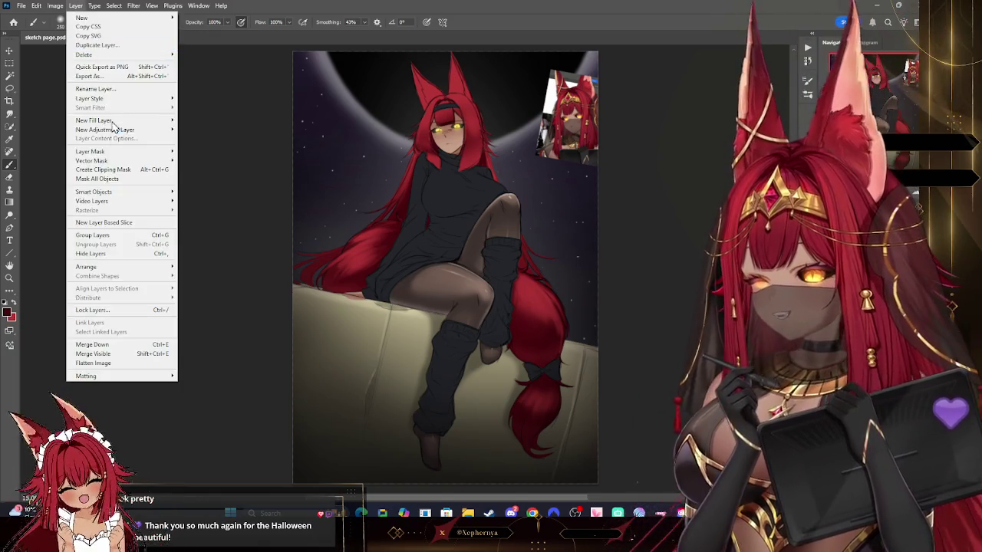
# - Clip Layer 40 to the artwork and set the foreground colour to #141519
pyautogui.click(99, 170)
pyautogui.press('i')
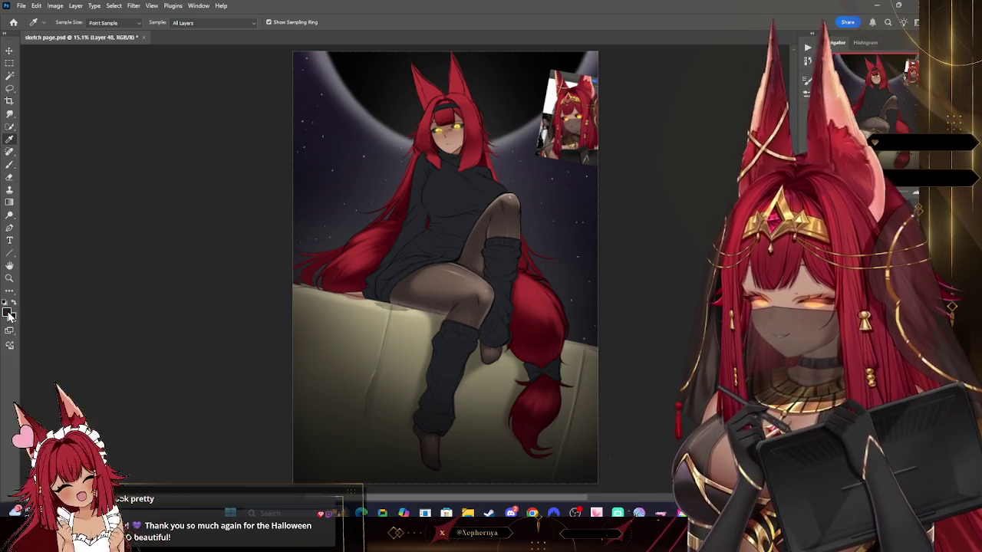
pyautogui.click(8, 311)
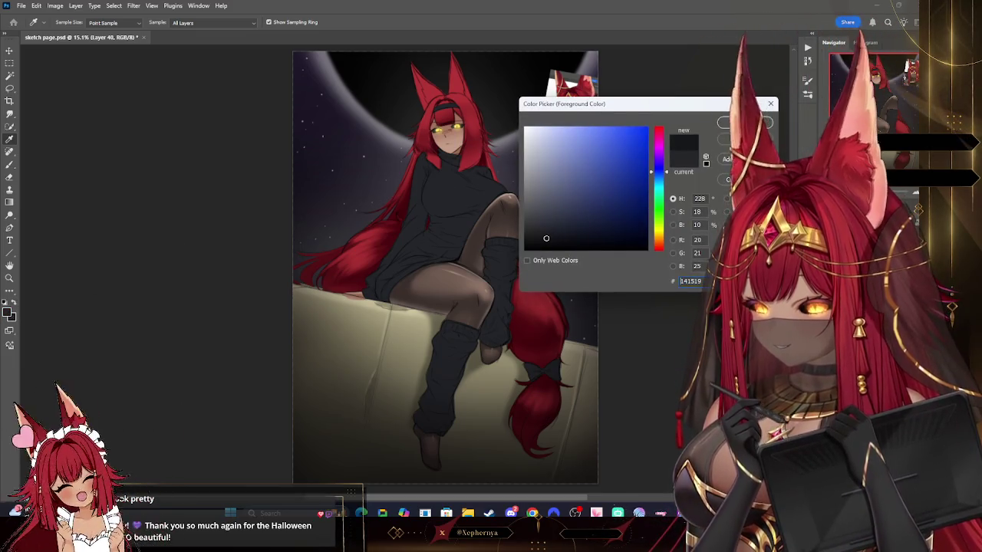
pyautogui.click(743, 123)
pyautogui.press('b')
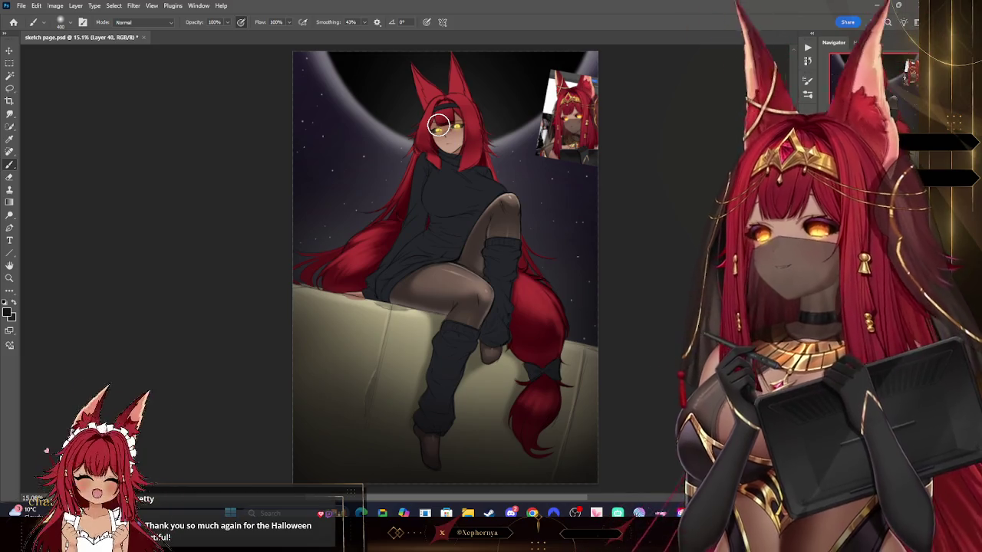
# - Paint dark chest shading on the sweater with a small brush and zoom in on the upper body
pyautogui.press('[')
pyautogui.press('[')
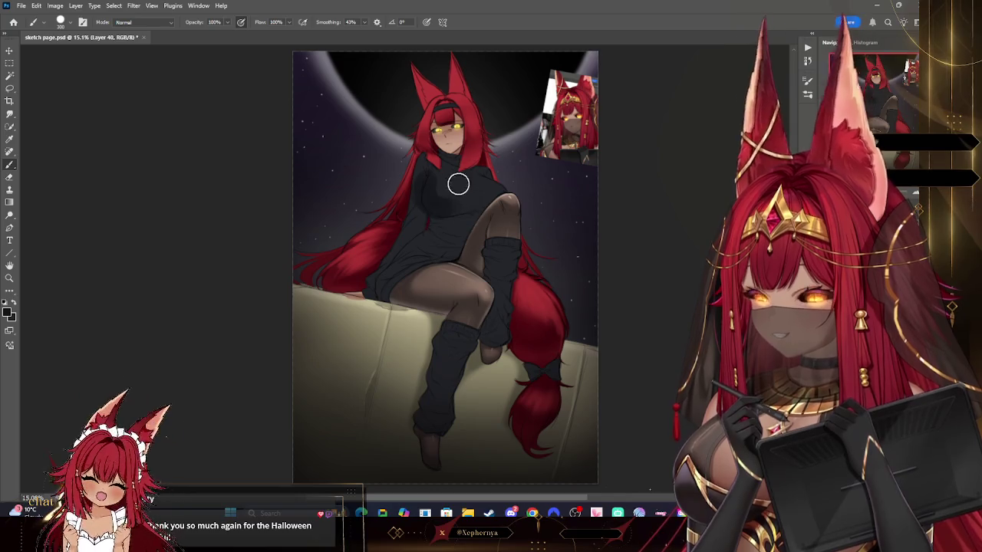
pyautogui.click(61, 22)
pyautogui.press('Escape')
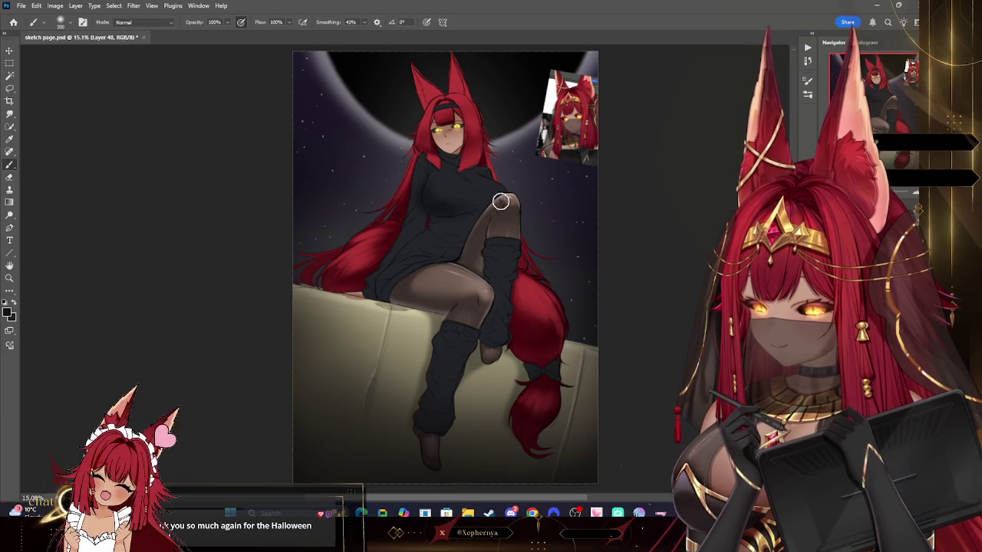
pyautogui.press('[')
pyautogui.press('[')
pyautogui.press('[')
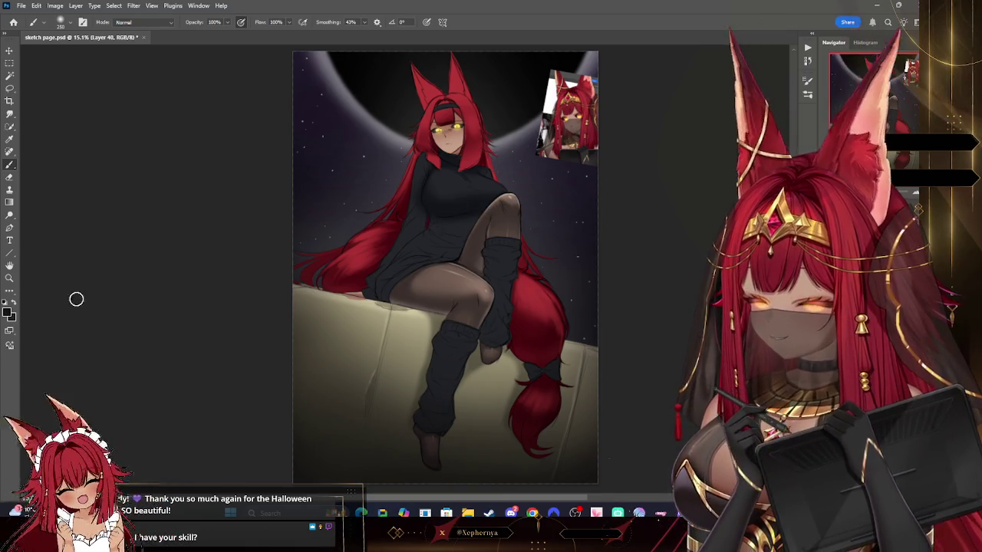
pyautogui.press('z')
pyautogui.moveTo(525, 149); pyautogui.dragTo(583, 149)
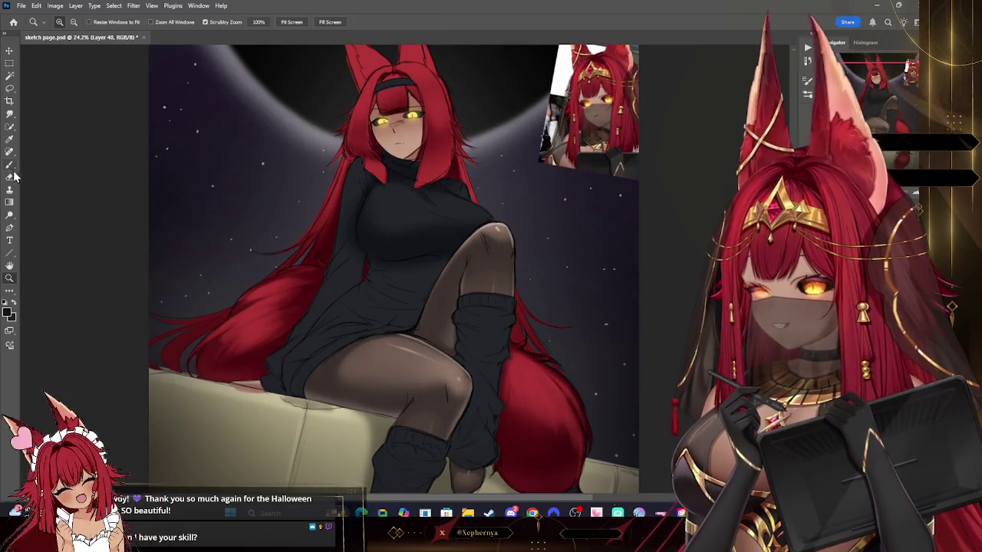
# - Erase rough edges of the chest and shoulder shading on the sweater
pyautogui.click(11, 176)
pyautogui.click(61, 21)
pyautogui.click(311, 153)
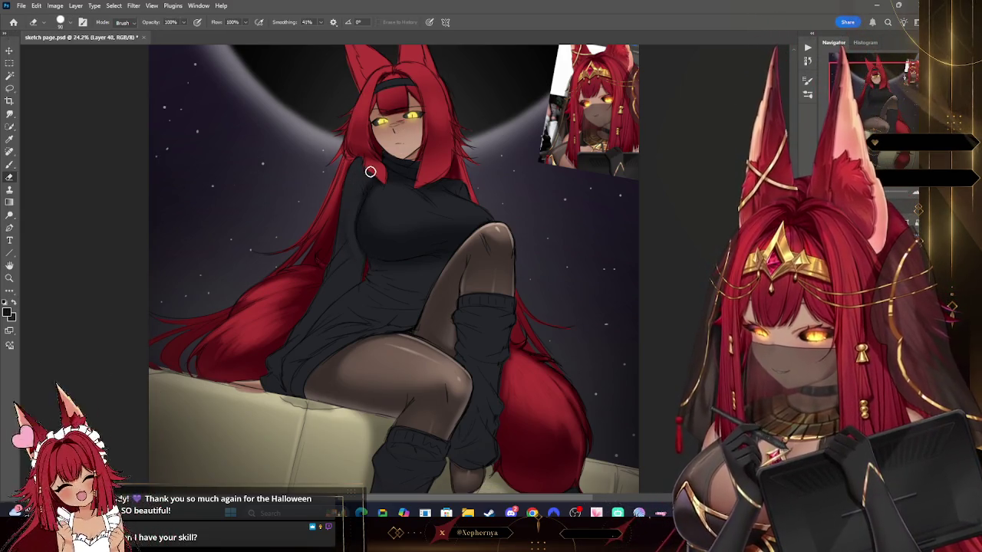
pyautogui.press(']')
pyautogui.press(']')
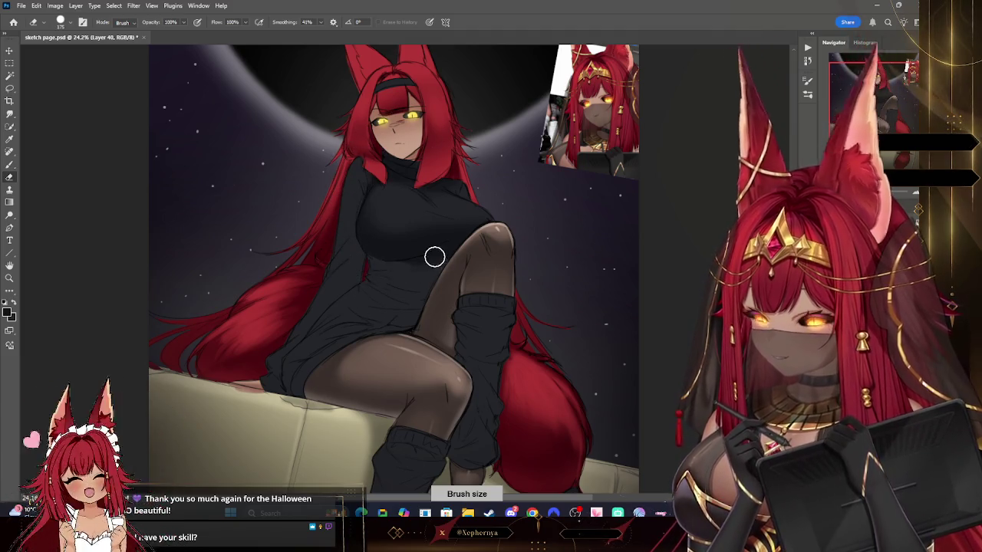
pyautogui.press('[')
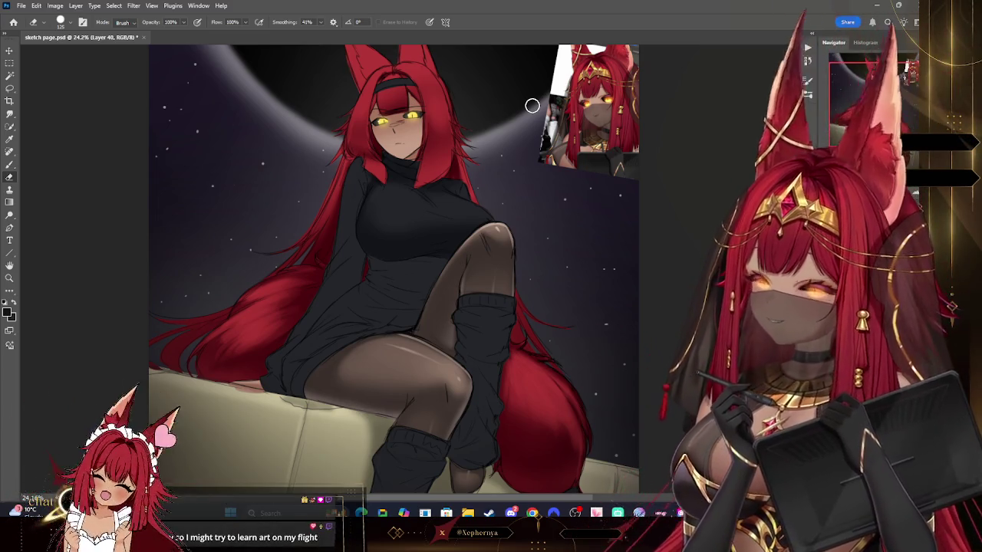
# - Repaint the sweater fold shading with fine and slightly larger brush sizes
pyautogui.press('b')
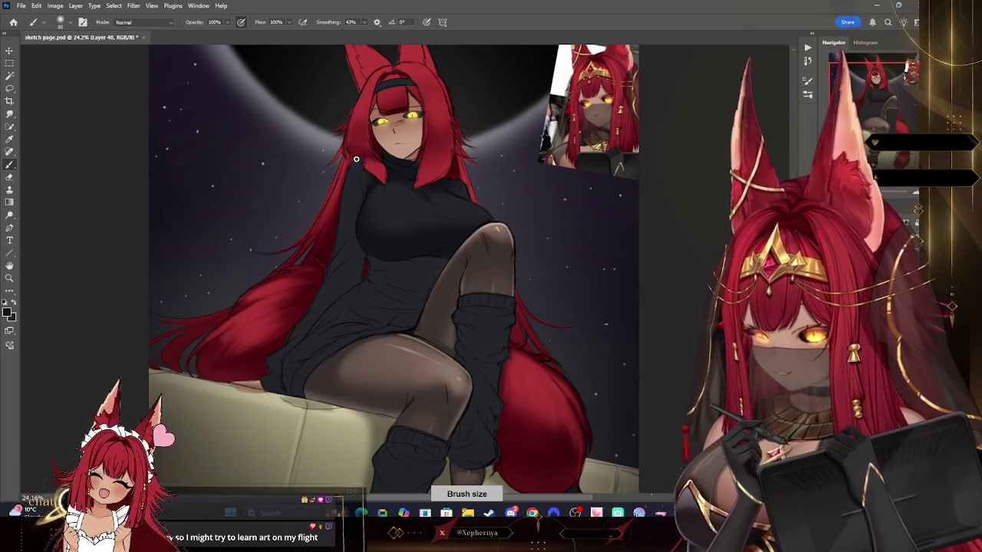
pyautogui.press(']')
pyautogui.press(']')
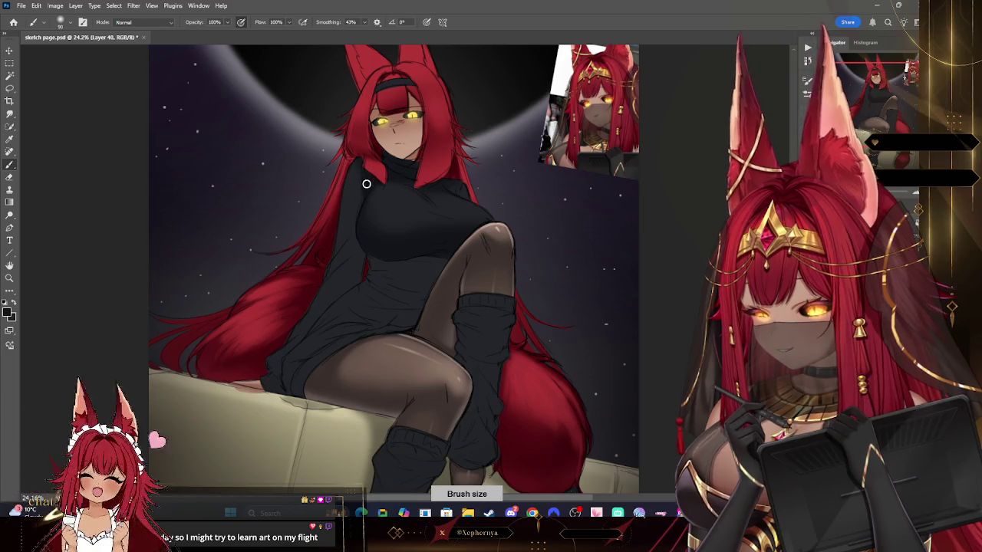
pyautogui.press('[')
pyautogui.press('[')
pyautogui.press('[')
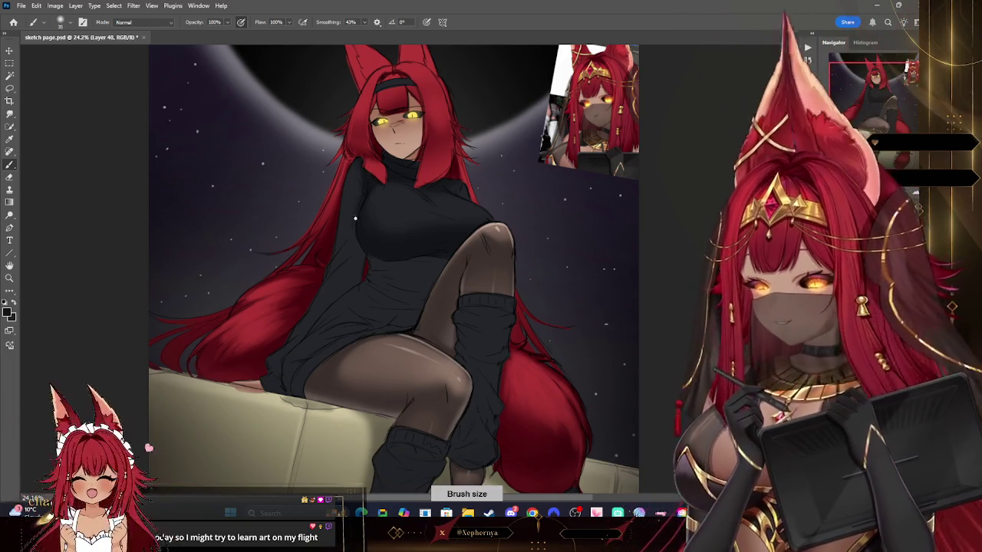
pyautogui.press(']')
pyautogui.press(']')
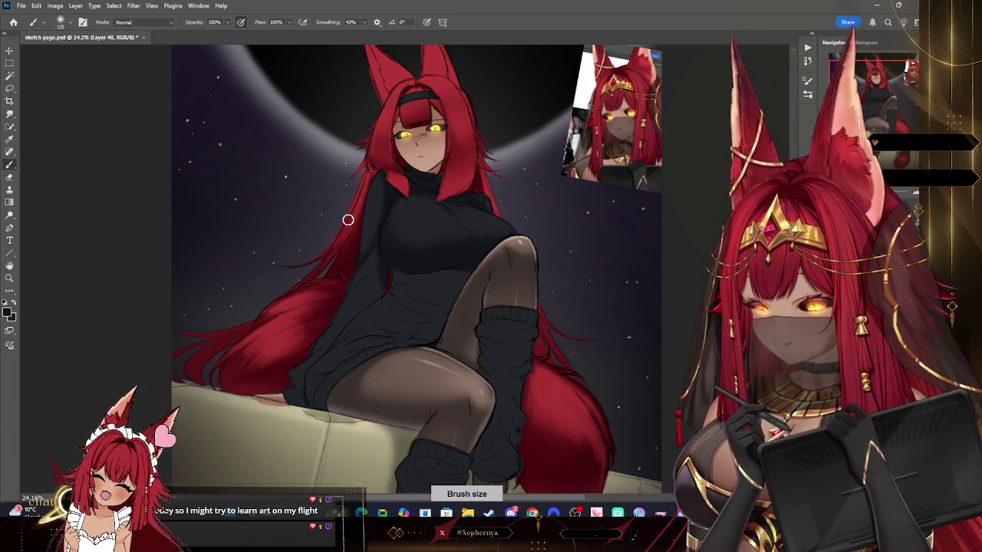
pyautogui.press(']')
pyautogui.press(']')
pyautogui.press(']')
pyautogui.press('[')
pyautogui.press('[')
pyautogui.press('[')
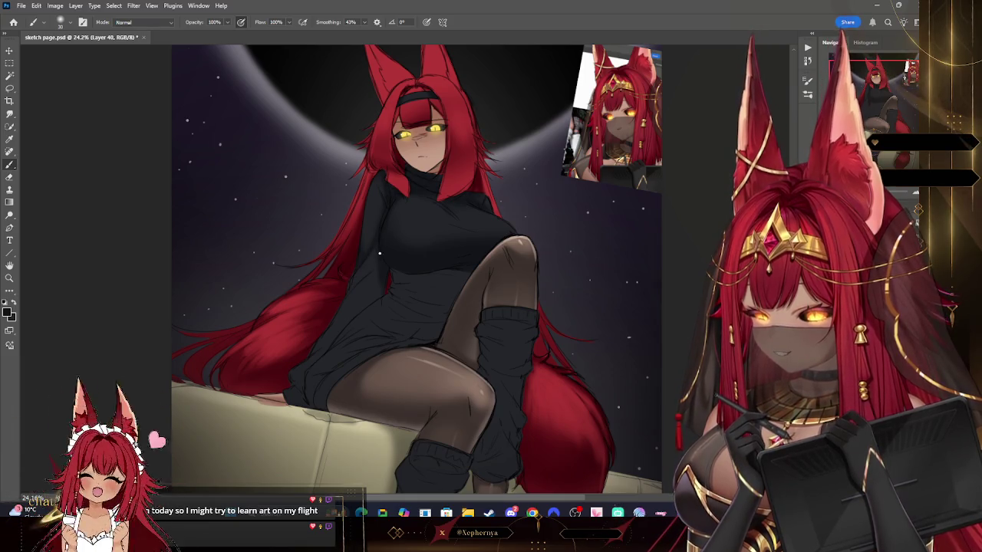
pyautogui.press(']')
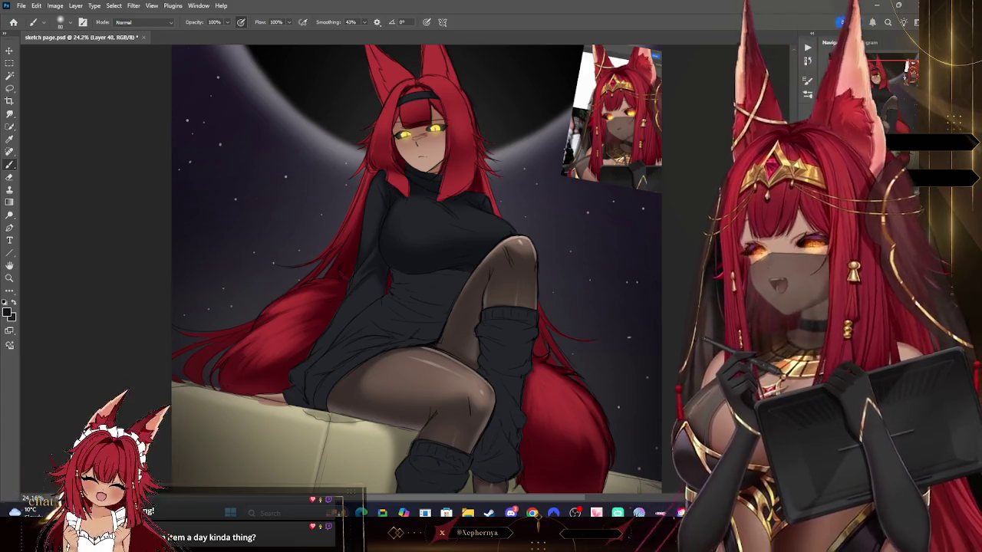
# - Rotate the view steeply and back while touching up the sweater with a small brush
pyautogui.moveTo(710, 121); pyautogui.dragTo(733, 110)
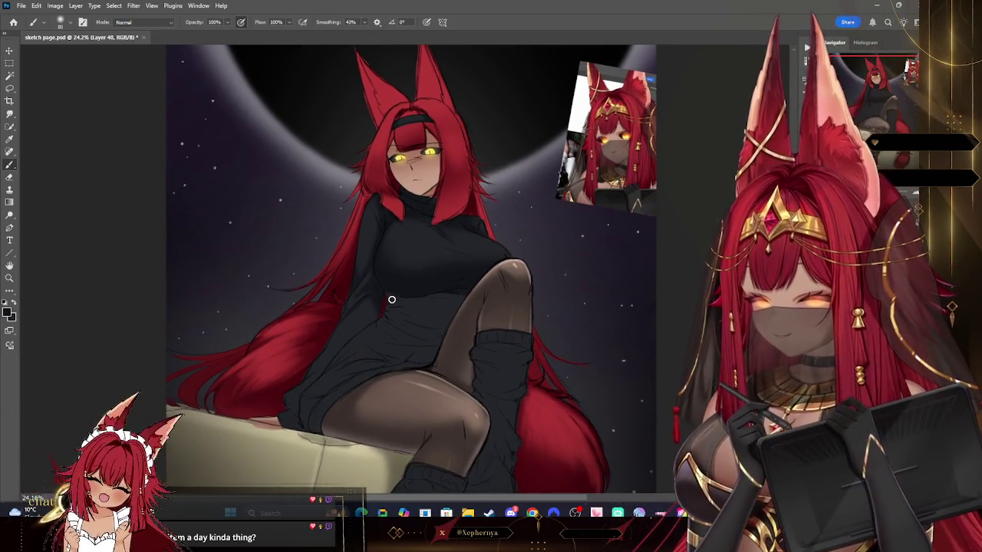
pyautogui.press(']')
pyautogui.press(']')
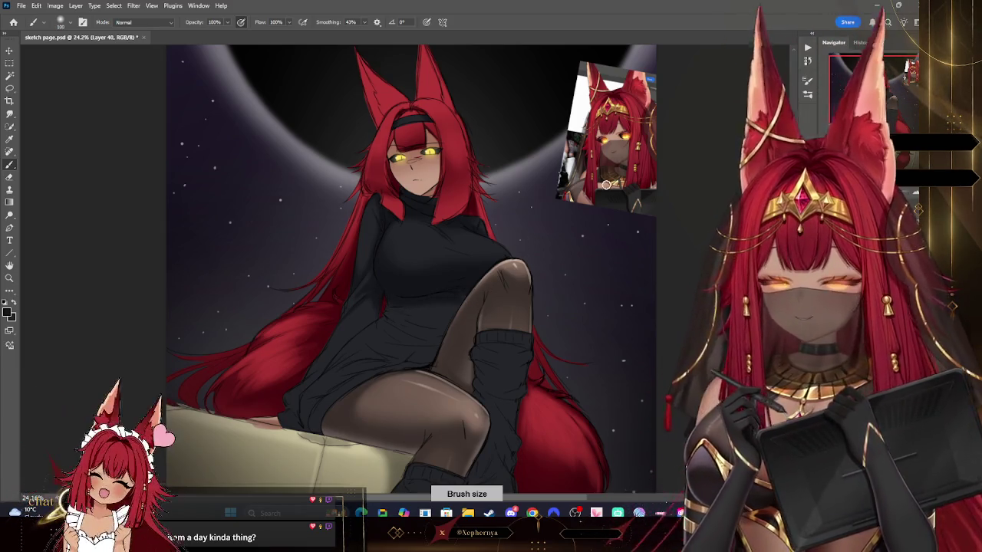
pyautogui.moveTo(697, 145); pyautogui.dragTo(445, 266)
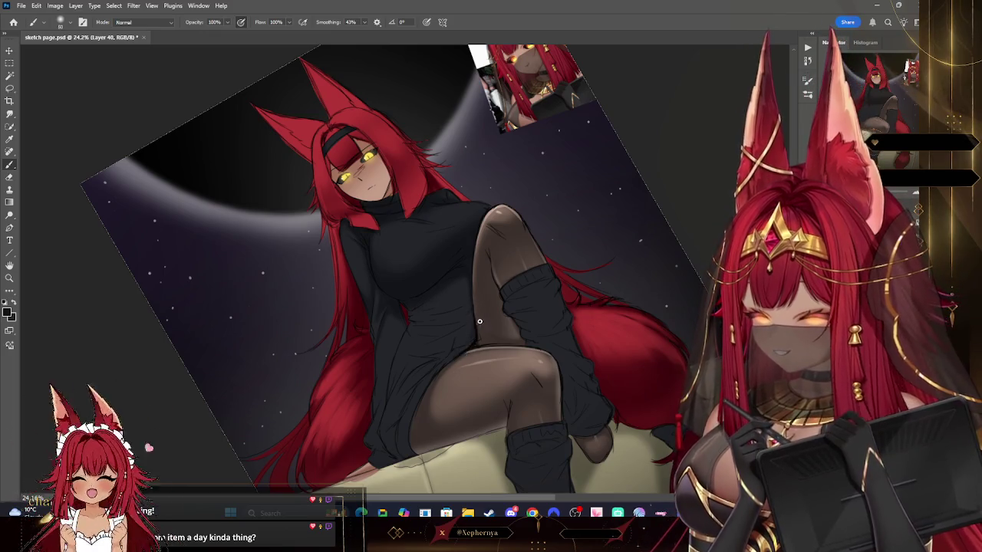
pyautogui.press('[')
pyautogui.moveTo(635, 186); pyautogui.dragTo(451, 236)
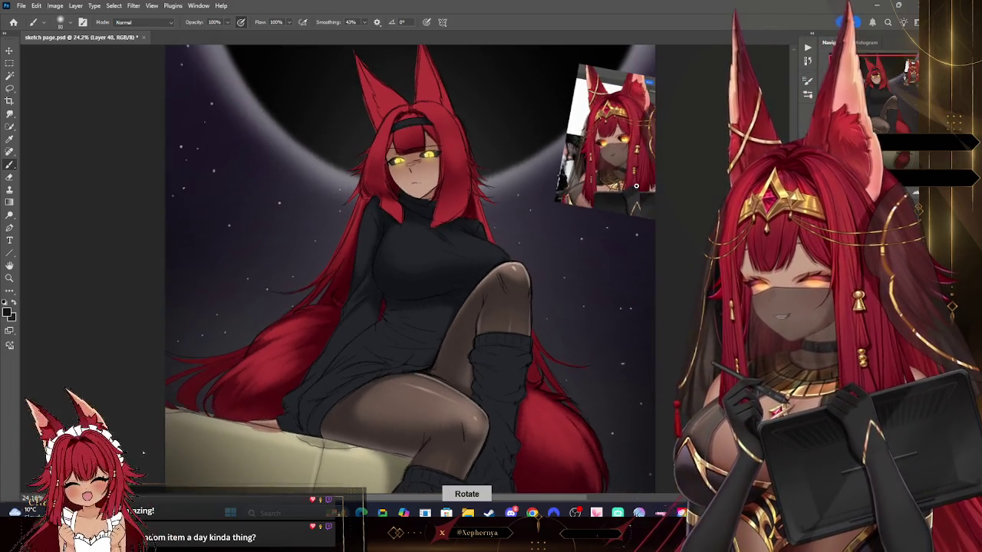
pyautogui.press(']')
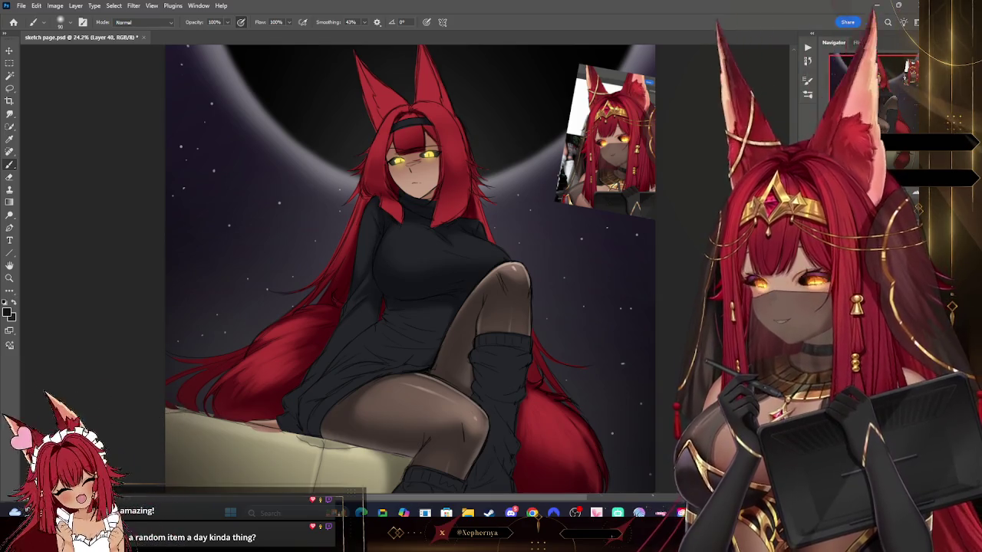
# - Tilt the view counter-clockwise and paint fine fold touch-ups down the sweater toward the lap
pyautogui.moveTo(686, 123); pyautogui.dragTo(694, 91)
pyautogui.press('[')
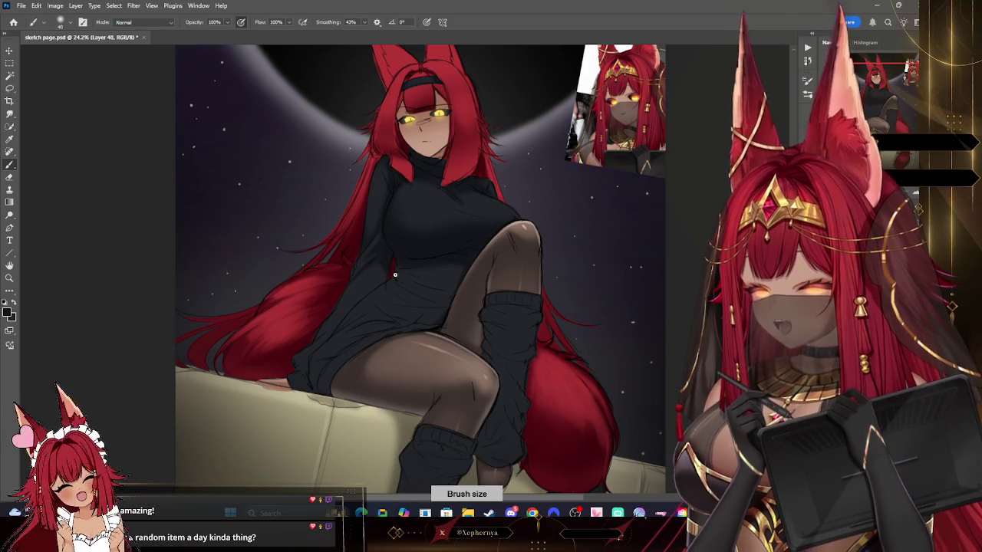
pyautogui.press('r')
pyautogui.moveTo(388, 279); pyautogui.dragTo(518, 227)
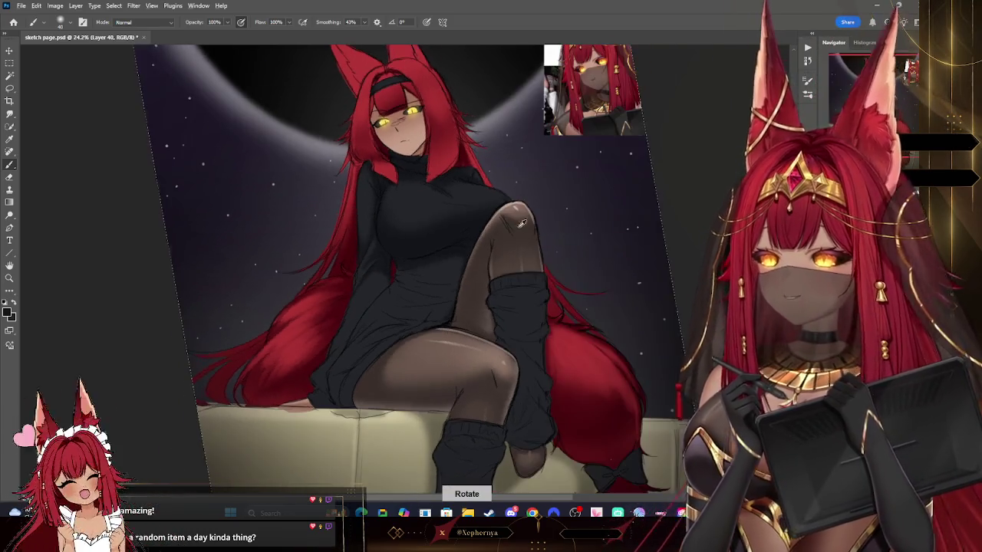
pyautogui.press(']')
pyautogui.press(']')
pyautogui.press(']')
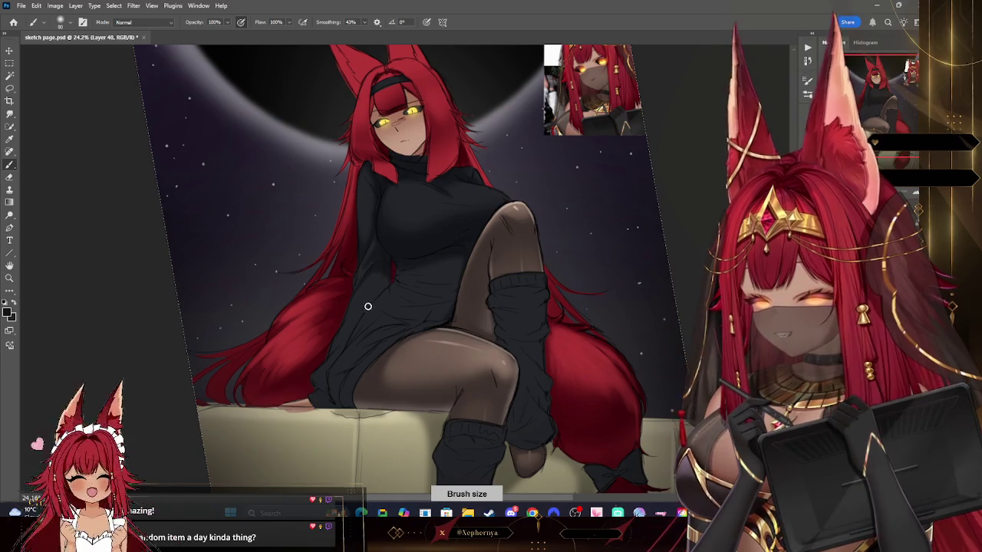
pyautogui.press('[')
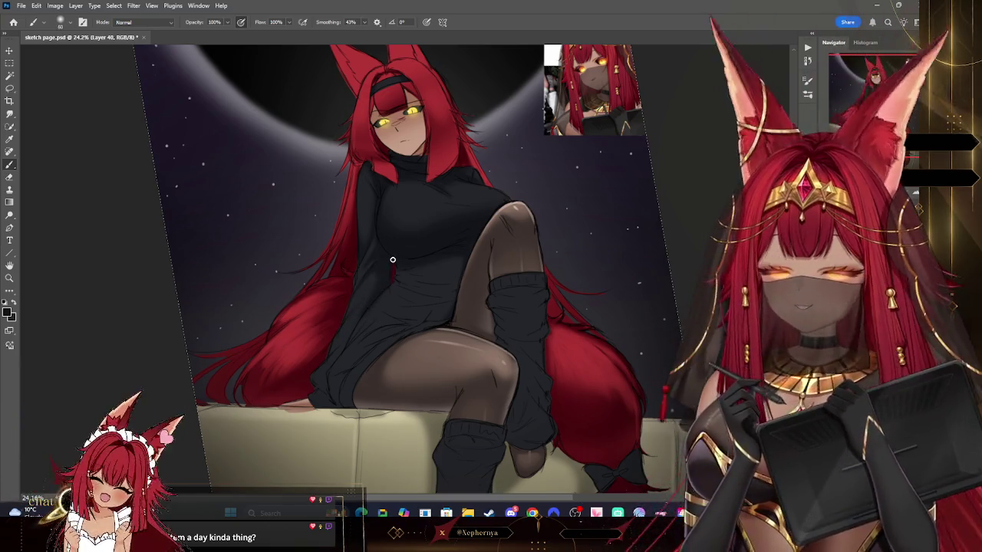
pyautogui.press('[')
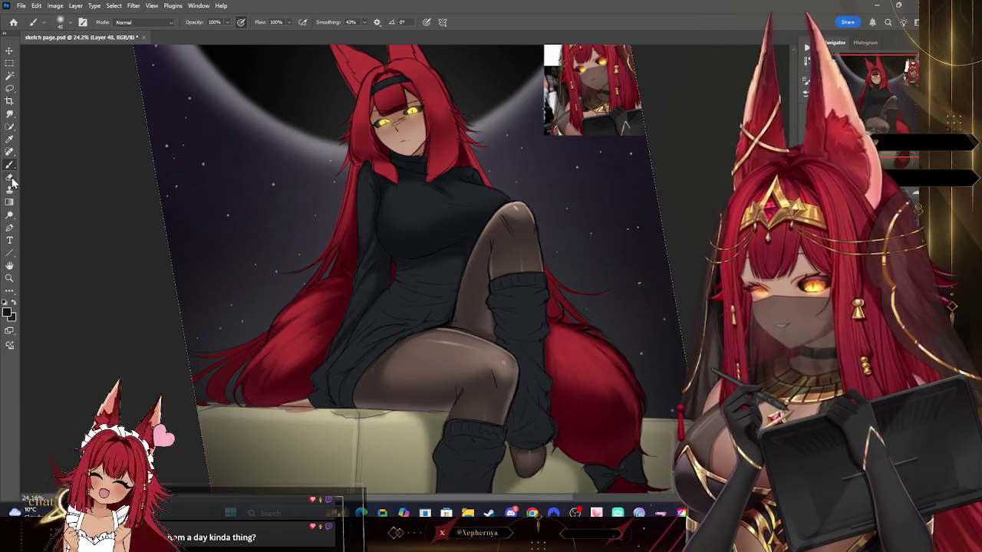
# - Paint fine details on the legs and ledge with a progressively smaller brush
pyautogui.press('e')
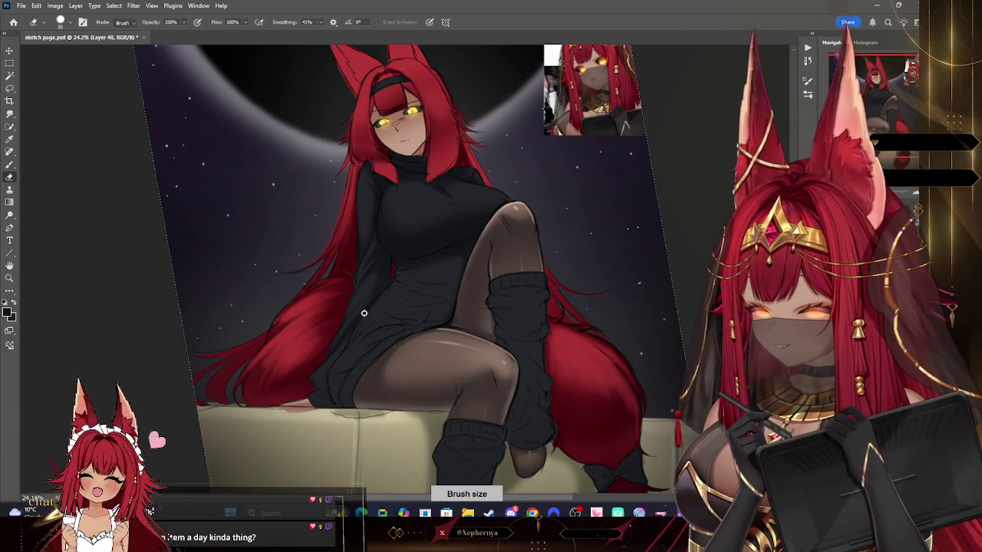
pyautogui.click(10, 164)
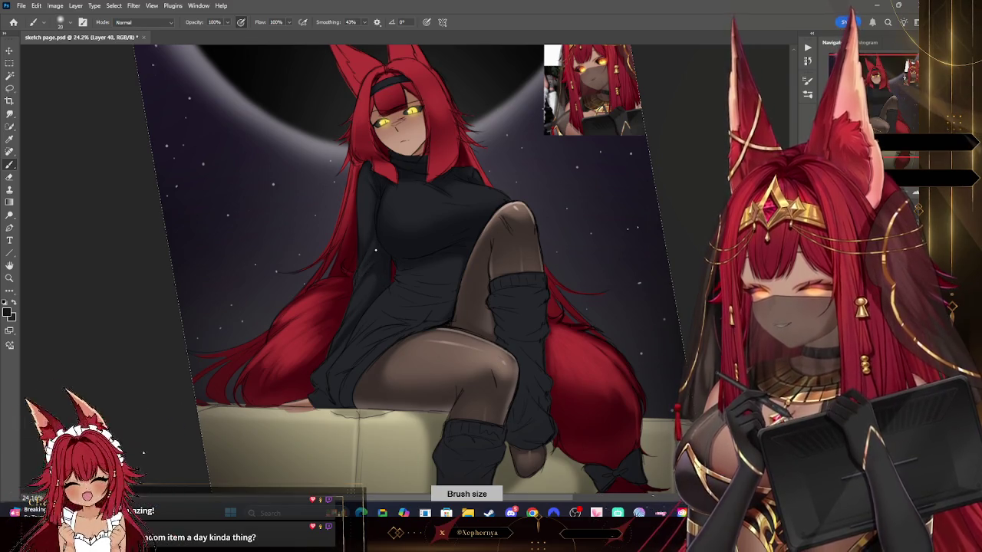
pyautogui.scroll(-3, 379, 244)
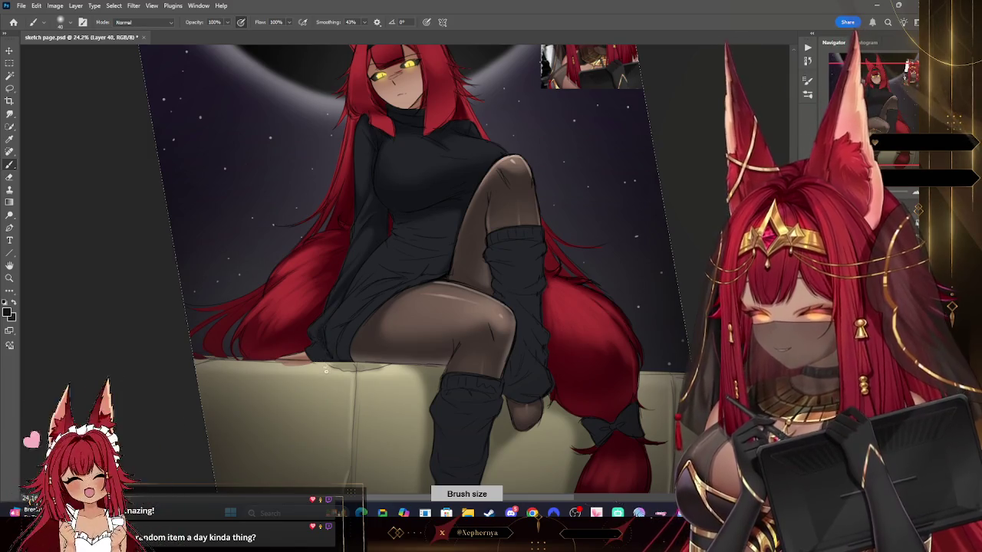
pyautogui.press(']')
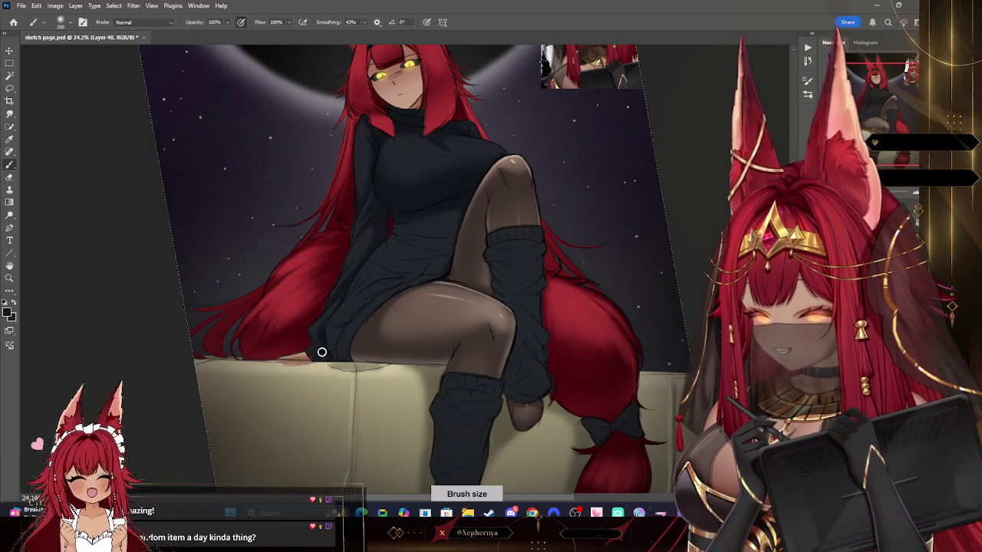
pyautogui.press('[')
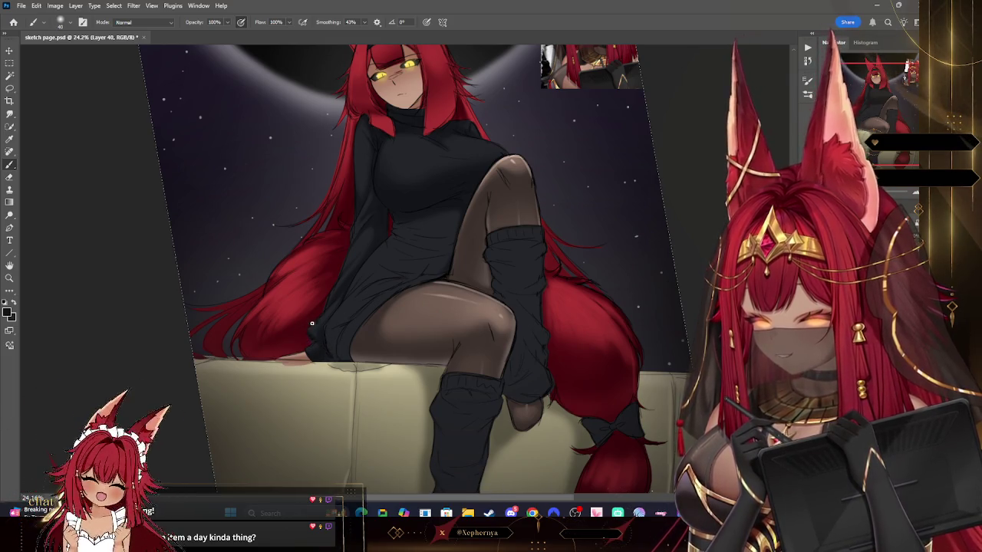
pyautogui.press('[')
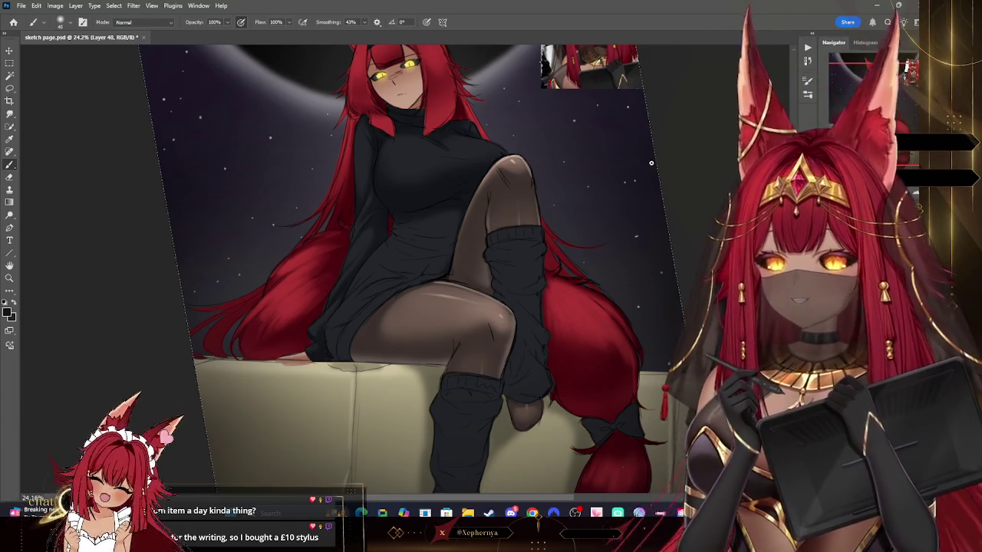
pyautogui.press('[')
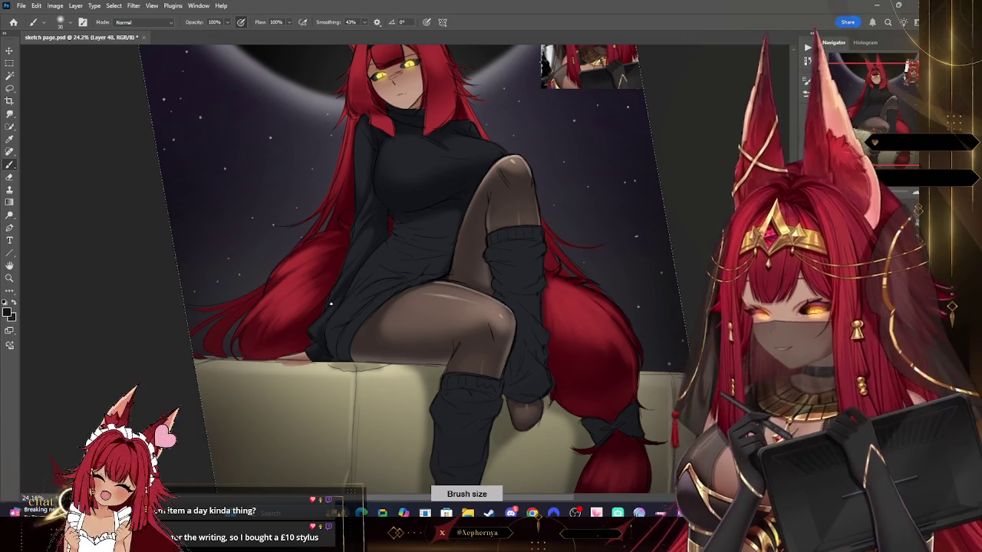
pyautogui.press('[')
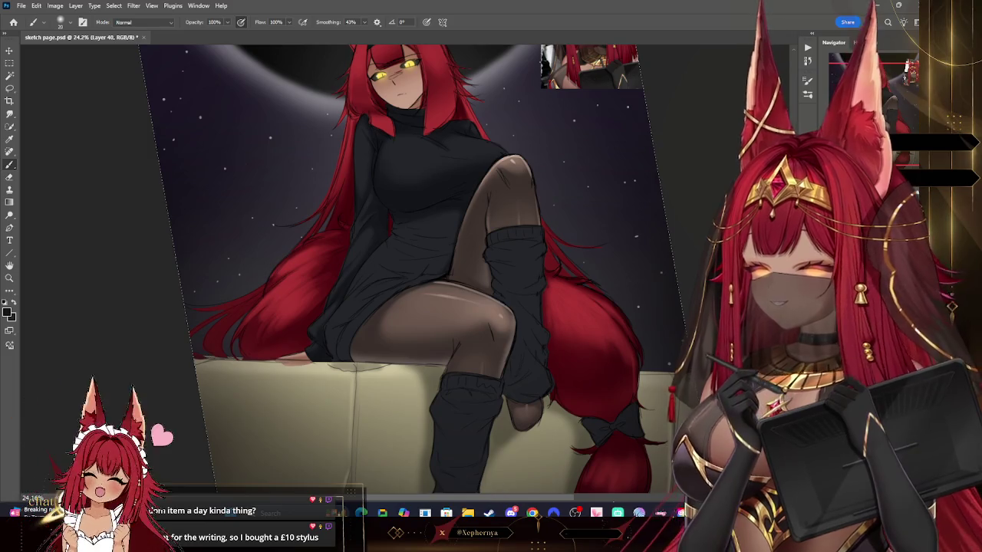
pyautogui.scroll(2, 422, 269)
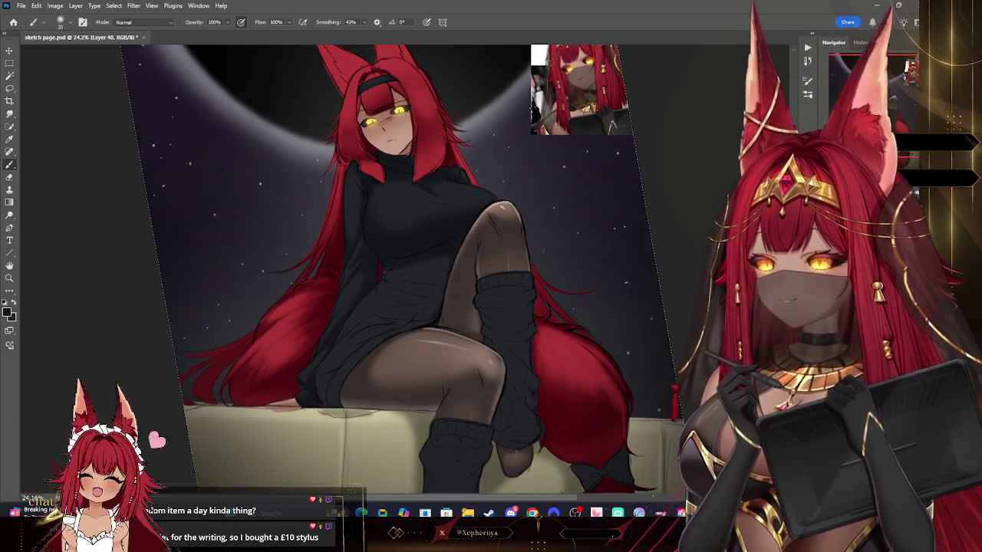
# - Rotate the canvas steeply counter-clockwise, resize the brush, and erase on the sweater and hair
pyautogui.hscroll(1, 399, 269)
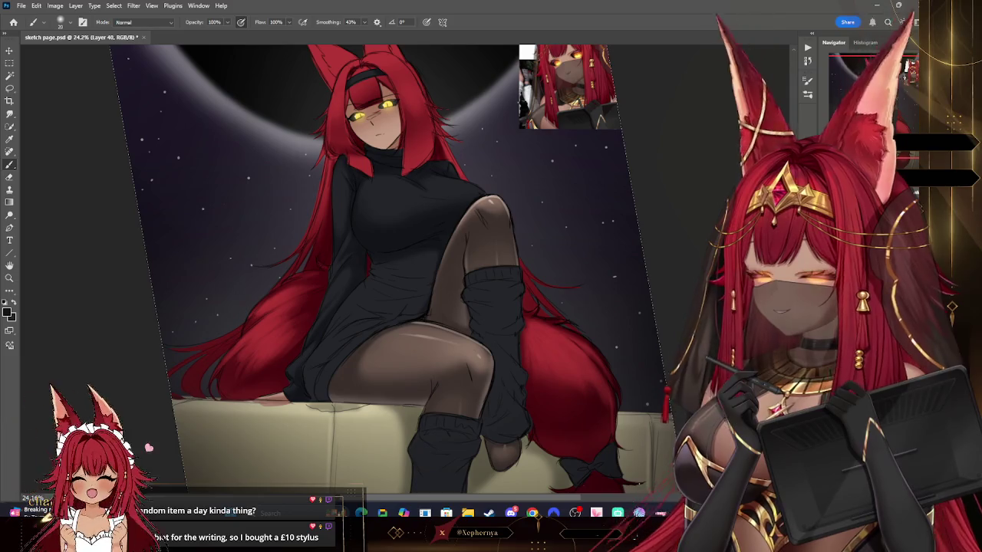
pyautogui.scroll(1, 383, 269)
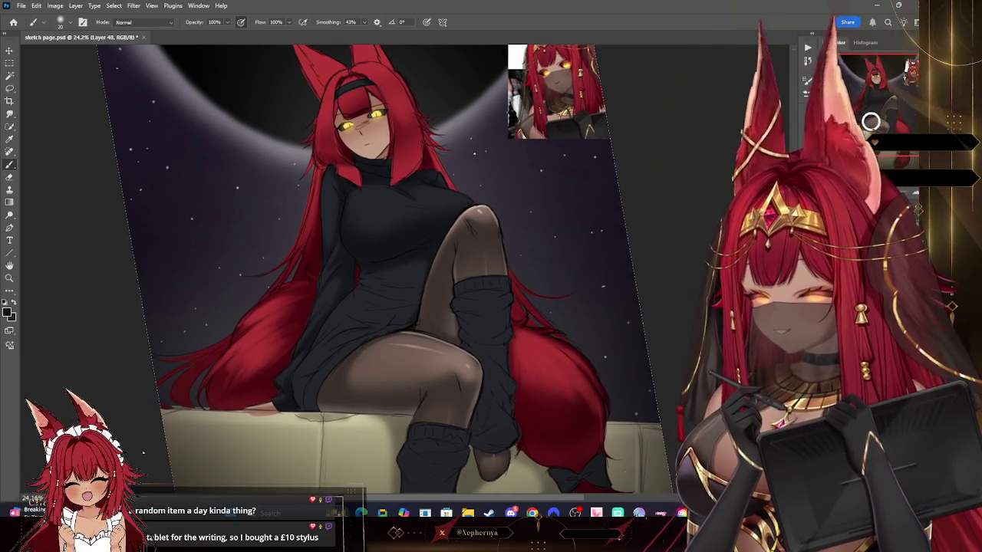
pyautogui.press(']')
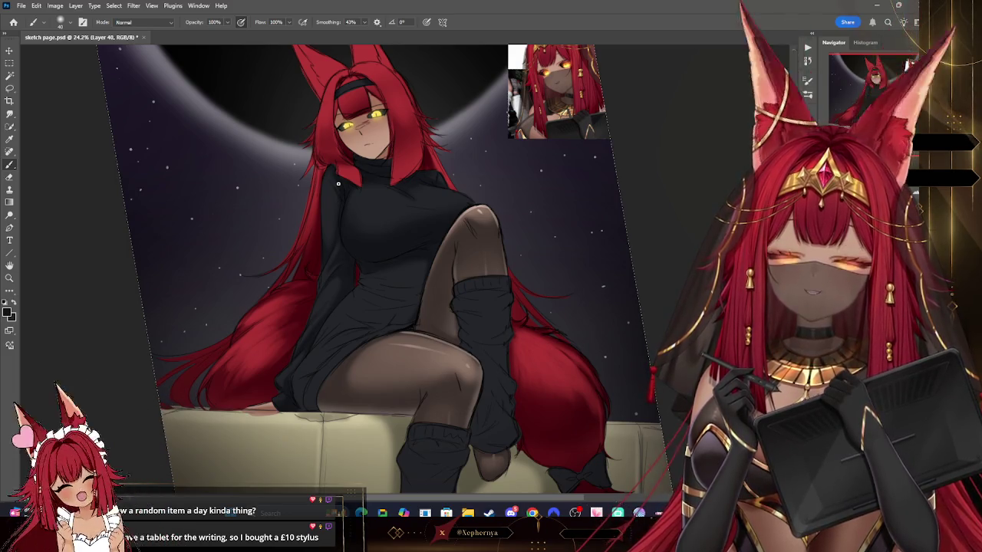
pyautogui.moveTo(341, 180); pyautogui.dragTo(337, 183)
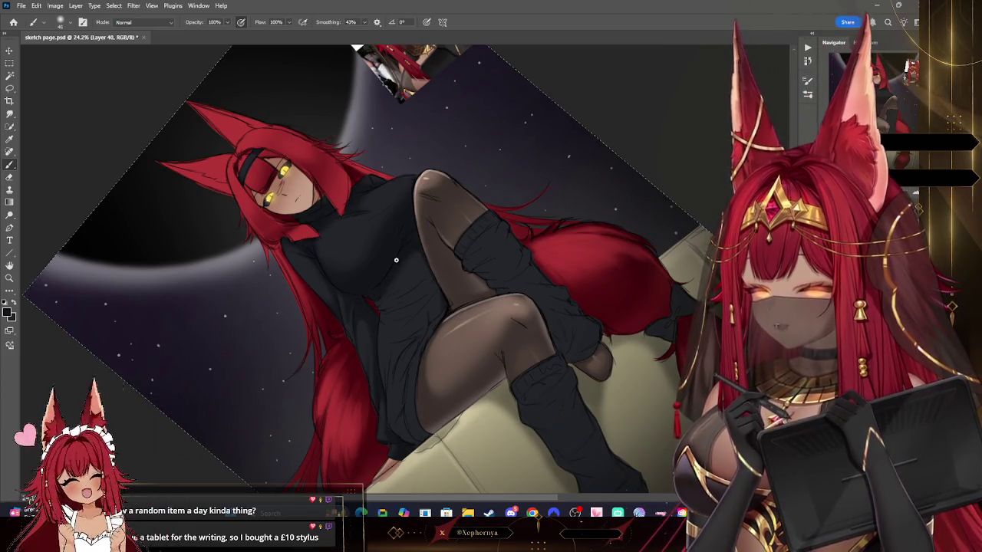
pyautogui.press('[')
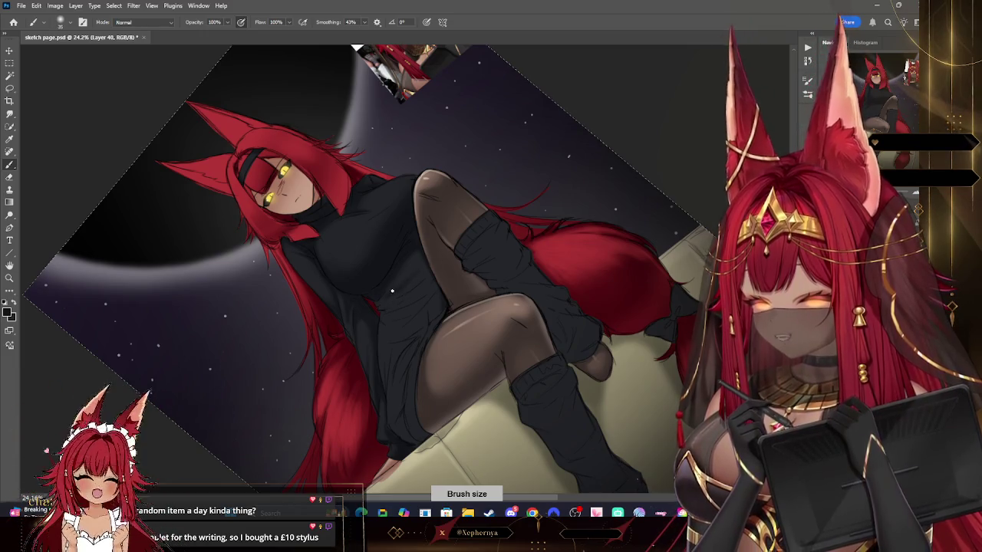
pyautogui.press('e')
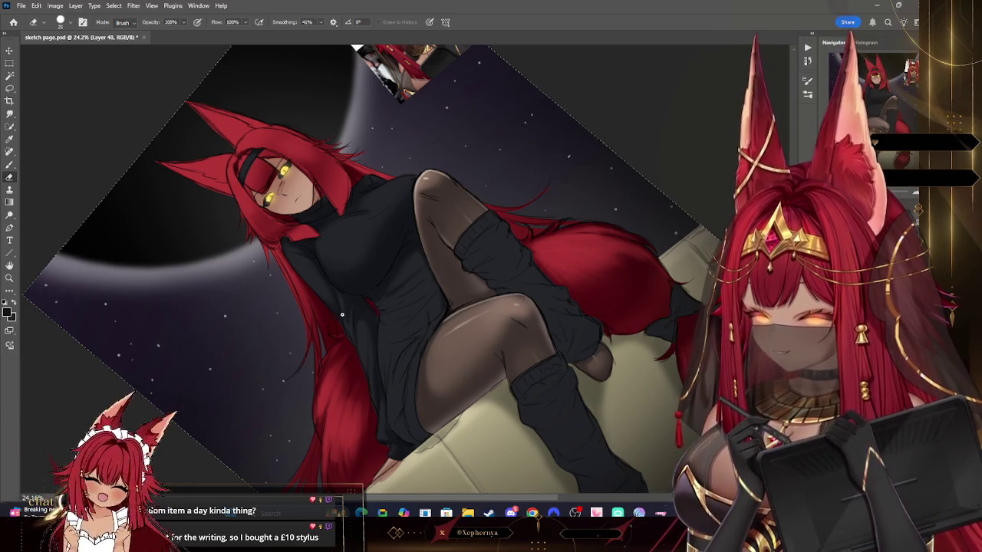
# - Paint again at a slight canvas tilt with a brush of about 125, then add Layer 41
pyautogui.press('b')
pyautogui.press('[')
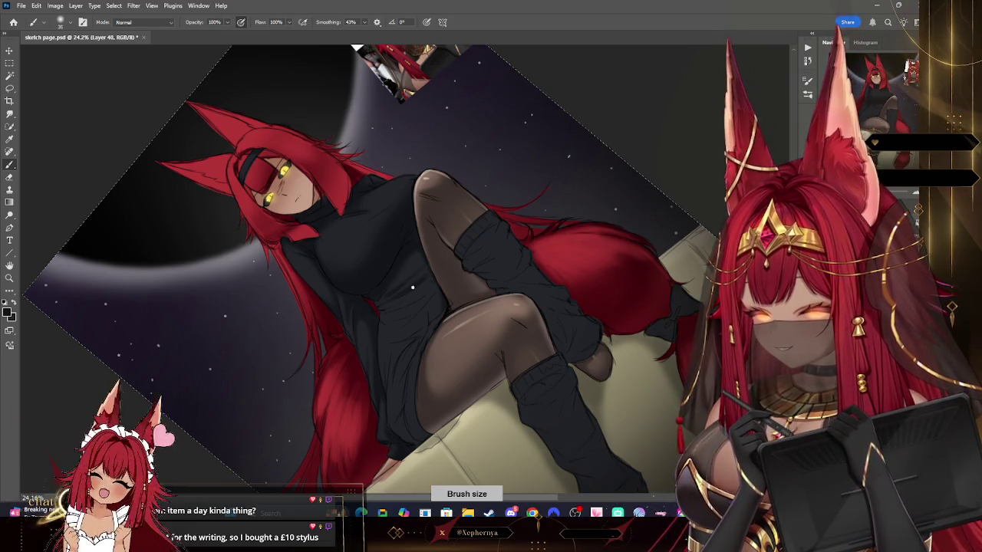
pyautogui.moveTo(409, 290); pyautogui.dragTo(584, 189)
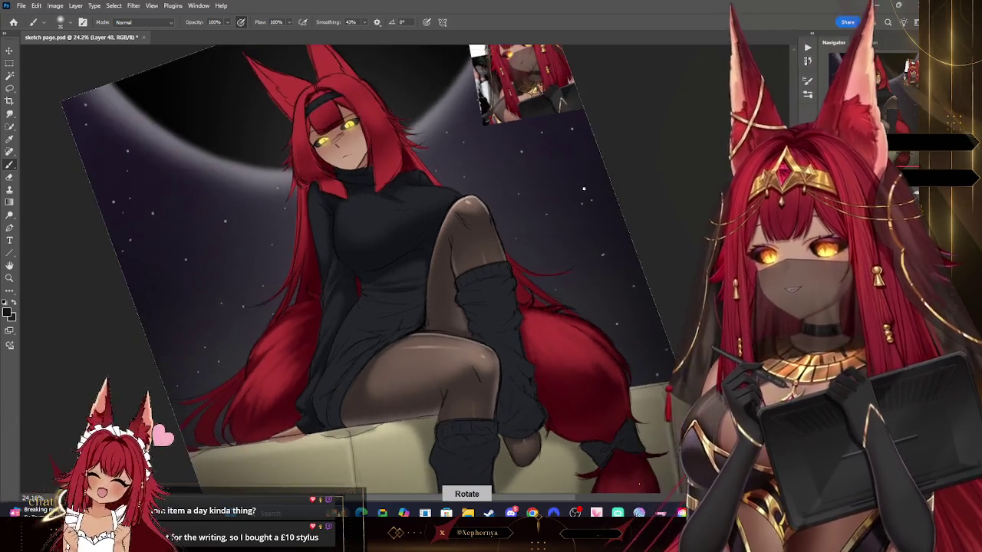
pyautogui.press('[')
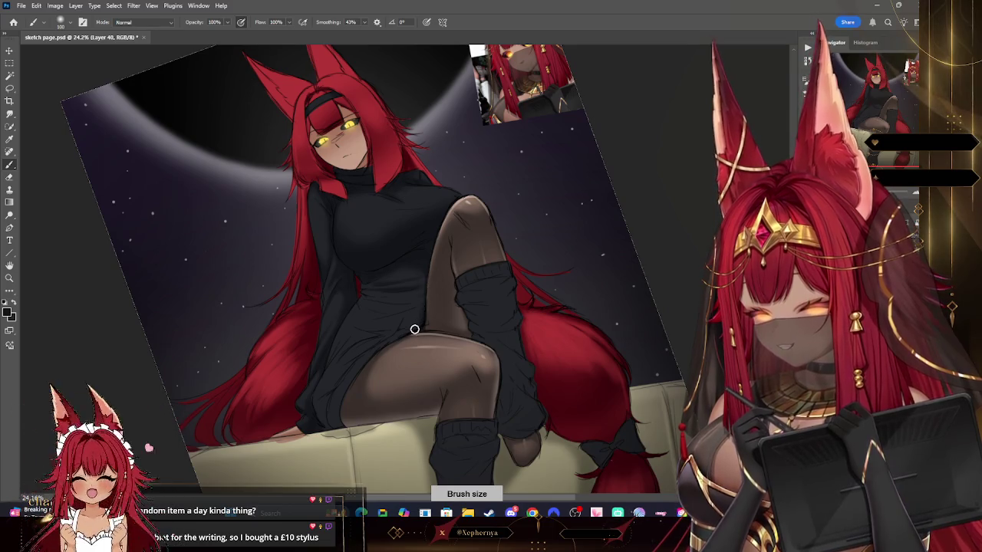
pyautogui.press('[')
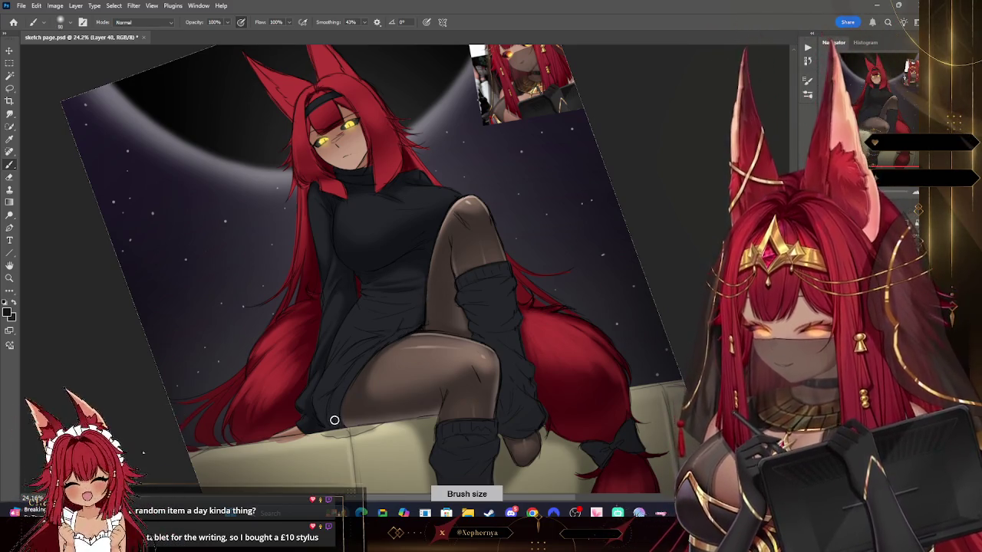
pyautogui.press(']')
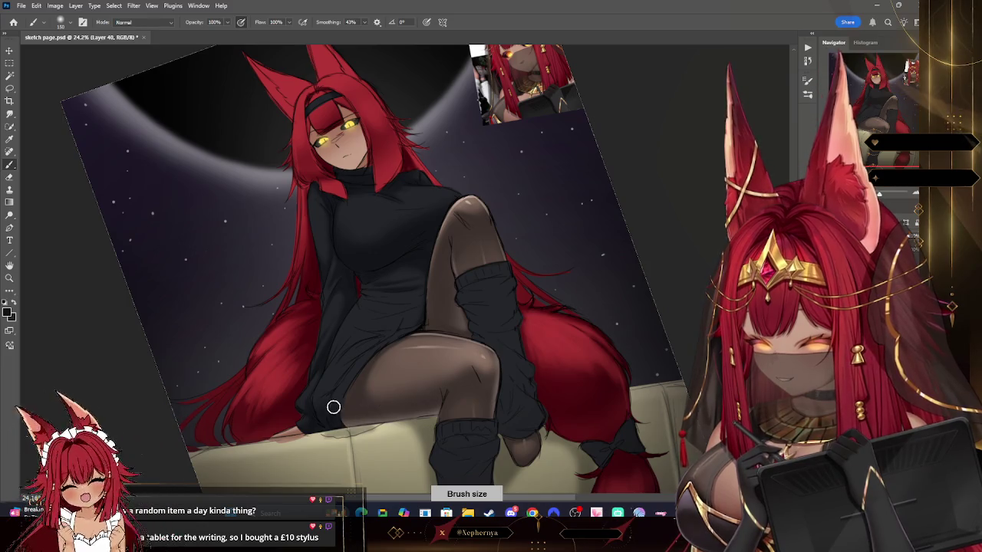
pyautogui.press('[')
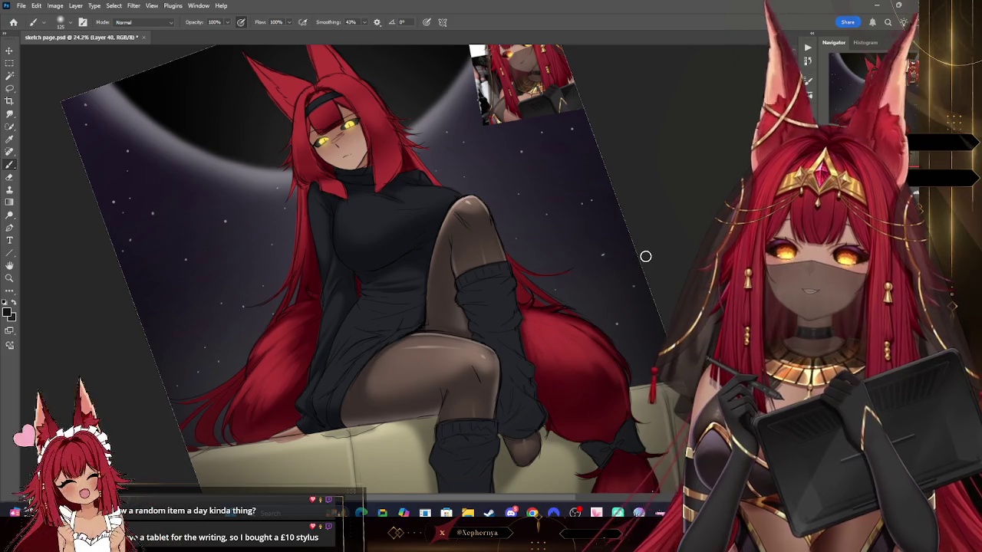
pyautogui.moveTo(645, 256); pyautogui.dragTo(430, 295)
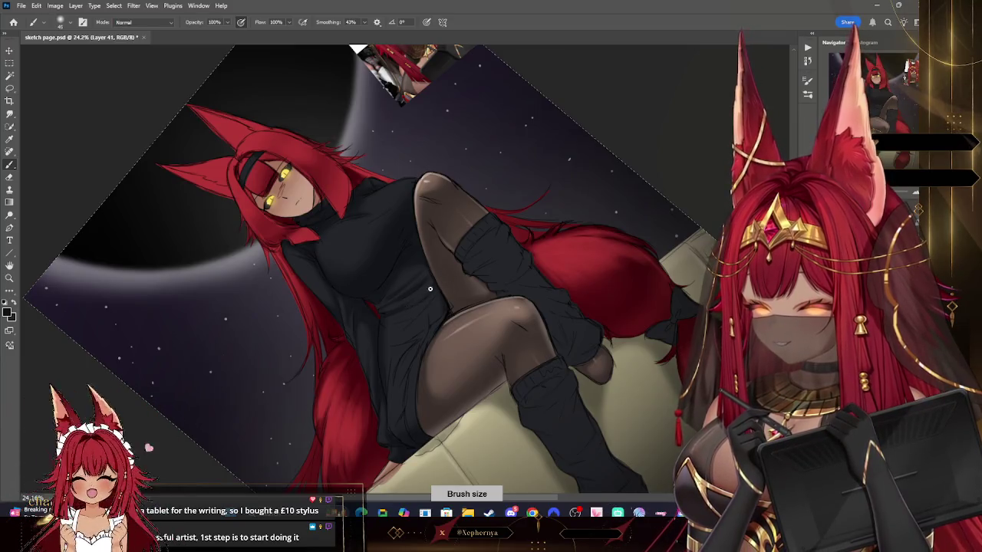
# - Paint on Layer 41 with a slightly smaller brush, tilting the canvas counter-clockwise, then straighten it
pyautogui.moveTo(427, 292)
pyautogui.mouseDown()
pyautogui.moveTo(549, 212)
pyautogui.moveTo(368, 309)
pyautogui.mouseUp()
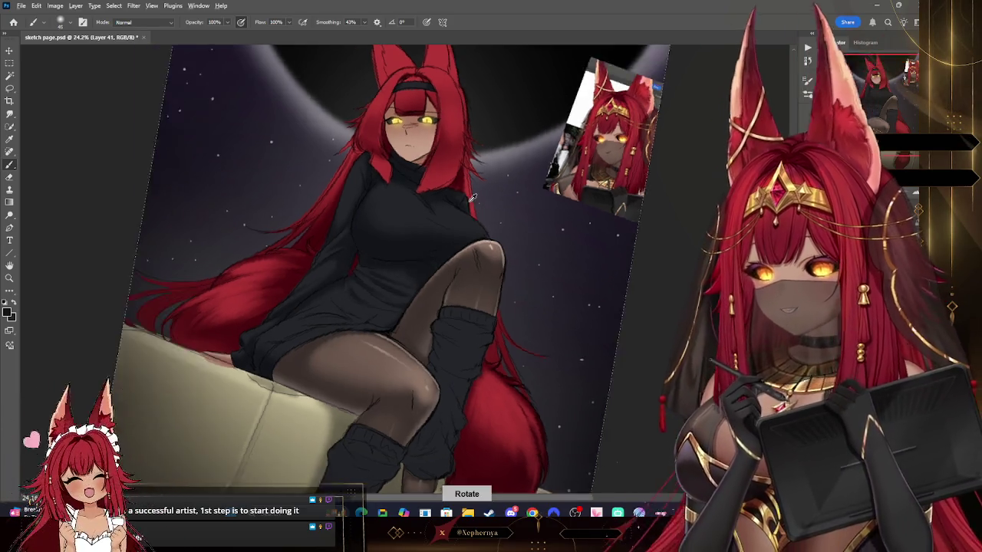
pyautogui.moveTo(412, 285); pyautogui.dragTo(470, 201)
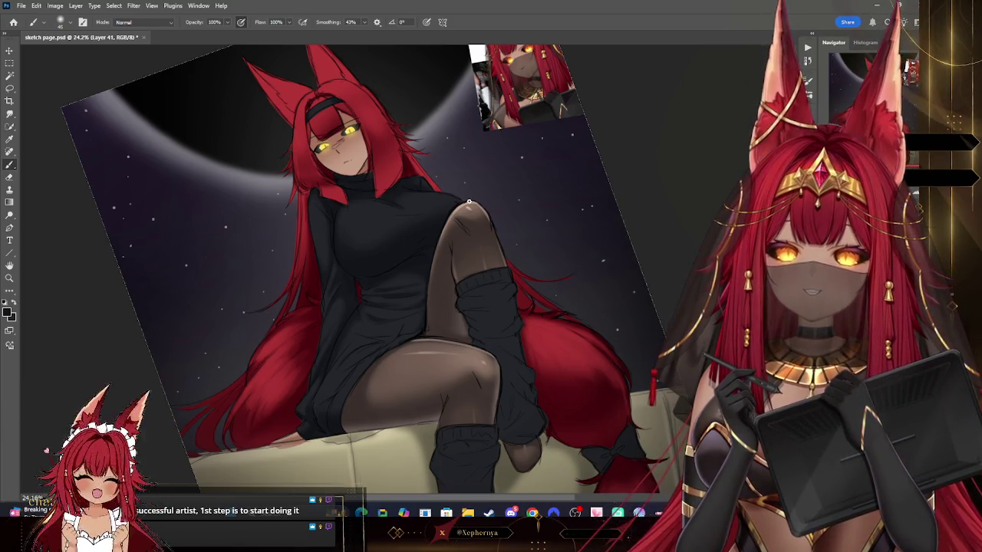
pyautogui.moveTo(469, 202); pyautogui.dragTo(469, 202)
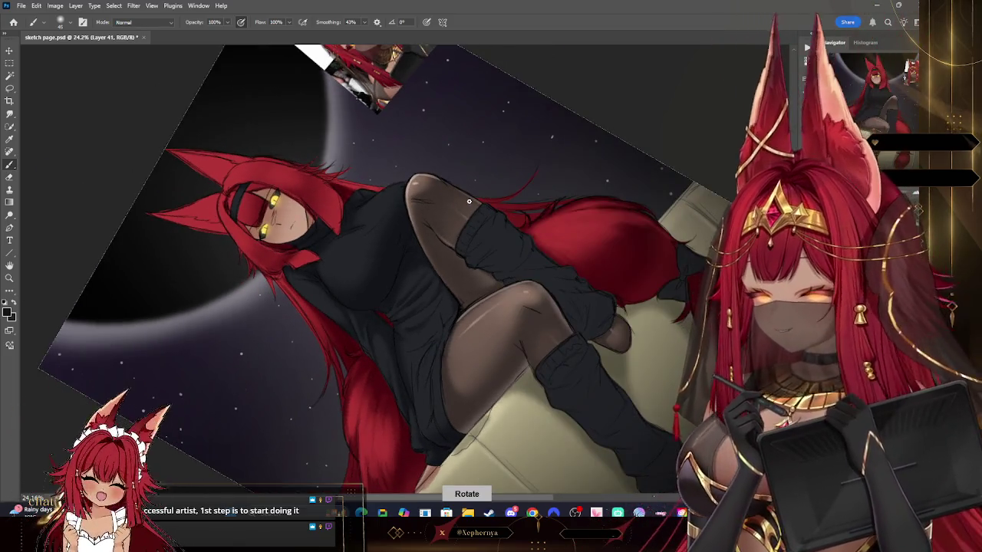
pyautogui.press('[')
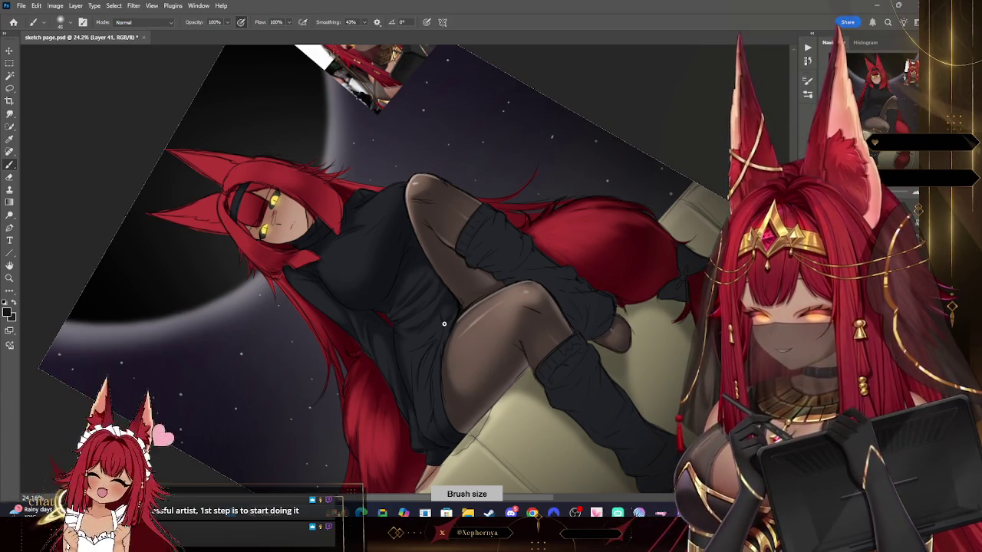
pyautogui.press('r')
pyautogui.moveTo(497, 258); pyautogui.dragTo(589, 181)
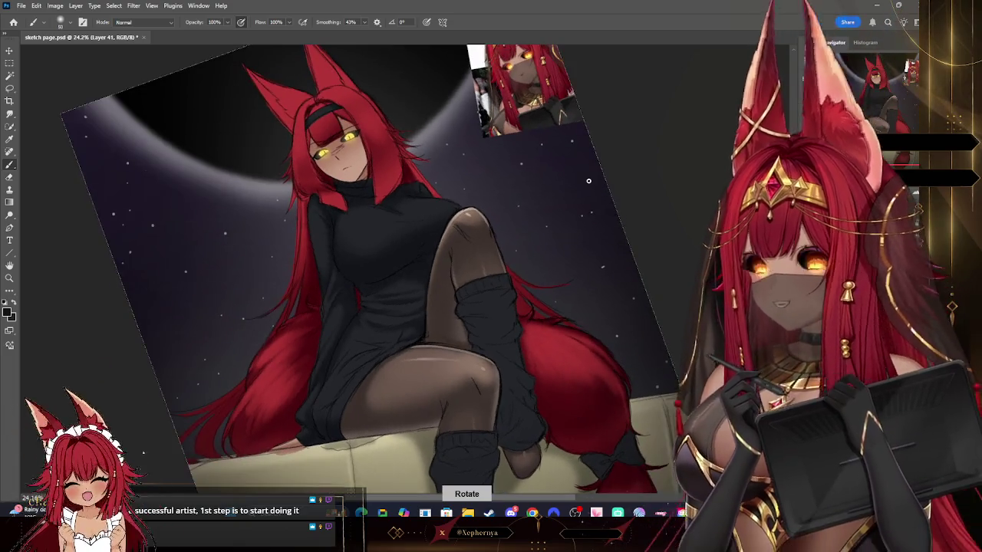
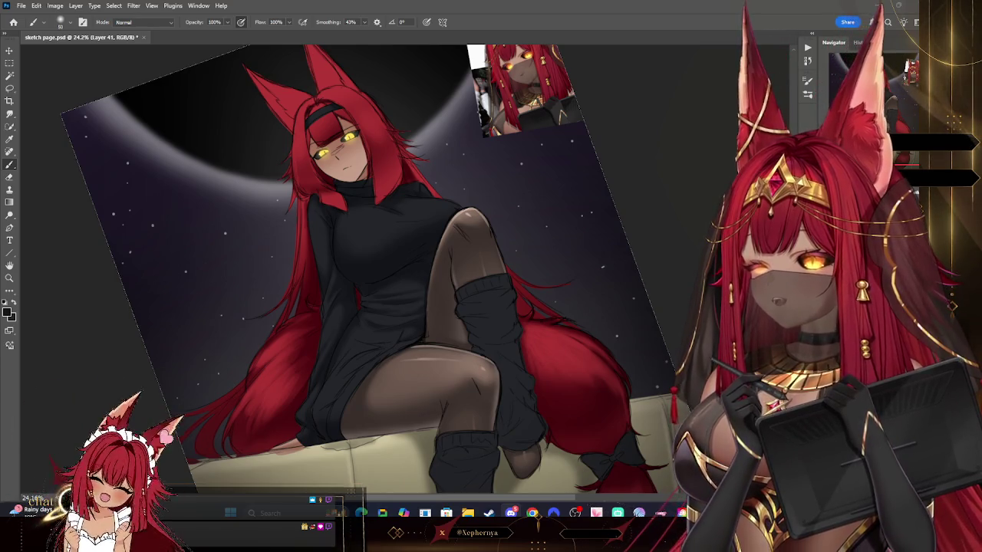
# - Paste the copied 3D figure screenshot onto the canvas as a reference
pyautogui.click(36, 6)
pyautogui.click(46, 88)
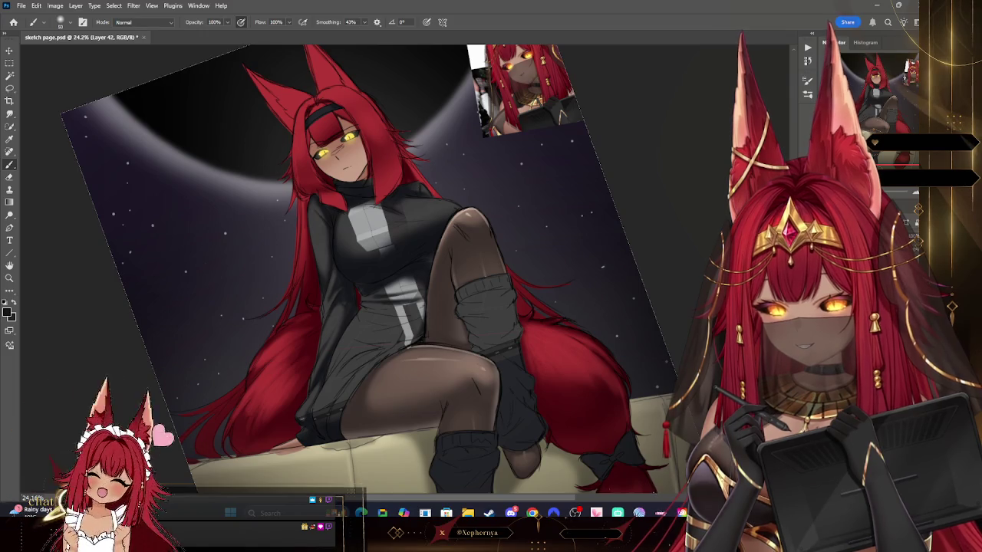
pyautogui.hotkey('ctrl', 'v')
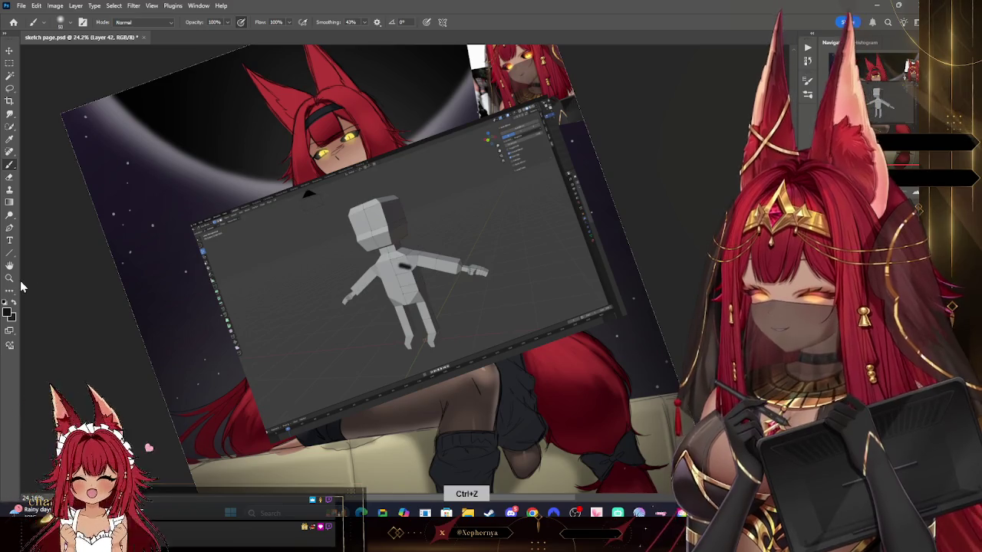
# - Zoom in on the pasted 3D figure and tilt the view a few degrees clockwise
pyautogui.click(9, 278)
pyautogui.moveTo(401, 237); pyautogui.dragTo(423, 257)
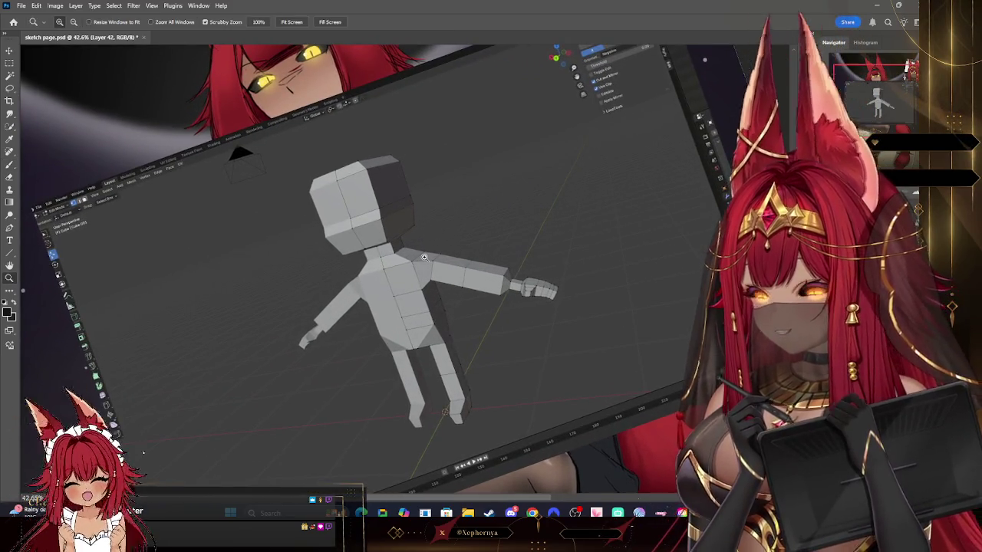
pyautogui.press('r')
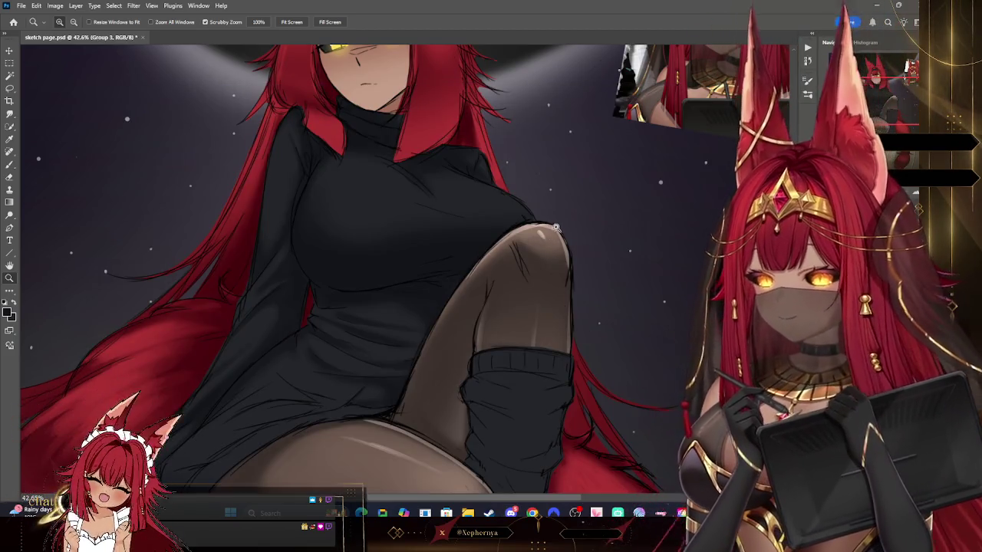
pyautogui.scroll(-5, 555, 229)
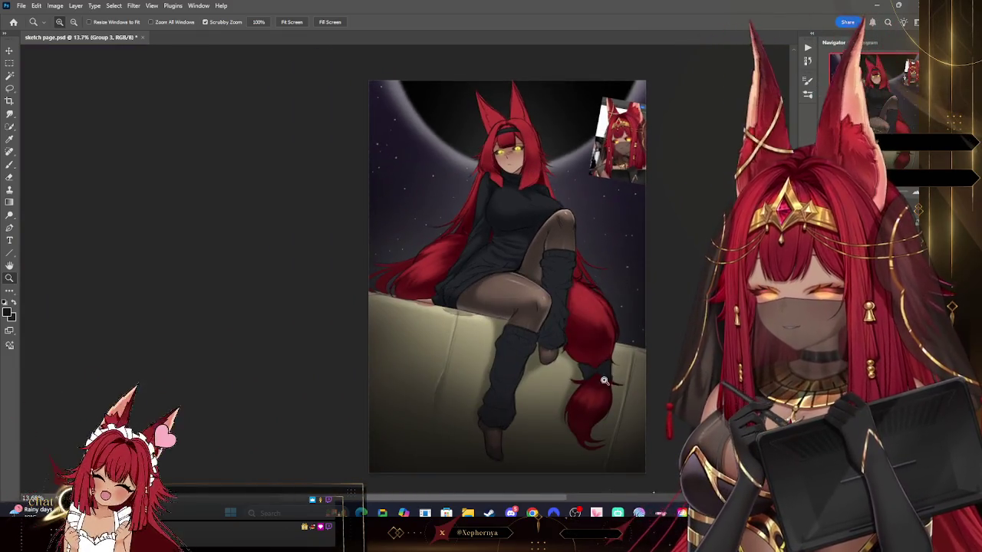
pyautogui.scroll(1, 611, 380)
pyautogui.scroll(1, 611, 380)
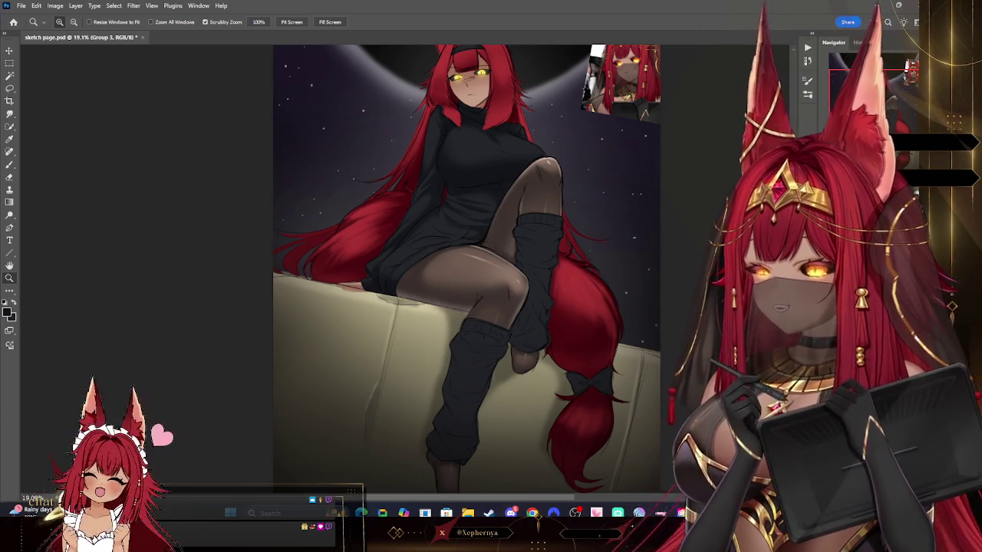
pyautogui.scroll(1, 615, 374)
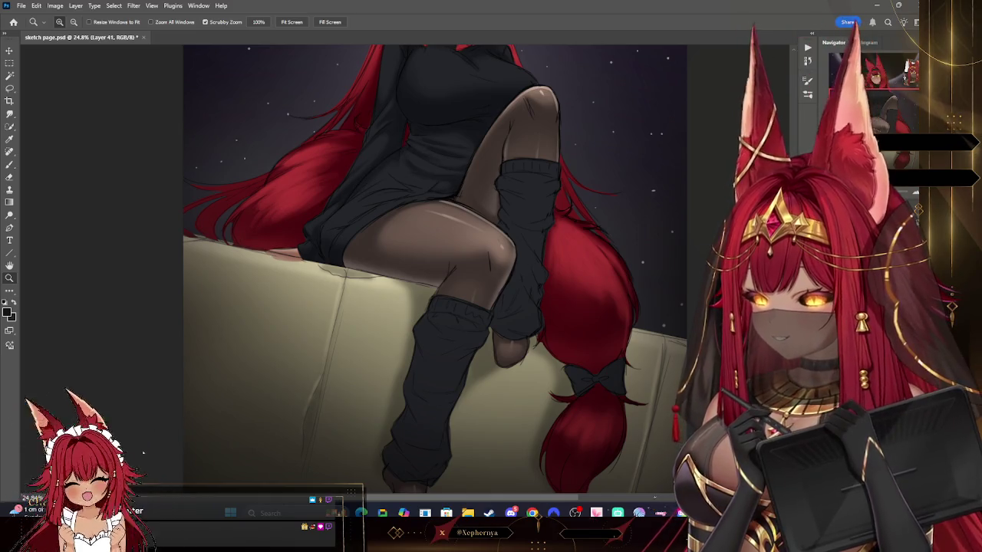
pyautogui.moveTo(429, 268); pyautogui.dragTo(72, 186)
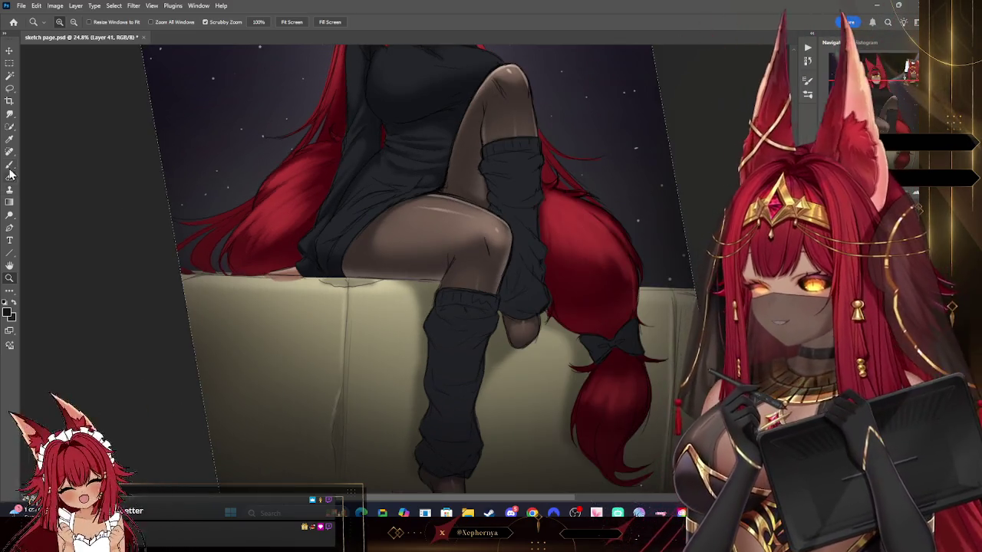
# - Paint over the figure's head, resizing the brush between about 40 and 125 px
pyautogui.click(9, 165)
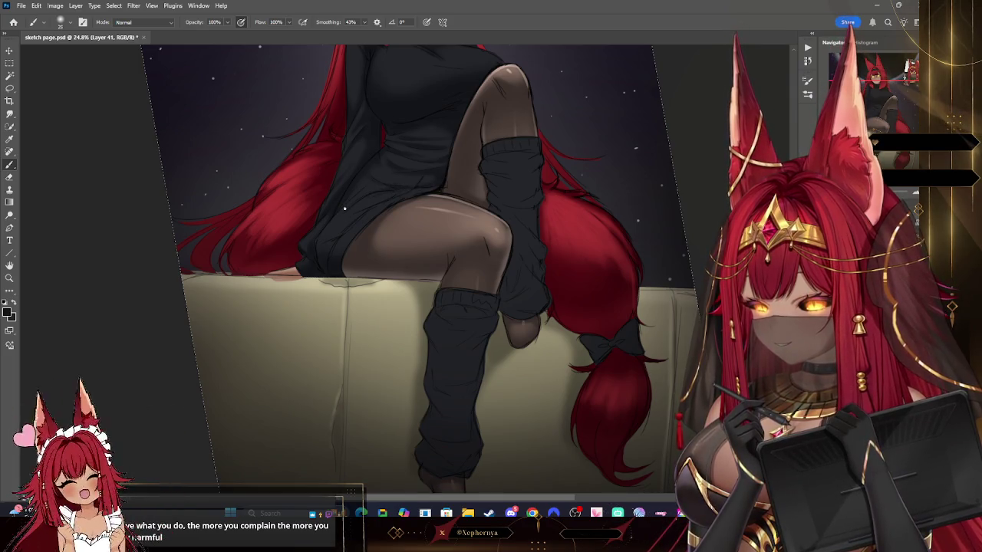
pyautogui.moveTo(560, 131); pyautogui.dragTo(345, 210)
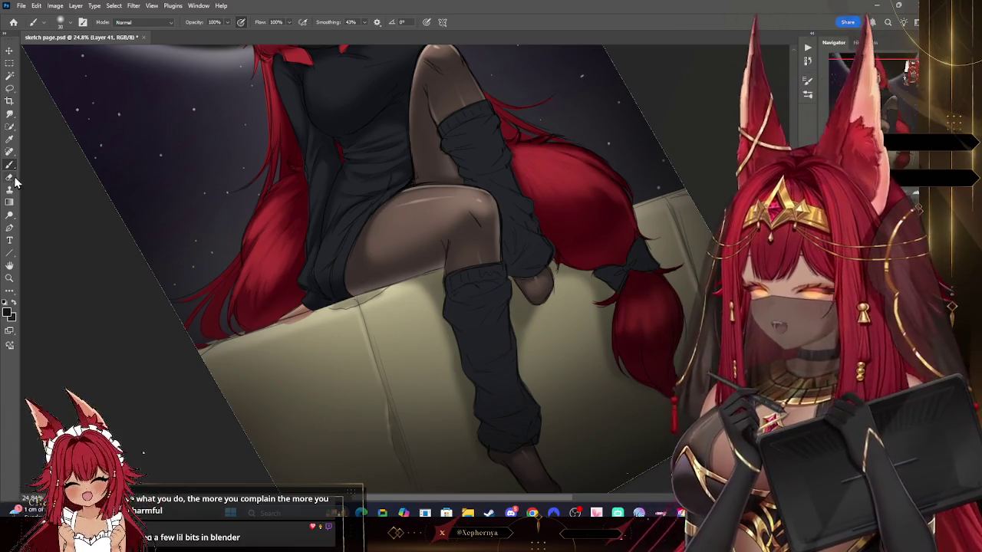
pyautogui.press(']')
pyautogui.press('[')
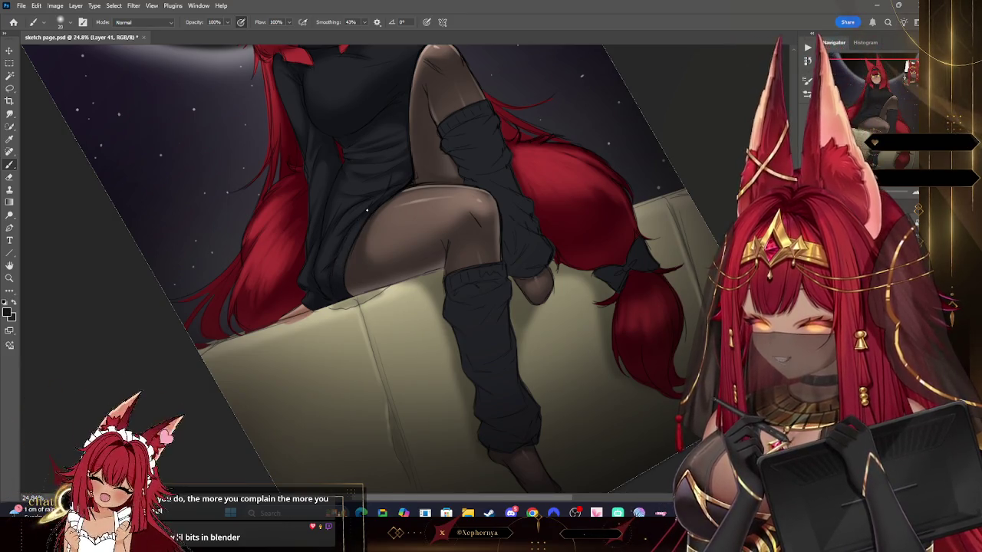
pyautogui.press(']')
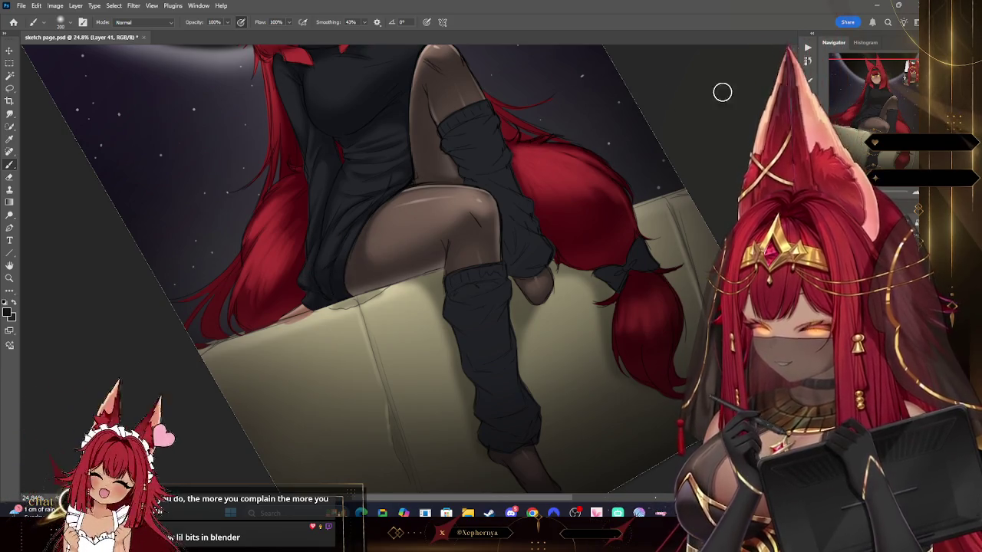
pyautogui.moveTo(825, 95); pyautogui.dragTo(836, 85)
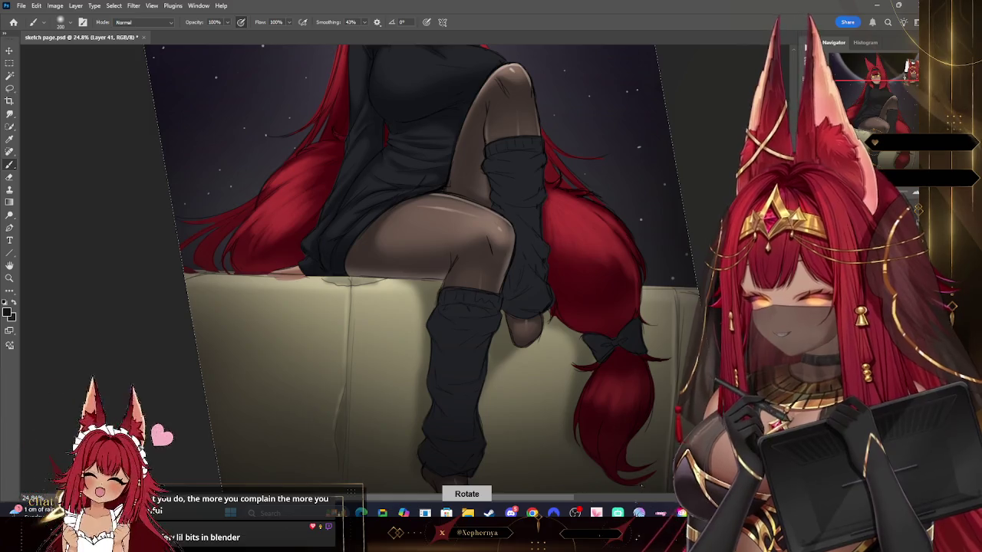
pyautogui.press('[')
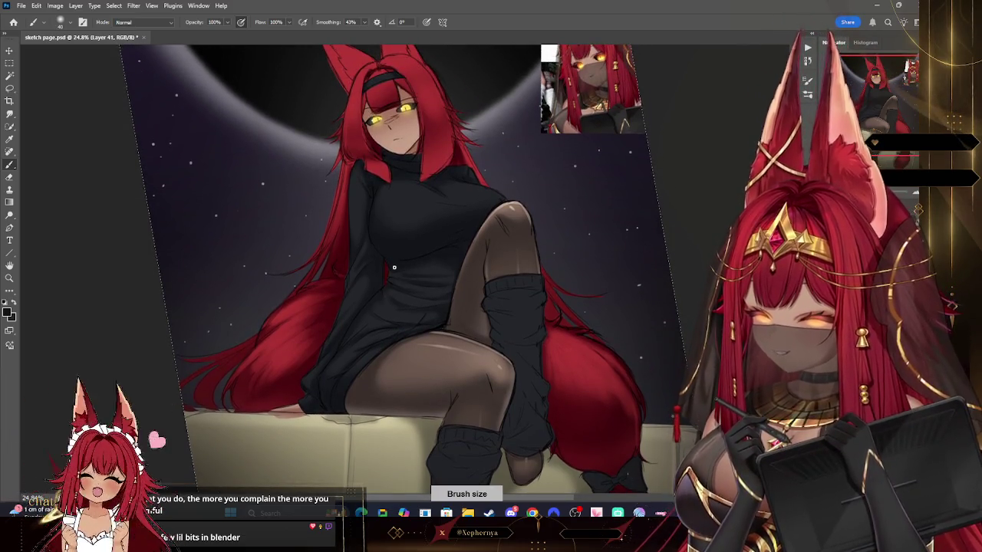
pyautogui.press(']')
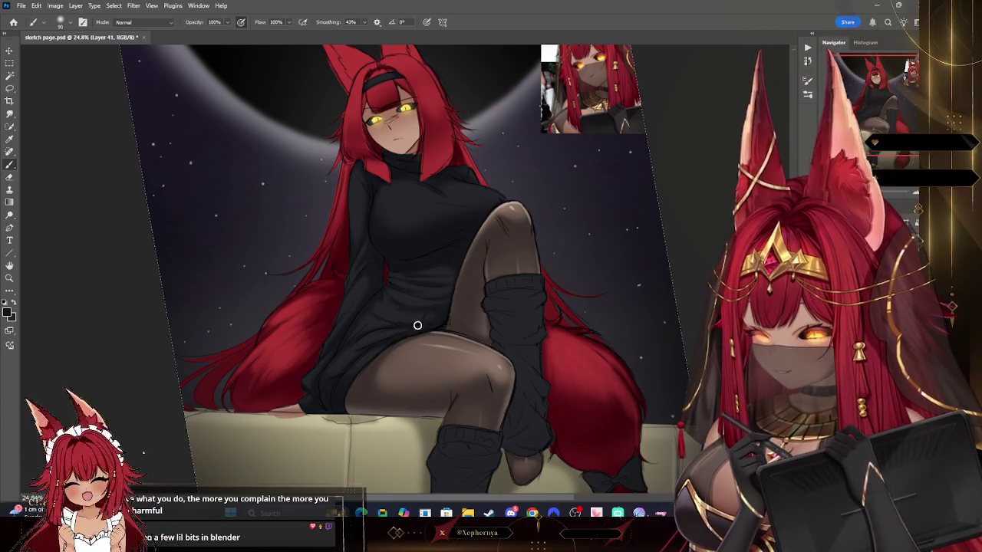
pyautogui.press(']')
pyautogui.press(']')
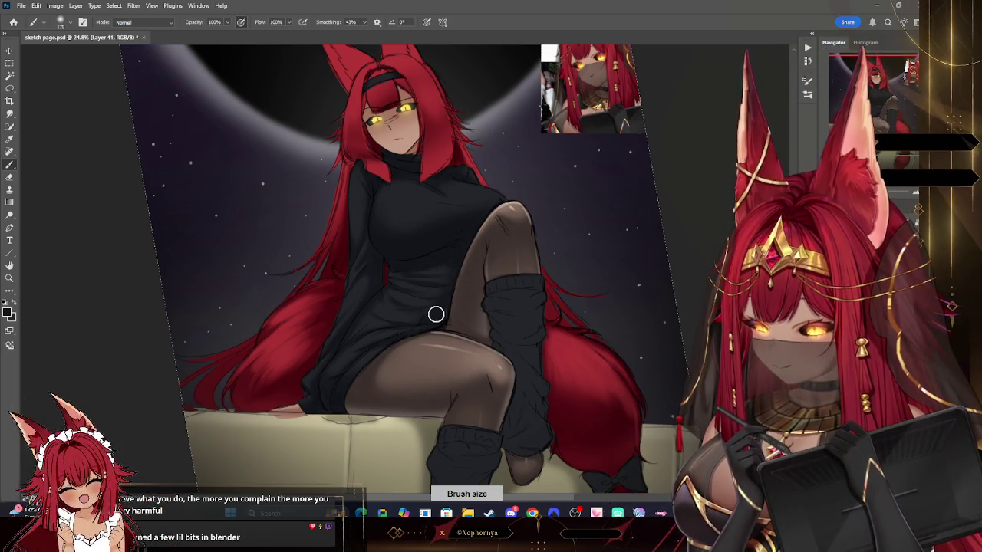
pyautogui.press('[')
pyautogui.press('[')
pyautogui.press('[')
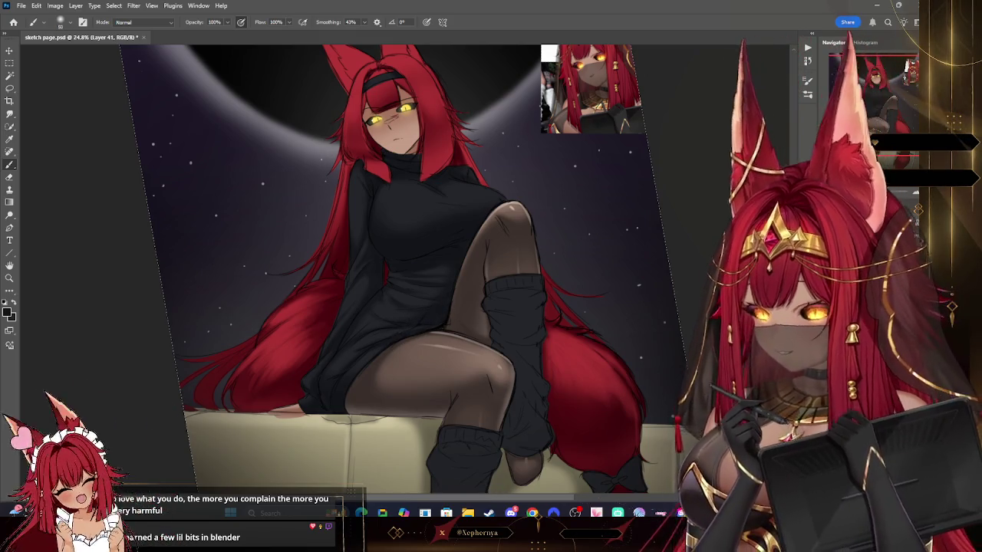
# - Re-centre the figure and keep painting with a brush of about 60-70 px
pyautogui.moveTo(858, 118); pyautogui.dragTo(861, 121)
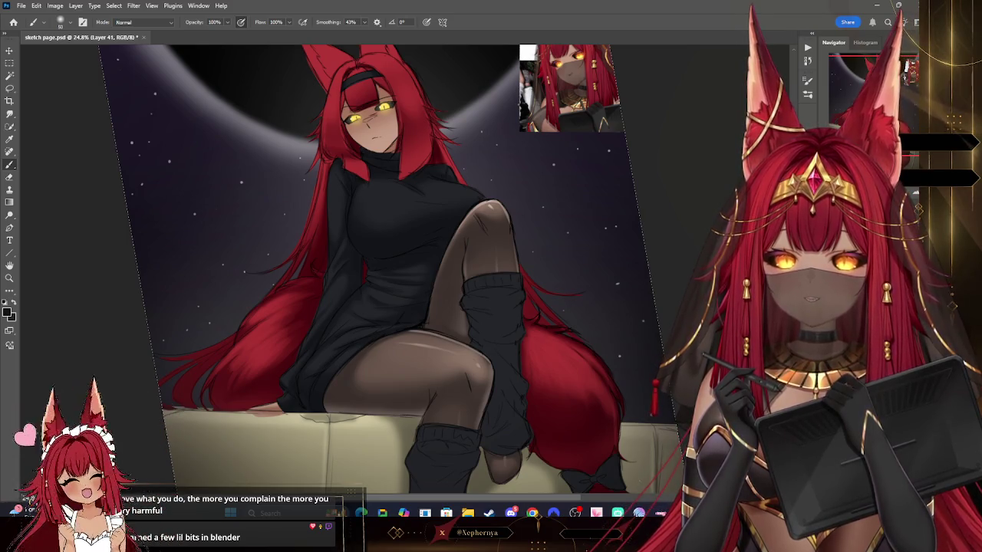
pyautogui.scroll(-3, 406, 269)
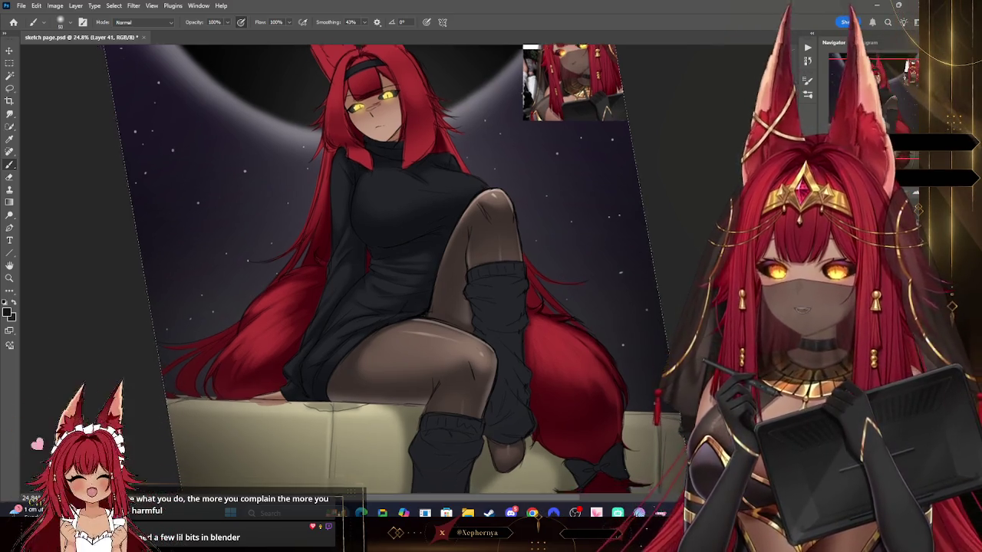
pyautogui.scroll(-4, 641, 271)
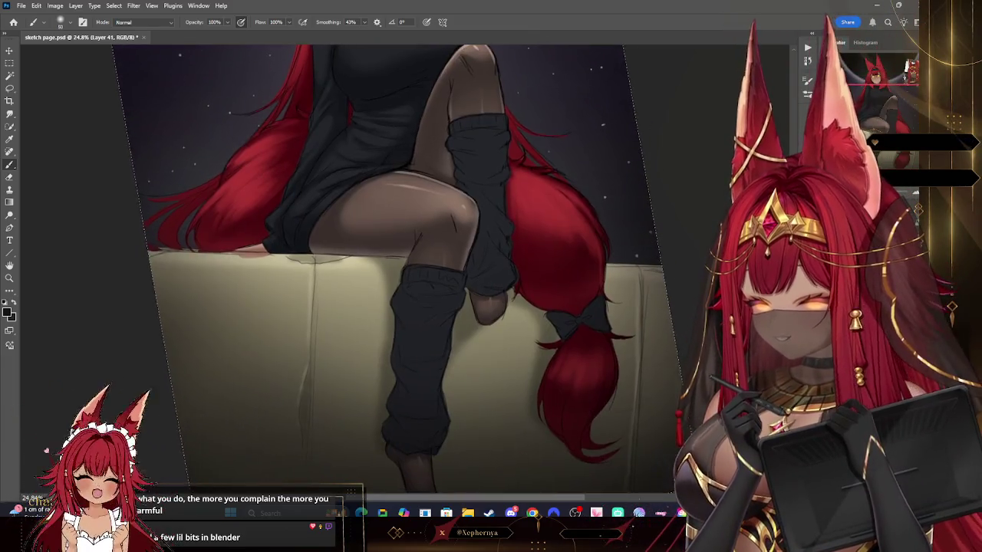
pyautogui.press(']')
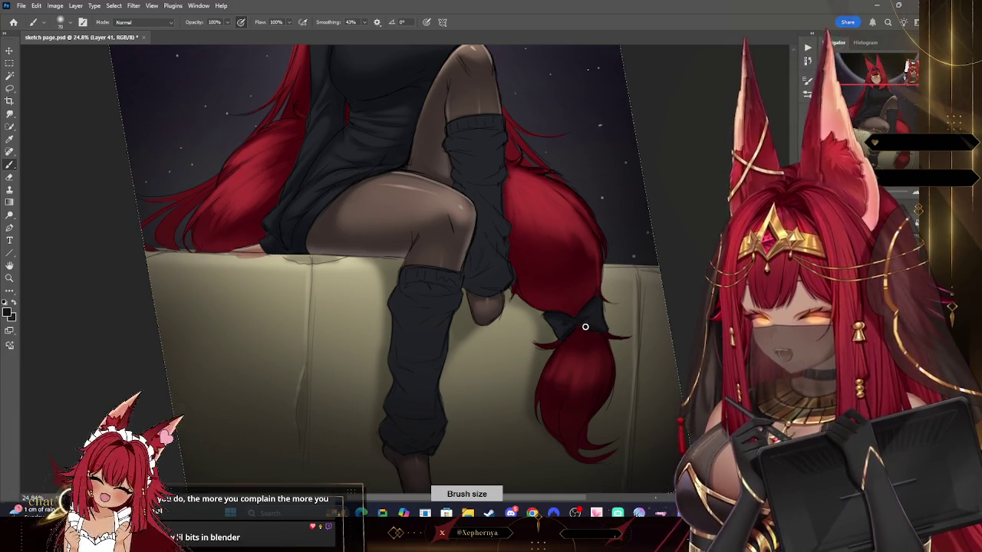
pyautogui.moveTo(884, 138)
pyautogui.mouseDown()
pyautogui.moveTo(883, 111)
pyautogui.moveTo(884, 142)
pyautogui.mouseUp()
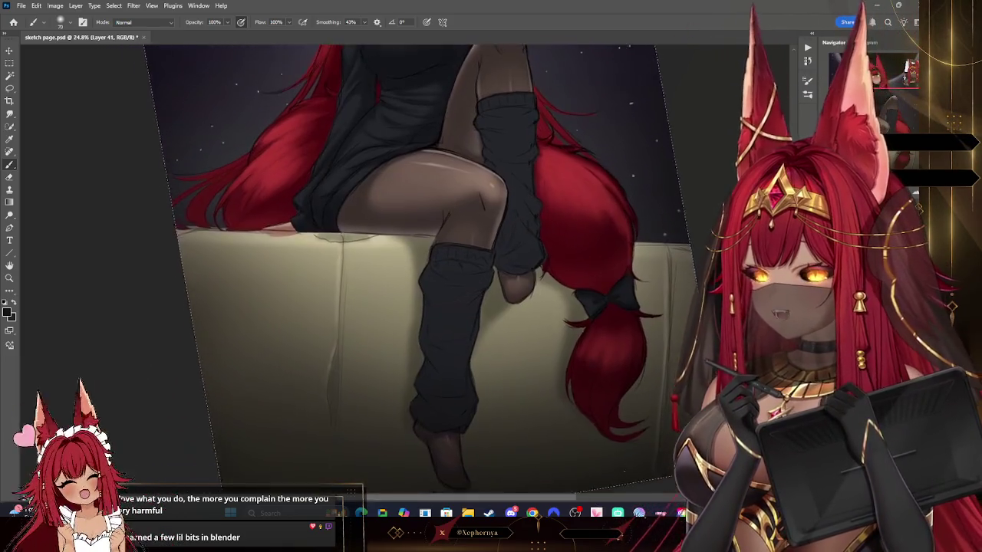
pyautogui.moveTo(549, 102); pyautogui.dragTo(518, 129)
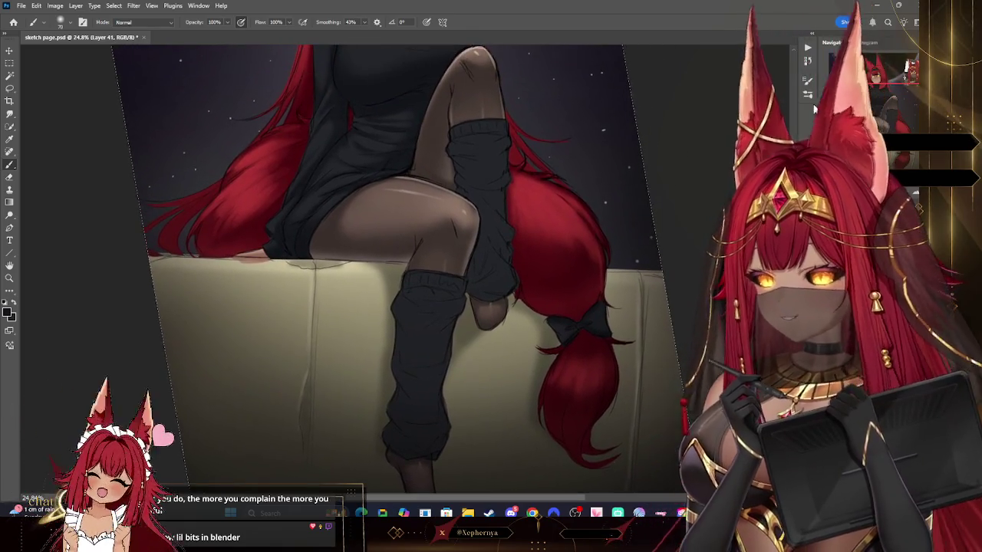
pyautogui.press('[')
pyautogui.press(']')
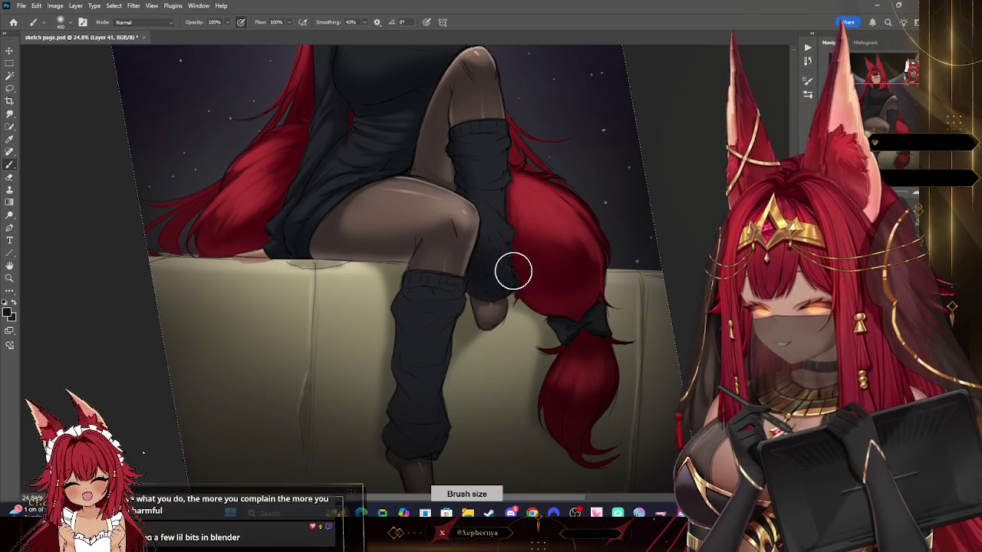
pyautogui.press('[')
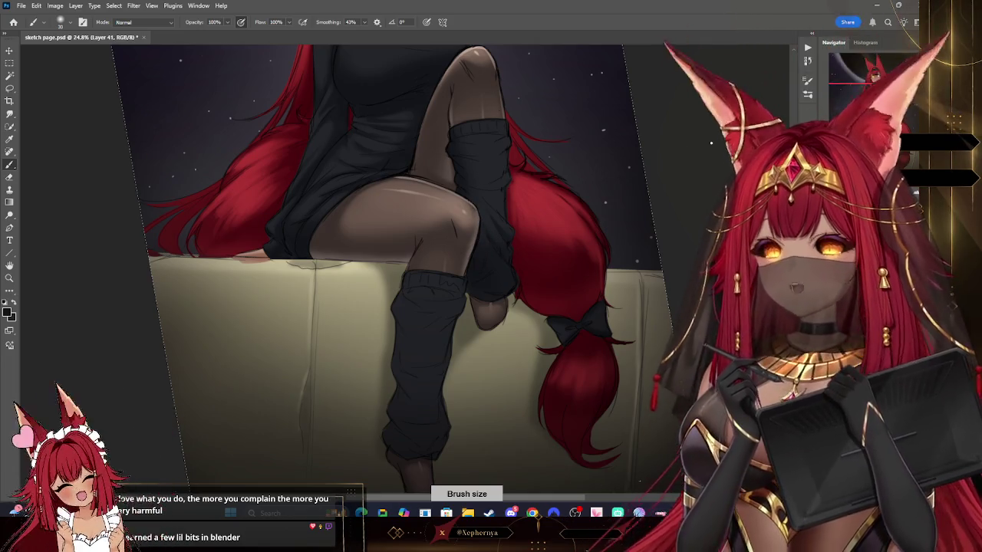
# - Paint on a steep diagonal view, then straighten it and enlarge the brush to about 175
pyautogui.moveTo(494, 89); pyautogui.dragTo(711, 143)
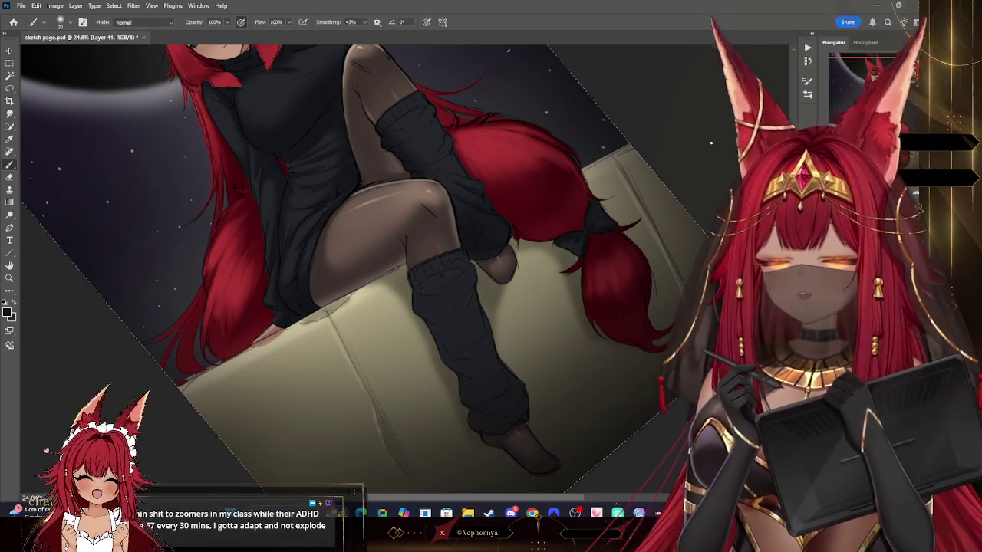
pyautogui.scroll(2, 397, 167)
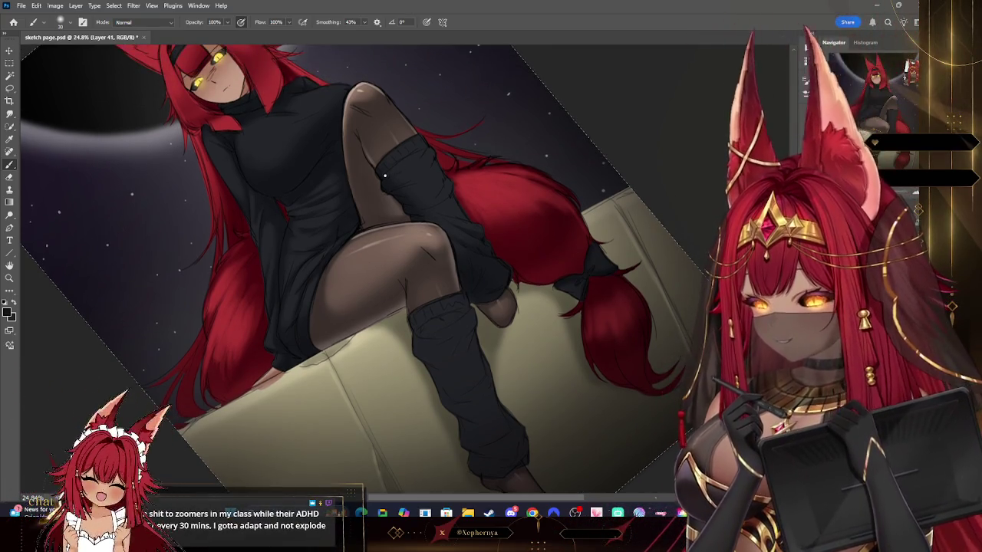
pyautogui.press(']')
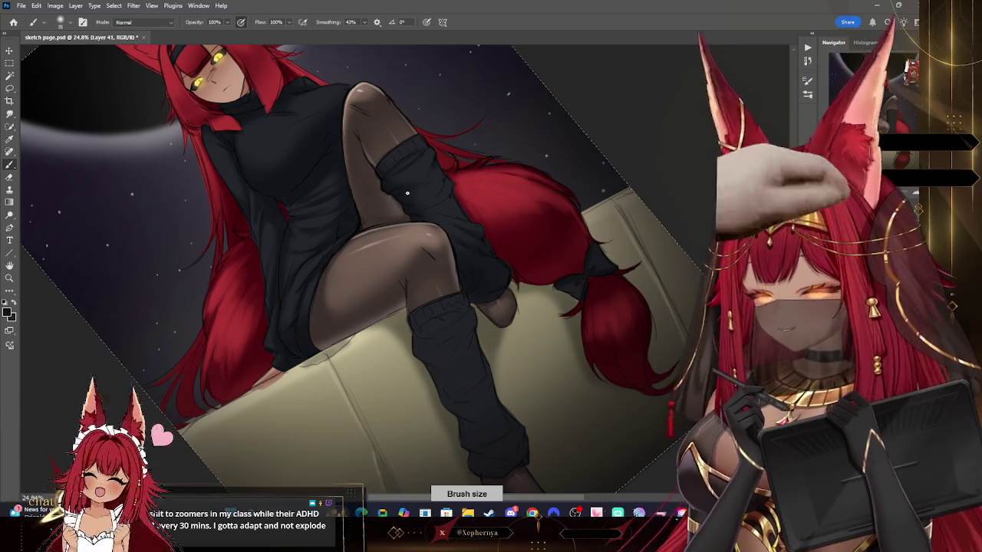
pyautogui.press(']')
pyautogui.press(']')
pyautogui.press('[')
pyautogui.press('[')
pyautogui.press('[')
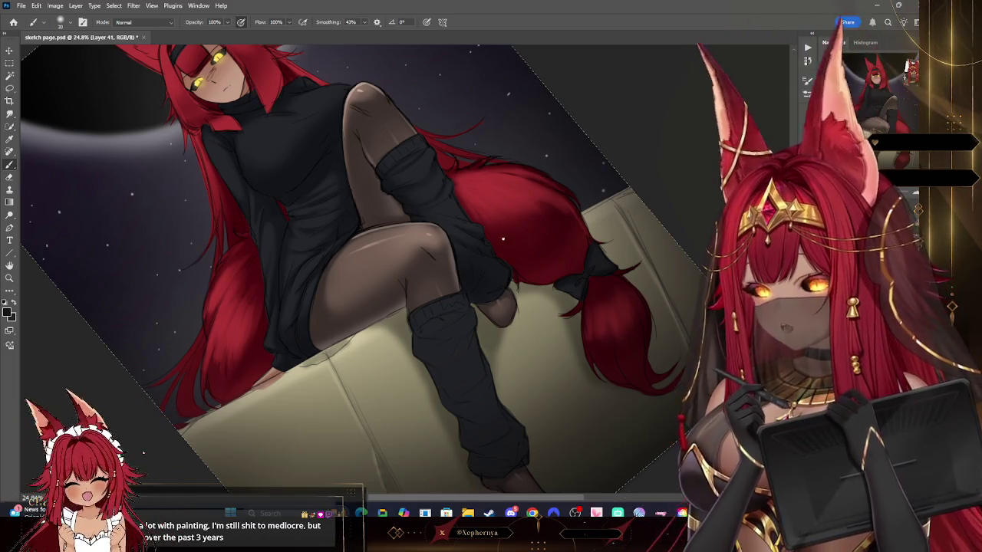
pyautogui.press(']')
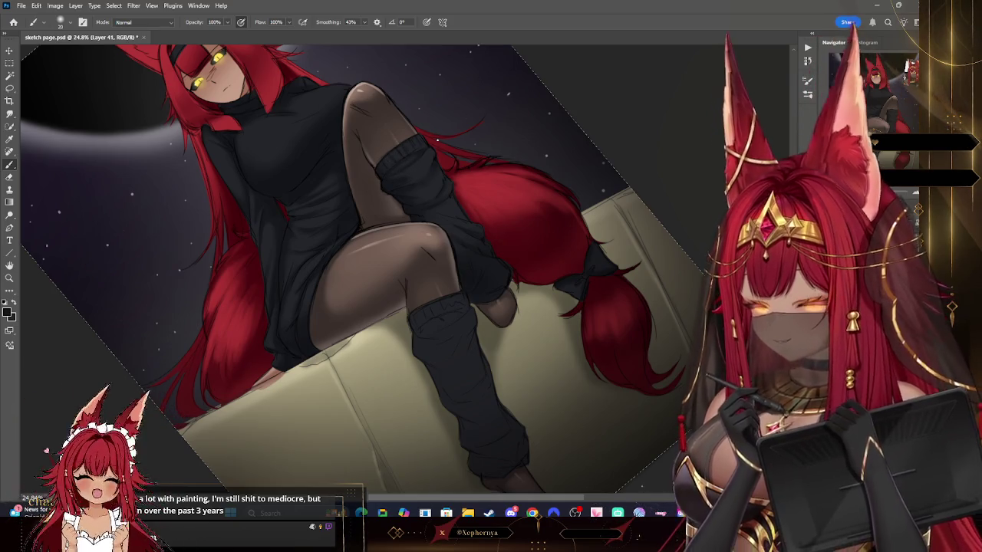
pyautogui.press('Escape')
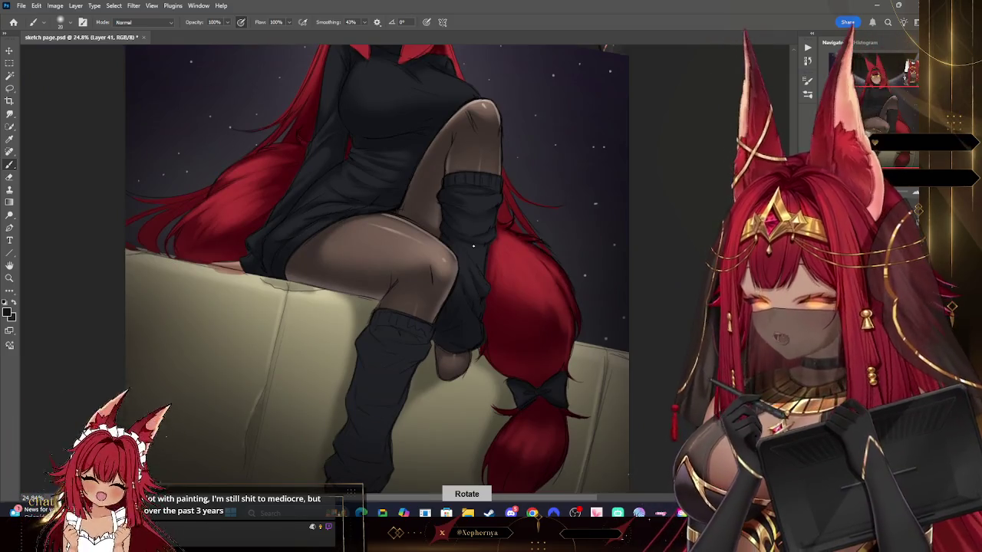
pyautogui.press(']')
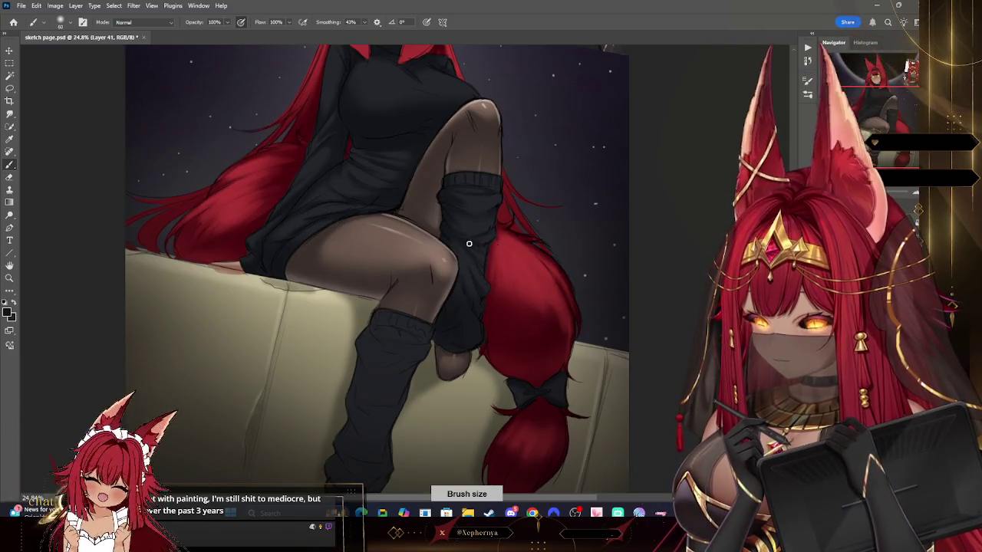
pyautogui.press(']')
pyautogui.press('[')
pyautogui.press('[')
pyautogui.press('[')
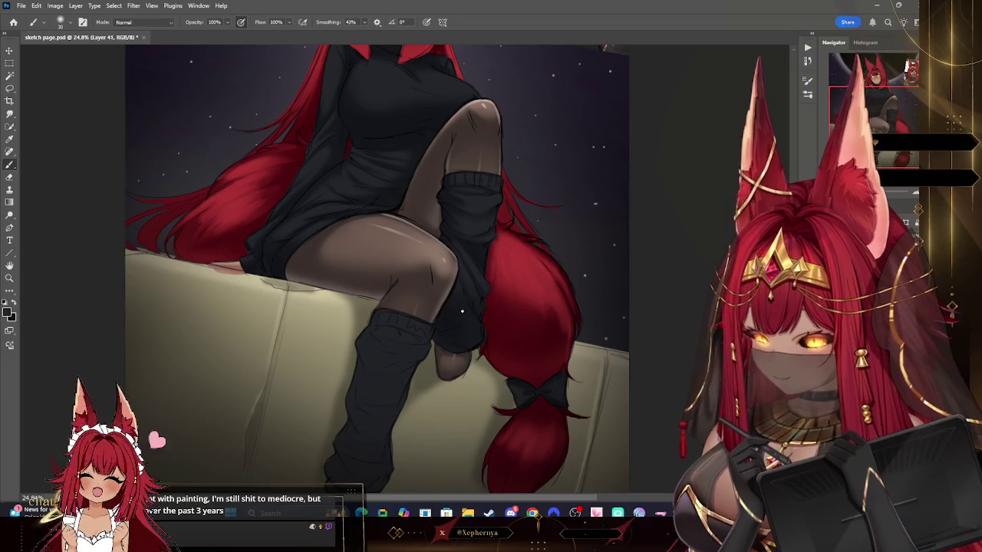
pyautogui.press(']')
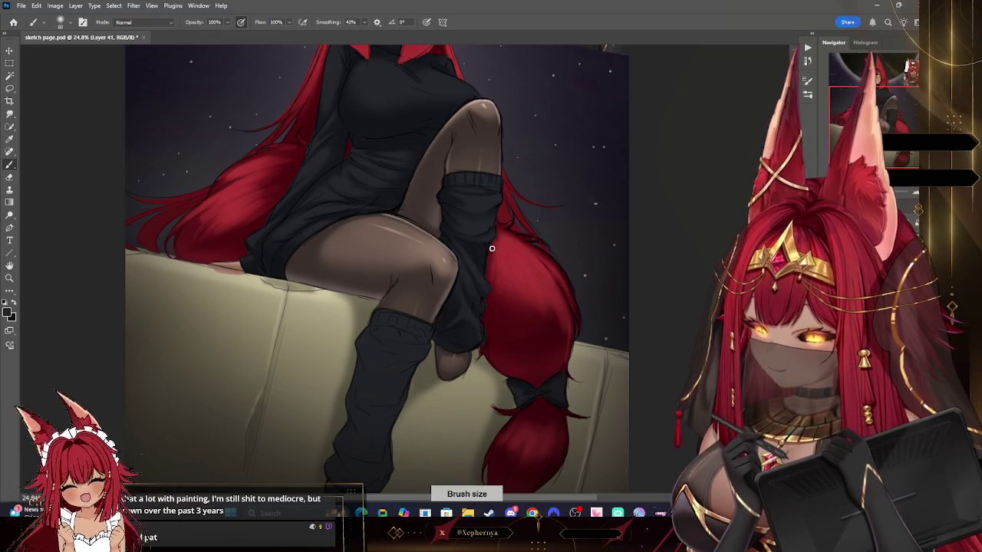
pyautogui.press(']')
pyautogui.press(']')
pyautogui.press(']')
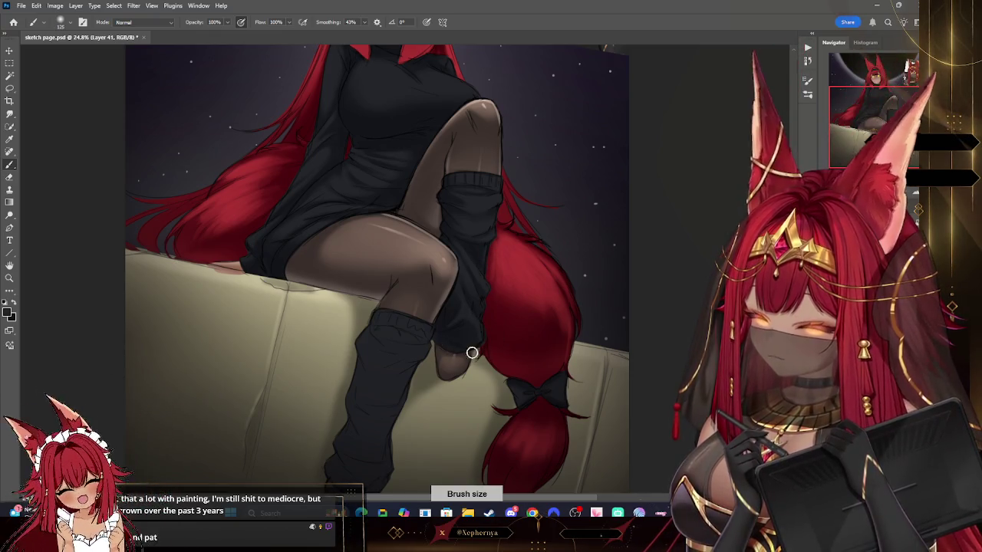
pyautogui.press(']')
pyautogui.press(']')
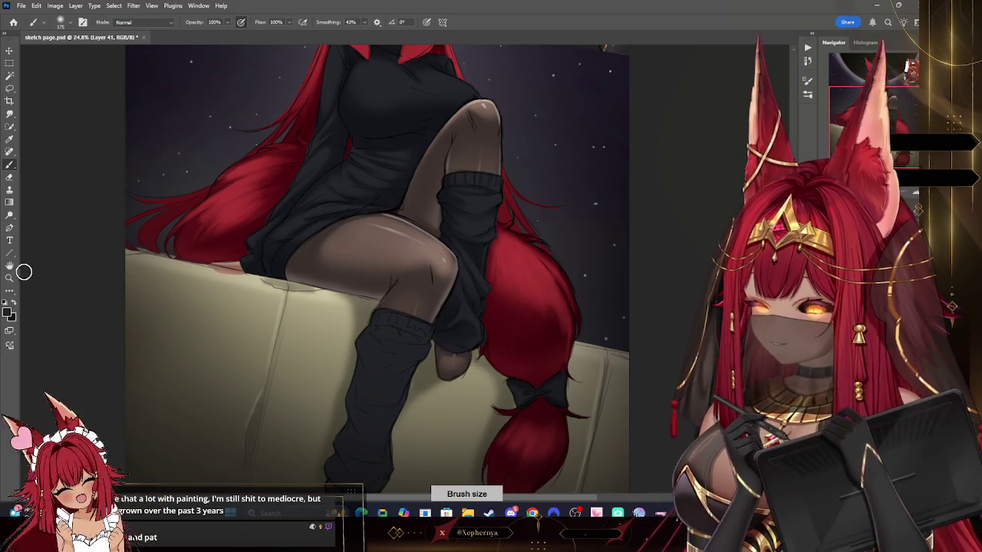
# - Paint the legs and sofa with a roughly 175 px brush at about a 45° tilt
pyautogui.press('z')
pyautogui.hotkey('ctrl', '0')
pyautogui.press('r')
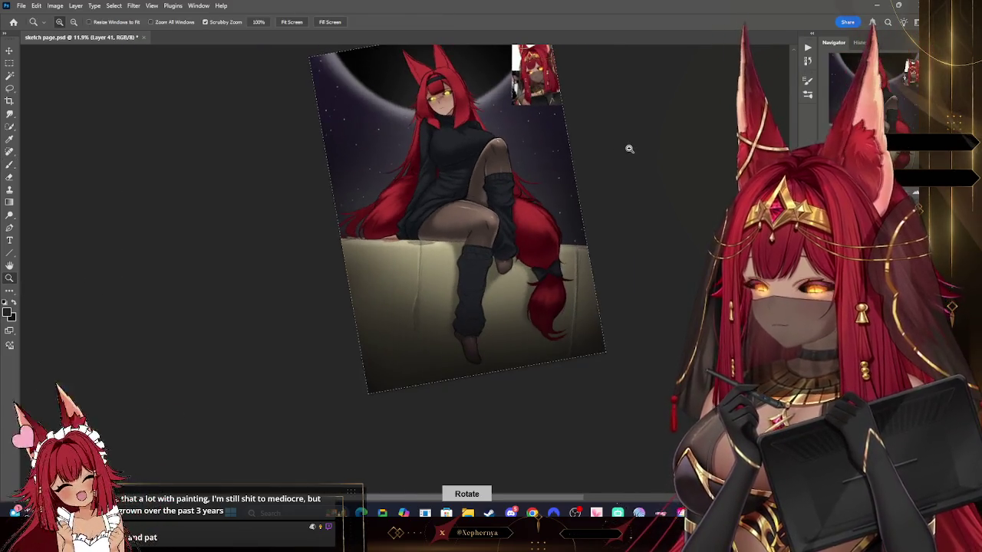
pyautogui.scroll(3, 594, 147)
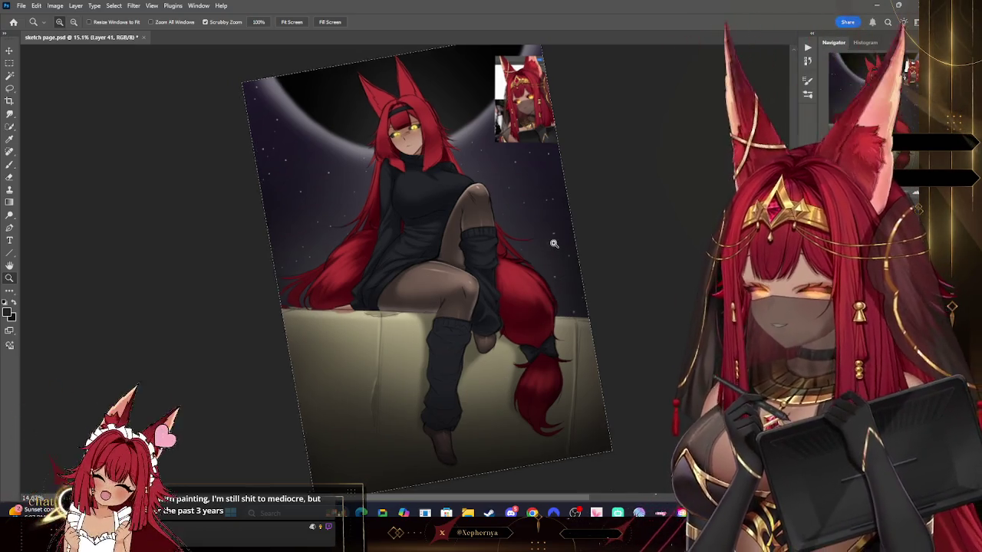
pyautogui.moveTo(558, 293); pyautogui.dragTo(591, 293)
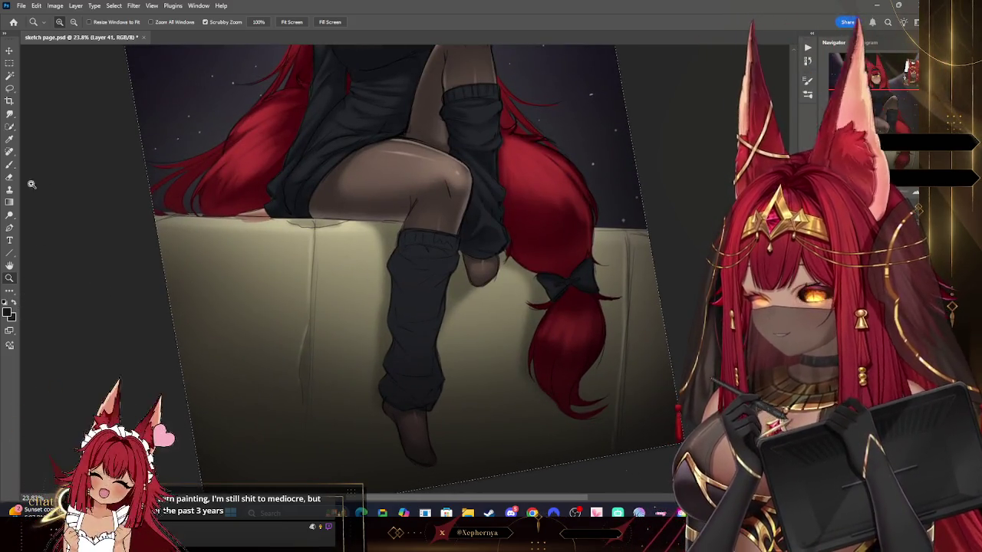
pyautogui.click(12, 167)
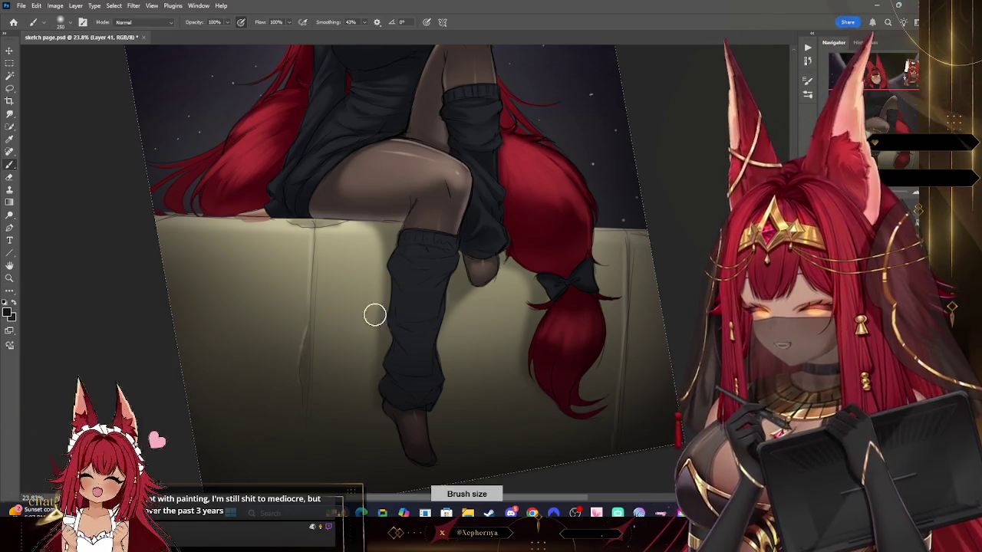
pyautogui.press('[')
pyautogui.press('[')
pyautogui.press('[')
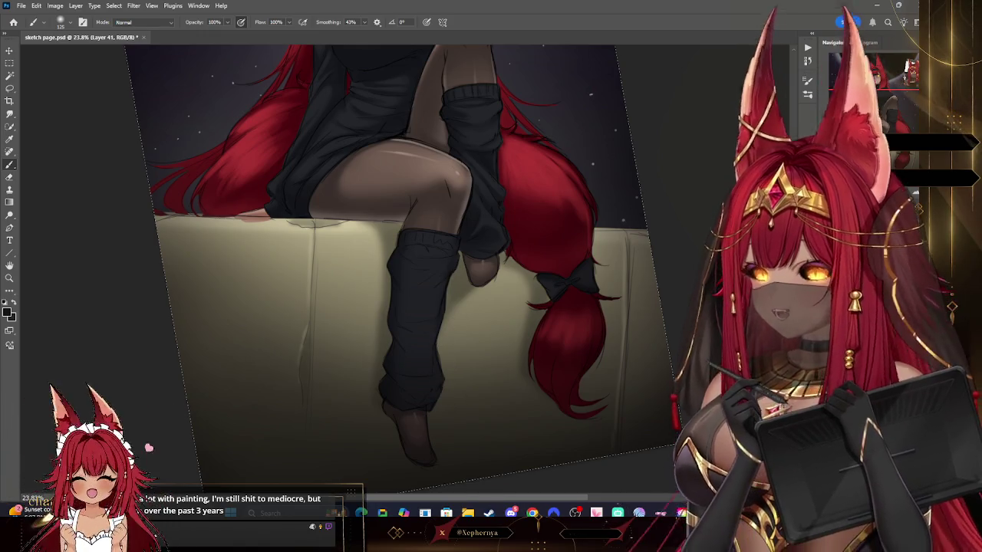
pyautogui.moveTo(450, 393); pyautogui.dragTo(537, 322)
pyautogui.moveTo(882, 109); pyautogui.dragTo(894, 130)
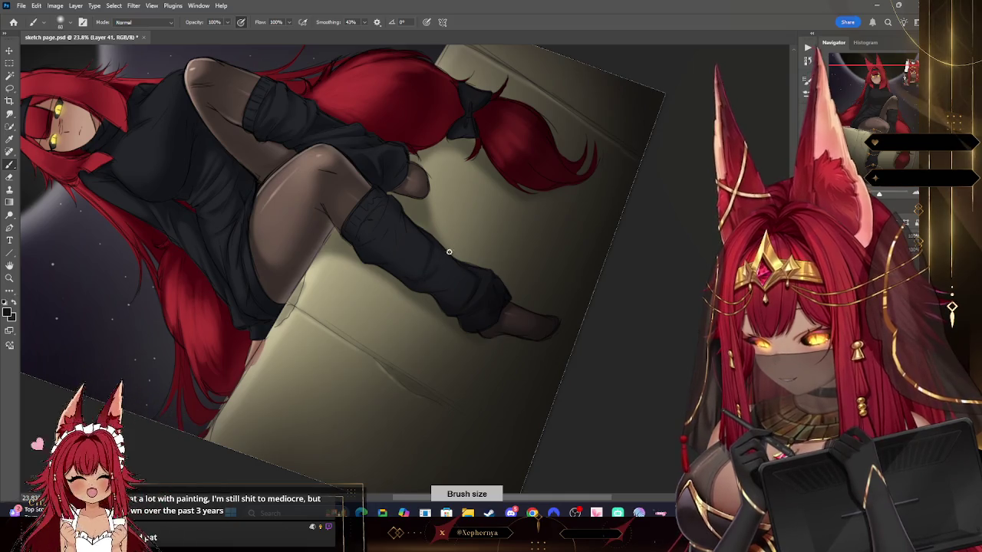
pyautogui.moveTo(561, 149); pyautogui.dragTo(429, 300)
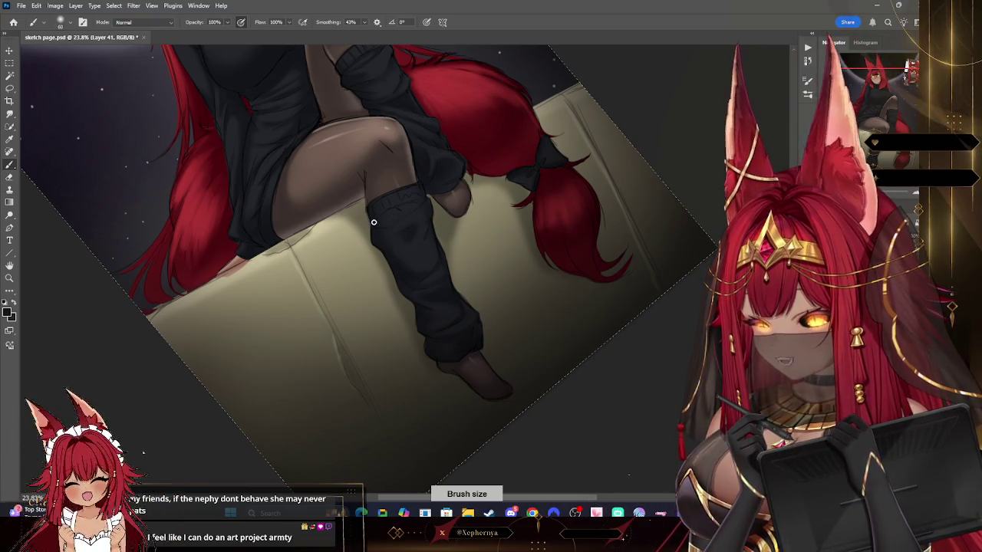
pyautogui.press(']')
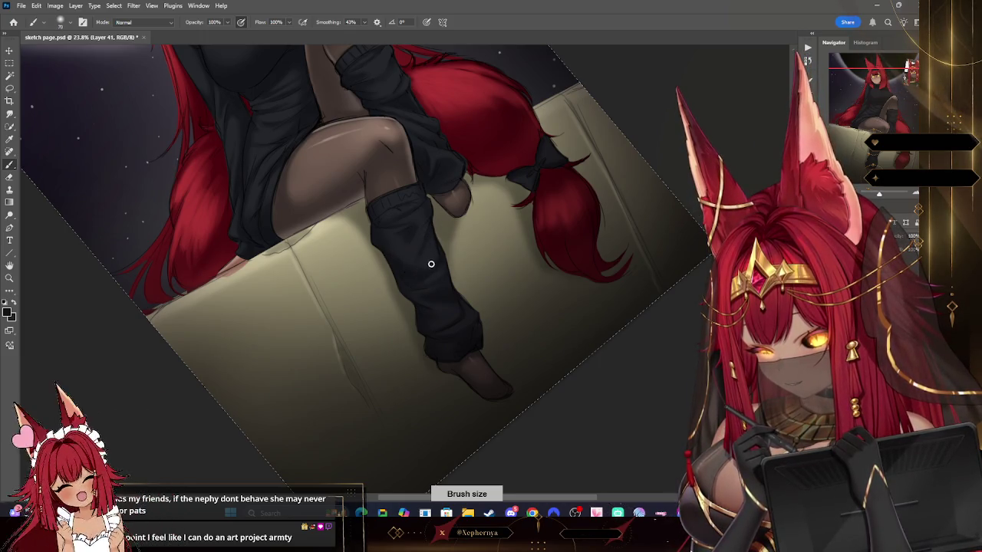
# - Tilt the view 15° counter-clockwise to inspect the face, then start a new layer
pyautogui.press('z')
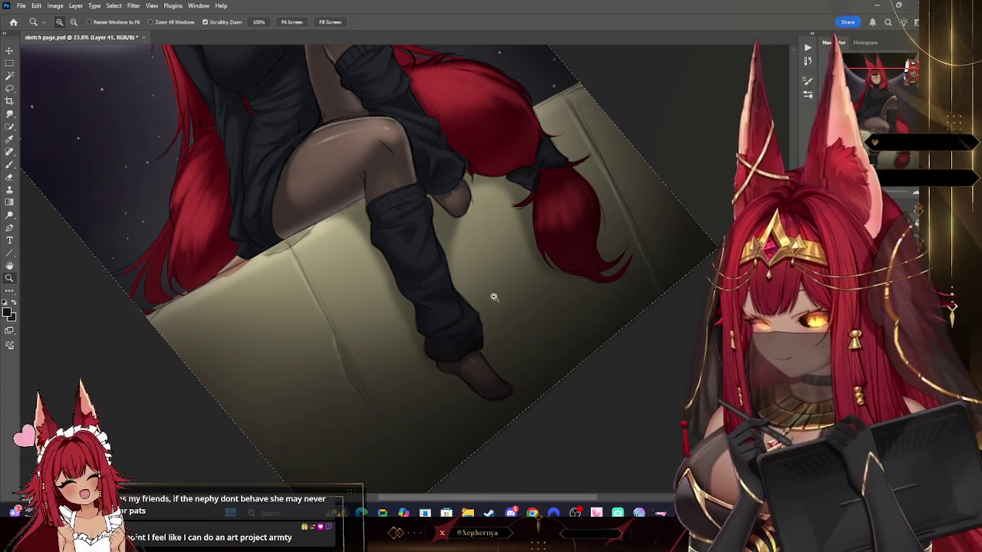
pyautogui.keyDown('alt'); pyautogui.click(565, 215); pyautogui.keyUp('alt')
pyautogui.press('Escape')
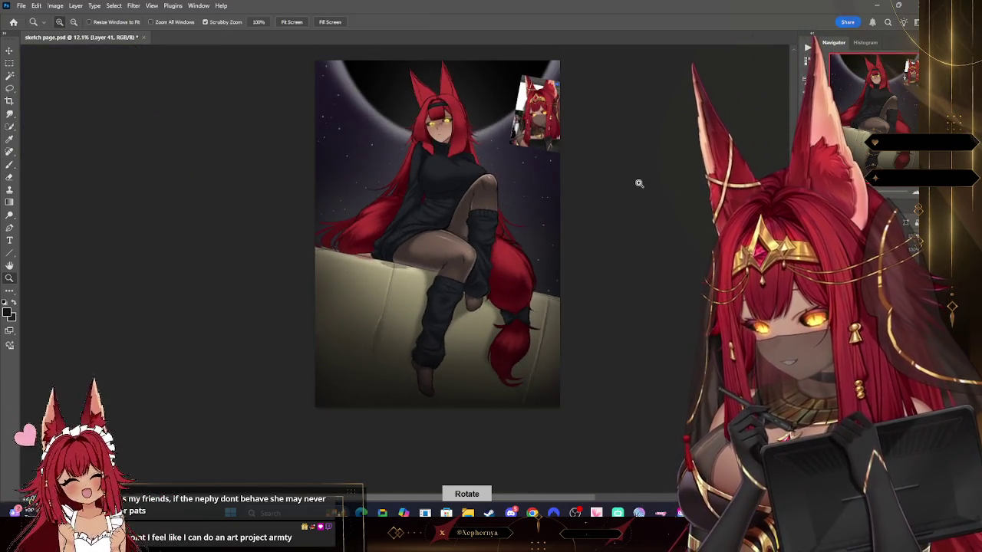
pyautogui.press('r')
pyautogui.moveTo(299, 184); pyautogui.dragTo(312, 184)
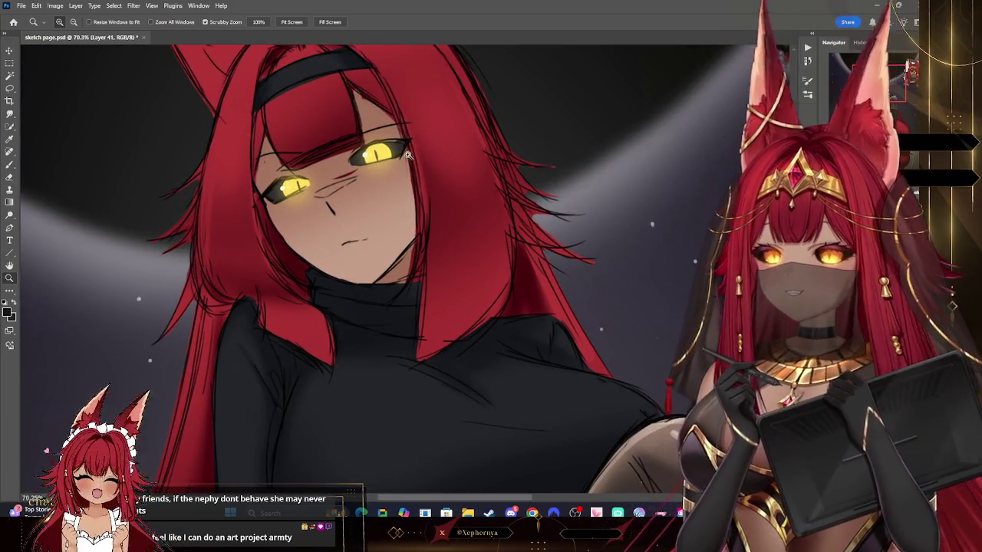
pyautogui.scroll(-5, 461, 165)
pyautogui.scroll(-3, 462, 165)
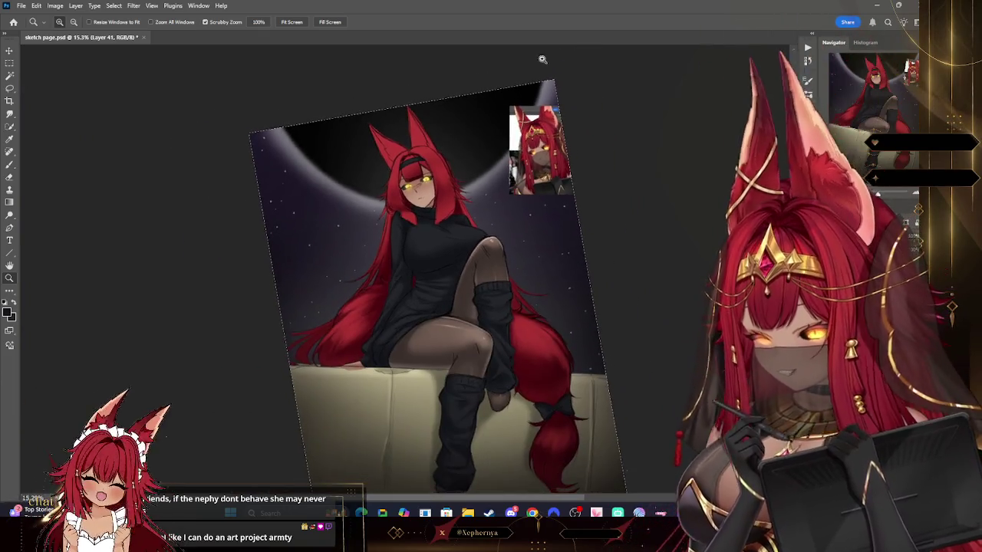
pyautogui.scroll(-2, 526, 217)
pyautogui.scroll(2, 526, 217)
pyautogui.scroll(1, 526, 217)
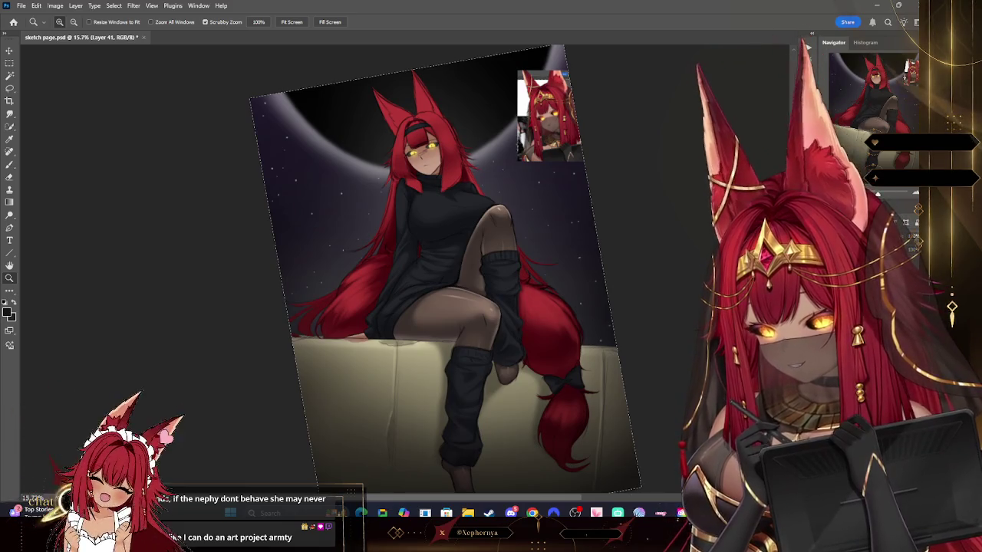
pyautogui.scroll(-4, 559, 200)
pyautogui.scroll(1, 559, 201)
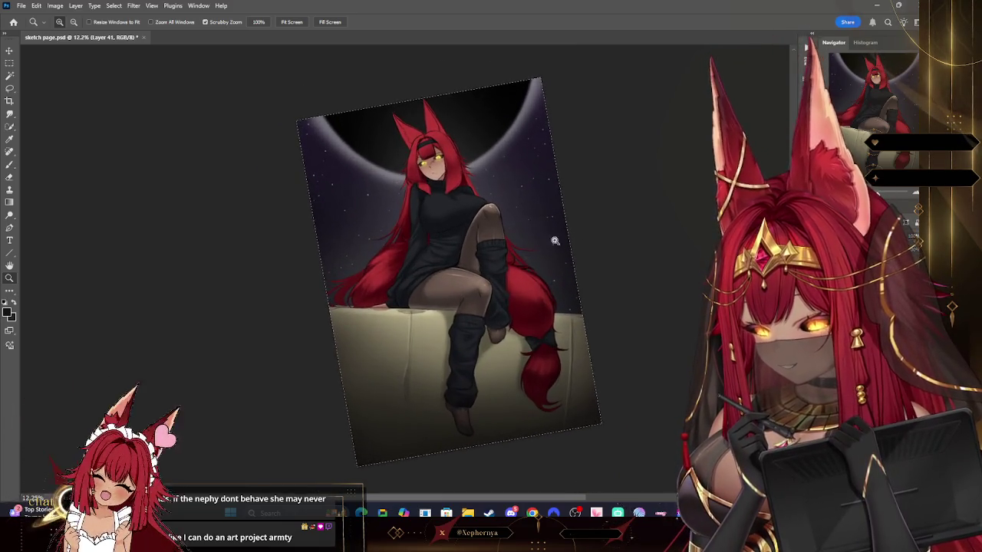
pyautogui.hotkey('alt', '[')
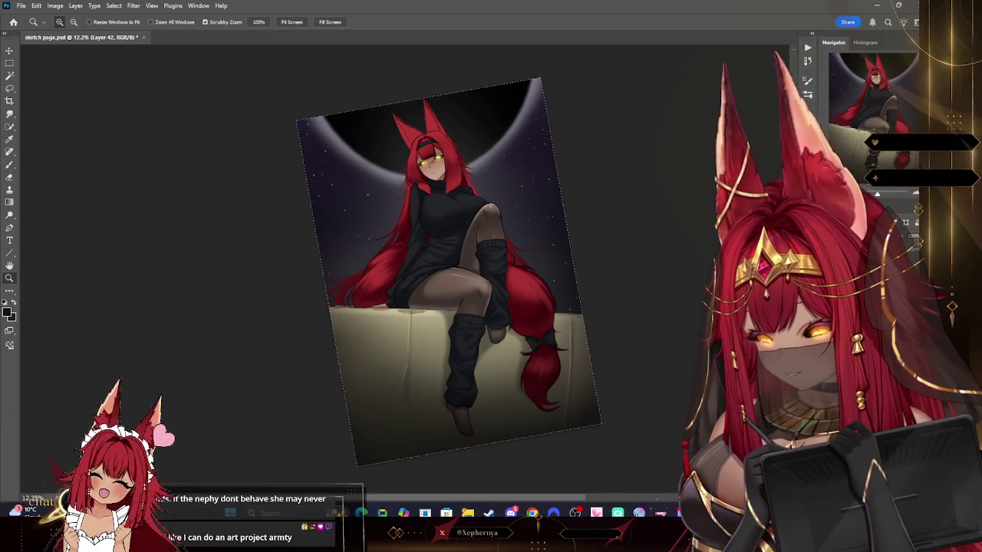
# - Paint a dark purple wash sampled from the sky and blur it with a 585.5 px Gaussian Blur
pyautogui.click(10, 141)
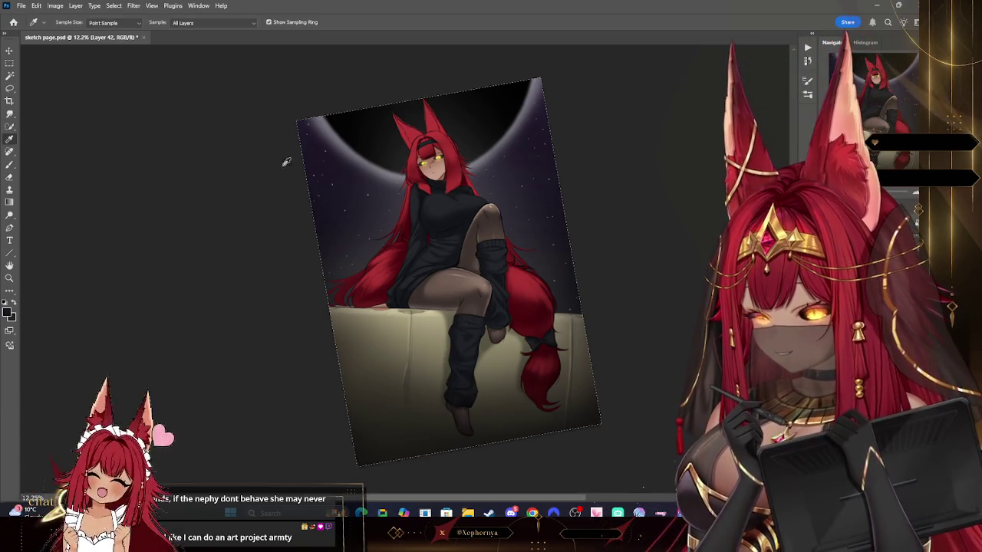
pyautogui.click(11, 165)
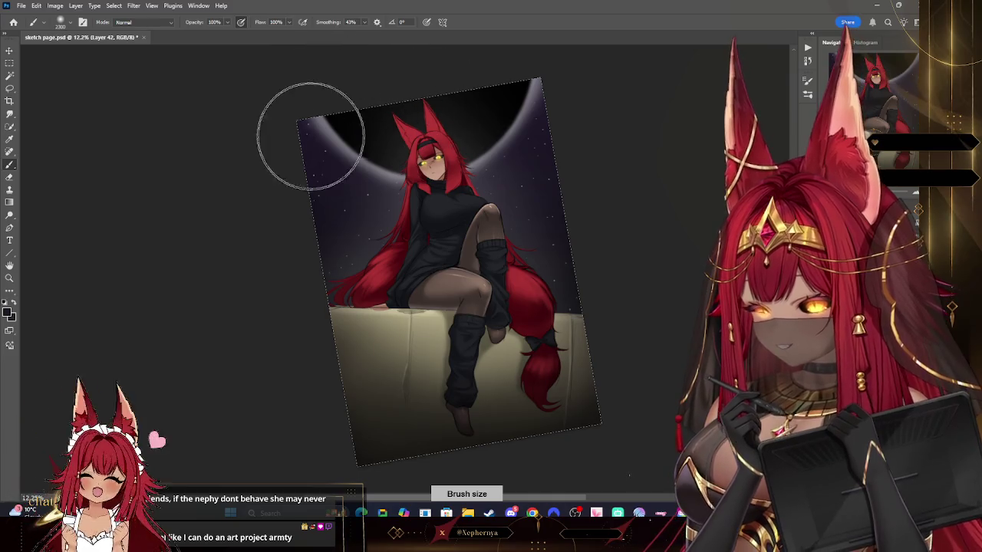
pyautogui.hotkey('ctrl', 'z')
pyautogui.click(9, 310)
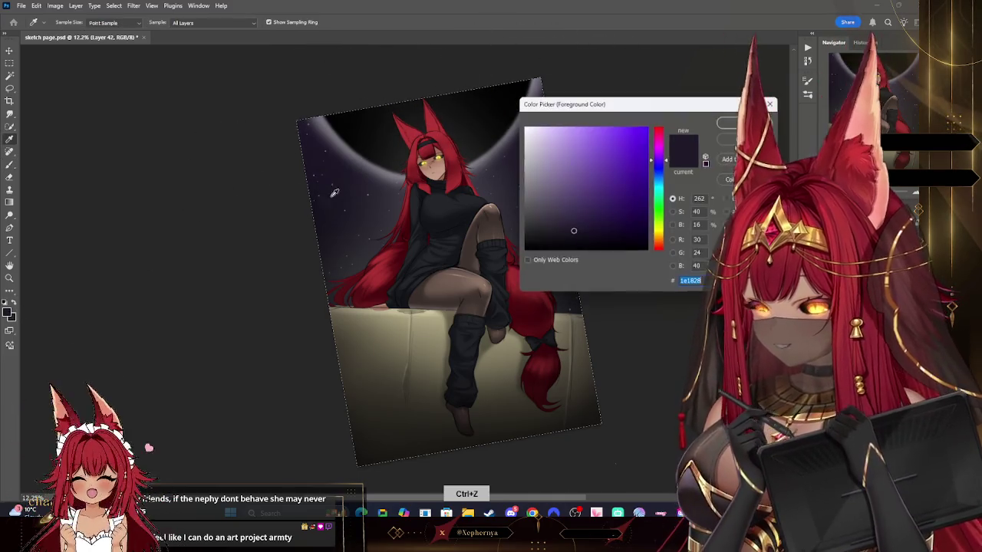
pyautogui.press('Return')
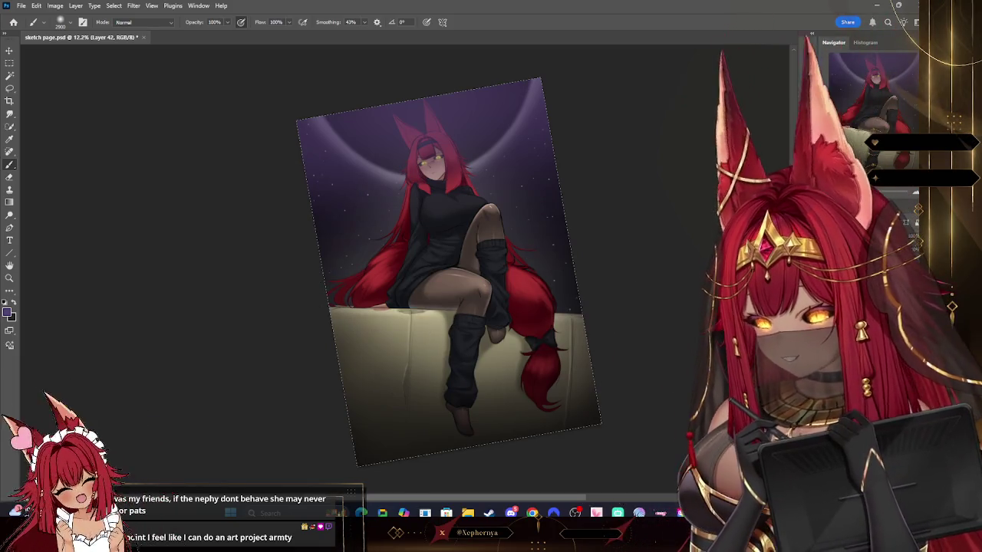
pyautogui.click(114, 5)
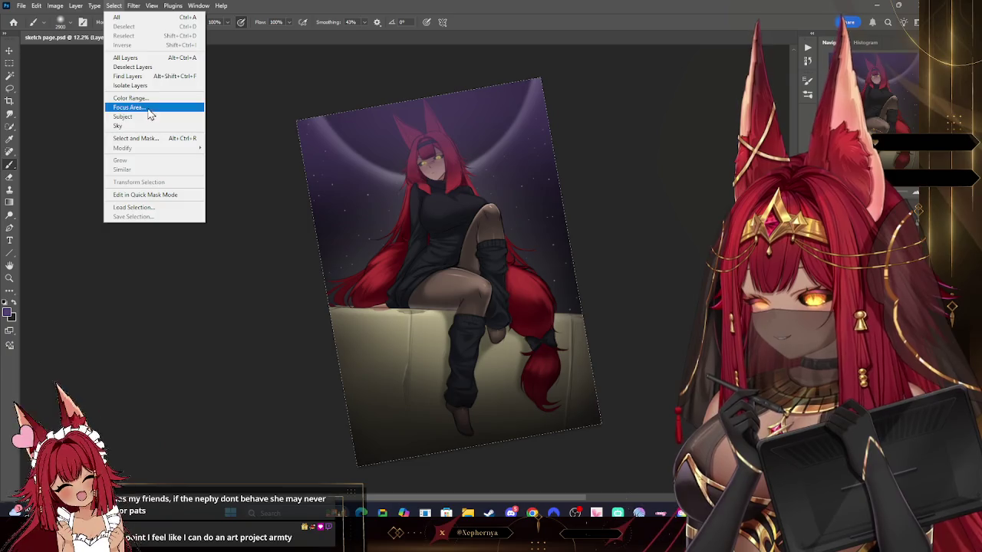
pyautogui.moveTo(139, 123)
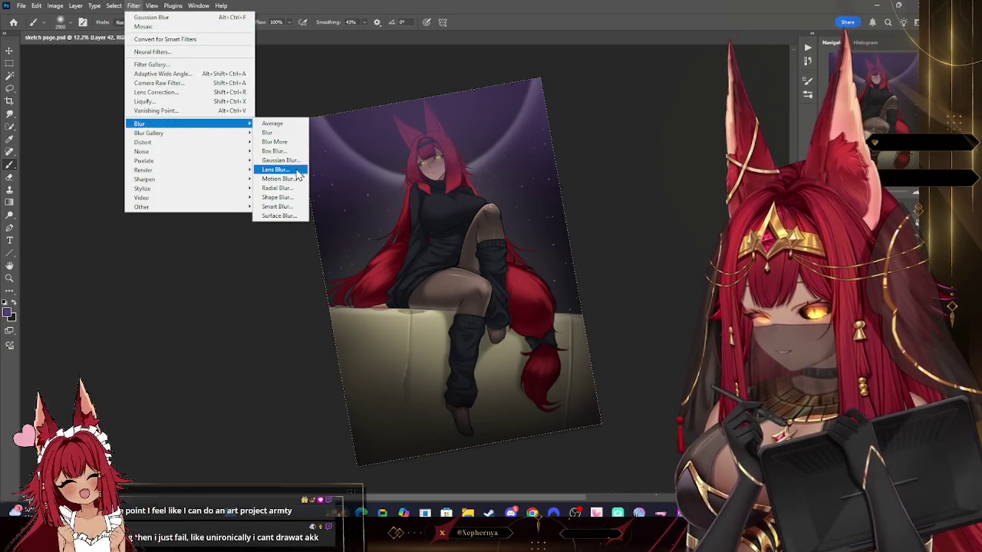
pyautogui.click(280, 160)
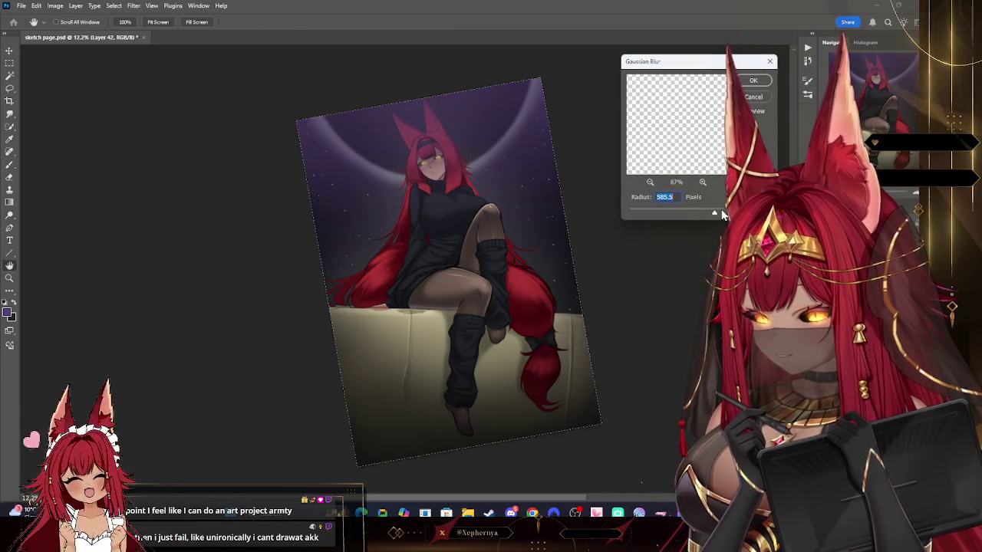
pyautogui.click(753, 83)
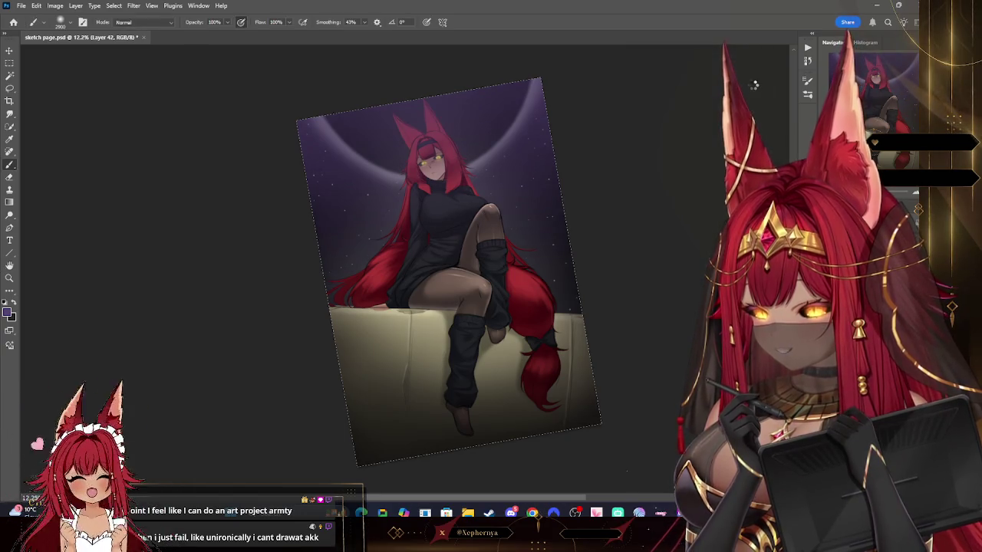
# - Erase back parts of the blurred wash with a large soft eraser preset
pyautogui.press('e')
pyautogui.rightClick(82, 61)
pyautogui.click(73, 205)
pyautogui.click(208, 83)
pyautogui.press(']')
pyautogui.press(']')
pyautogui.press(']')
pyautogui.press(']')
pyautogui.press(']')
pyautogui.press(']')
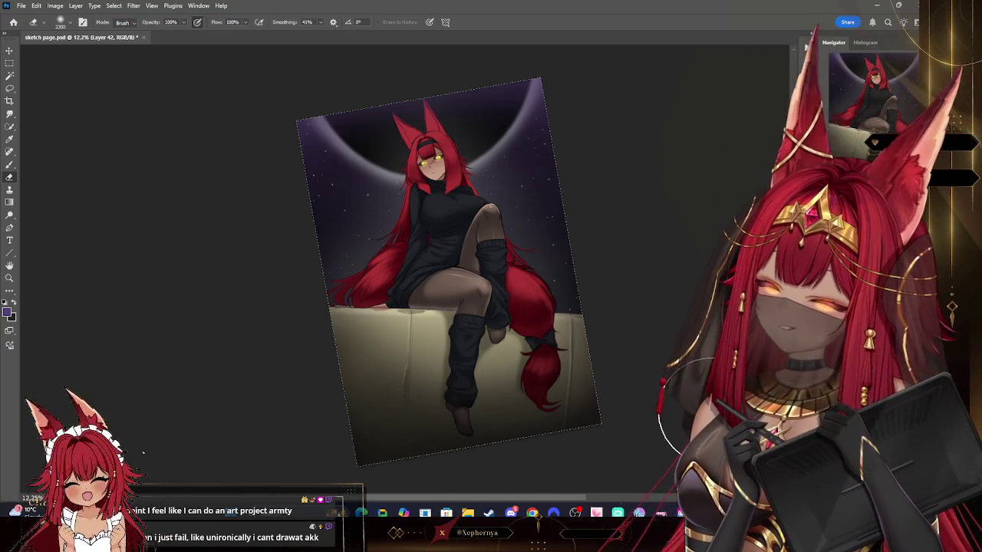
pyautogui.press('Escape')
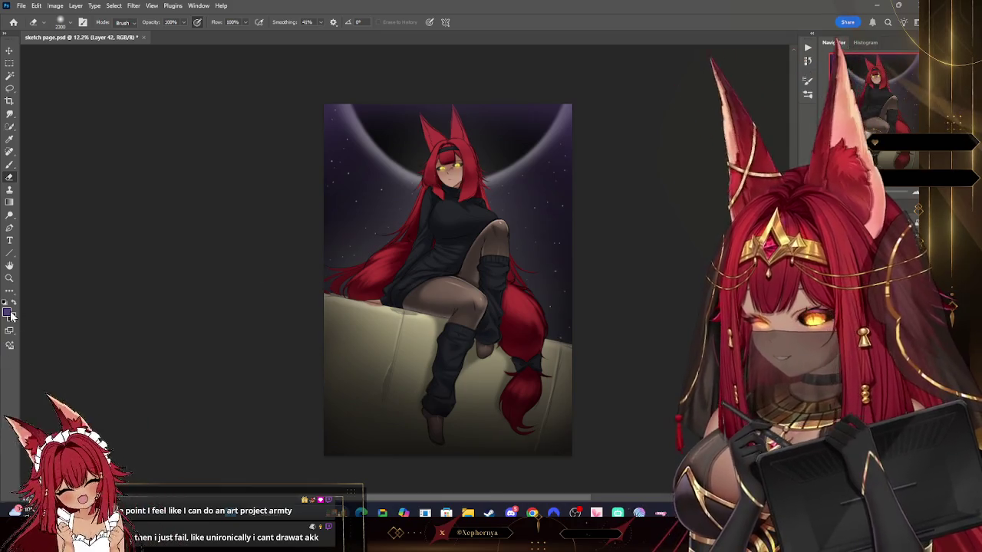
pyautogui.click(13, 166)
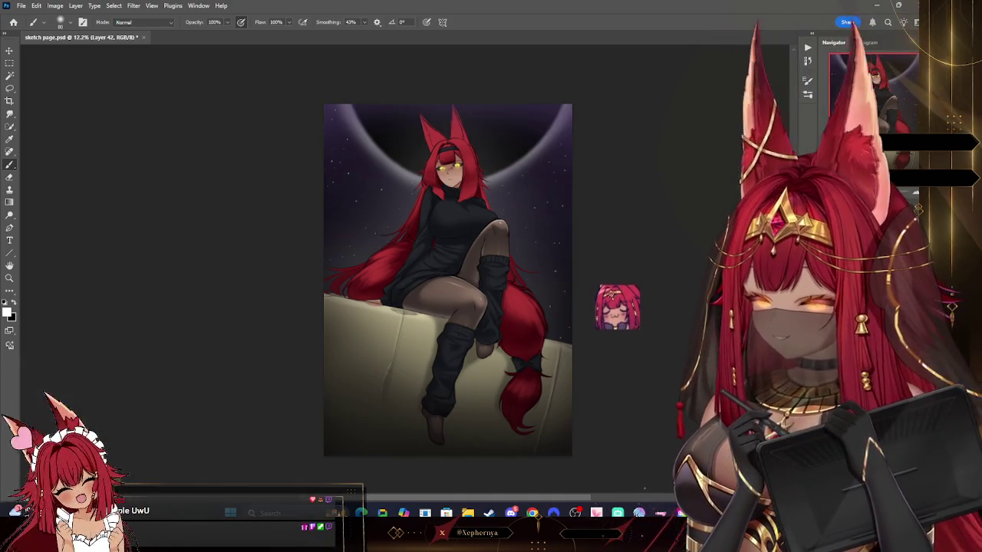
pyautogui.click(55, 6)
pyautogui.moveTo(71, 30)
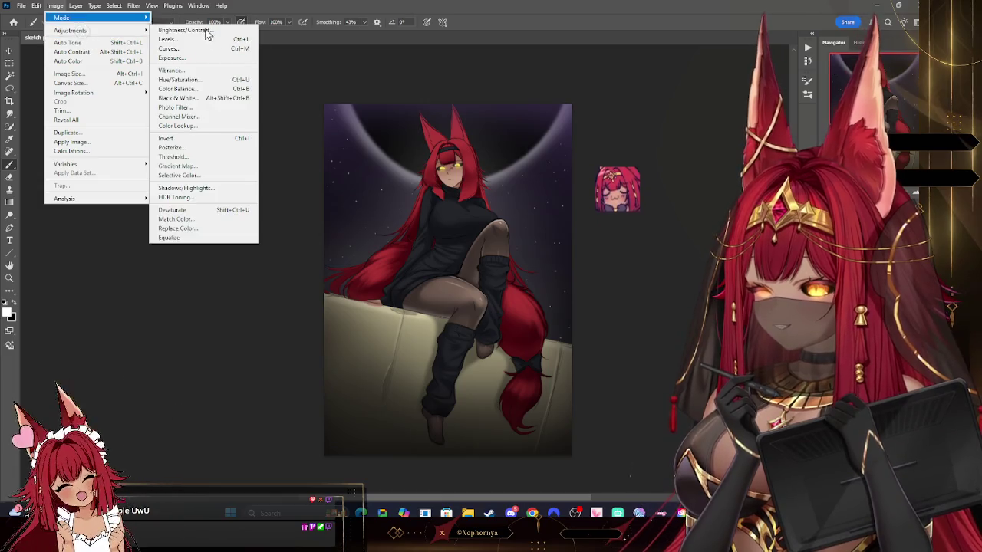
# - Raise Hue/Saturation Lightness to +18 and set the eraser size to 1700
pyautogui.click(184, 79)
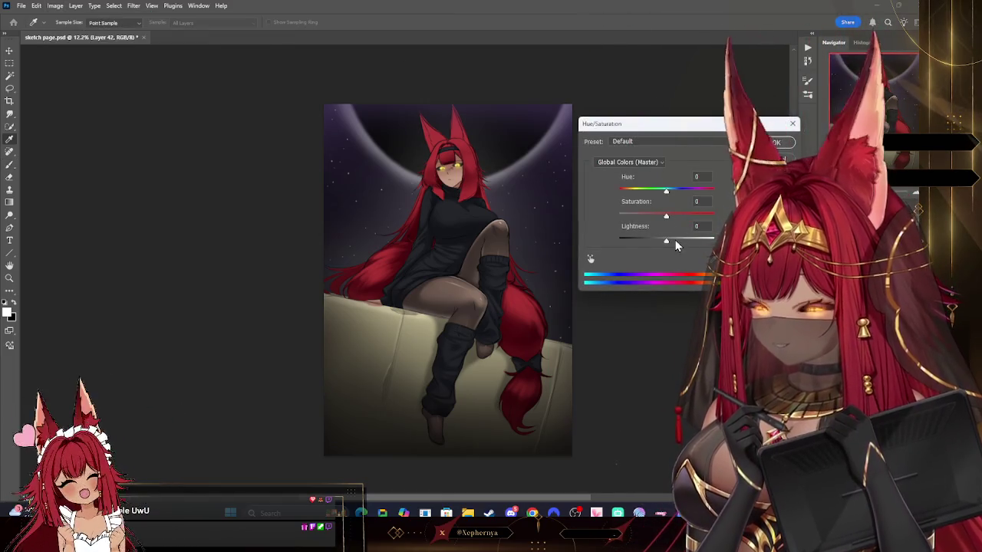
pyautogui.click(675, 241)
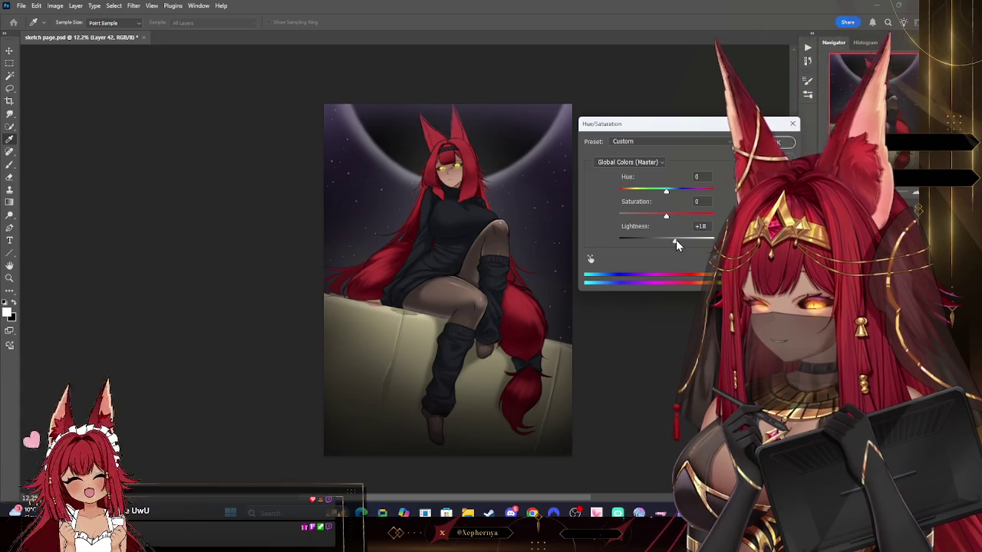
pyautogui.press('Return')
pyautogui.press('b')
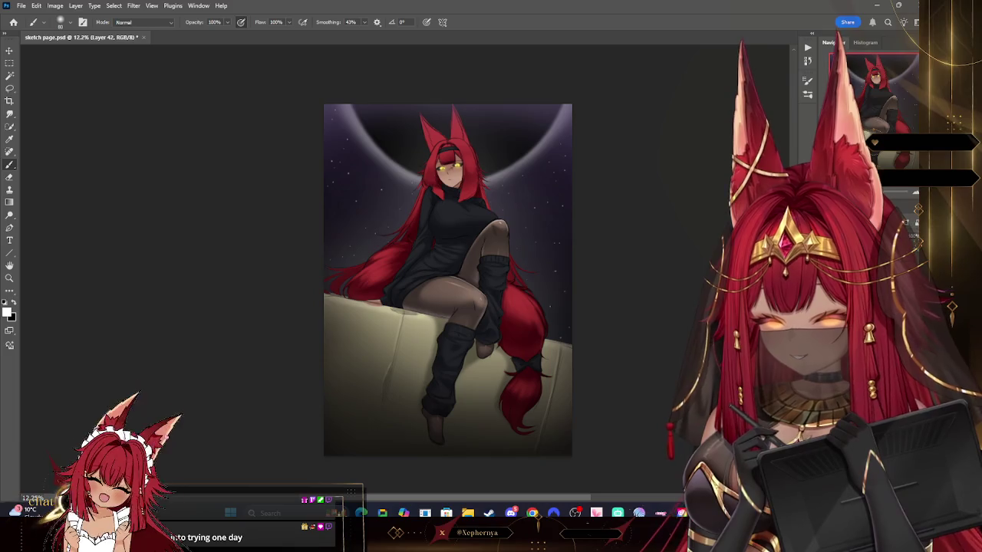
pyautogui.press('e')
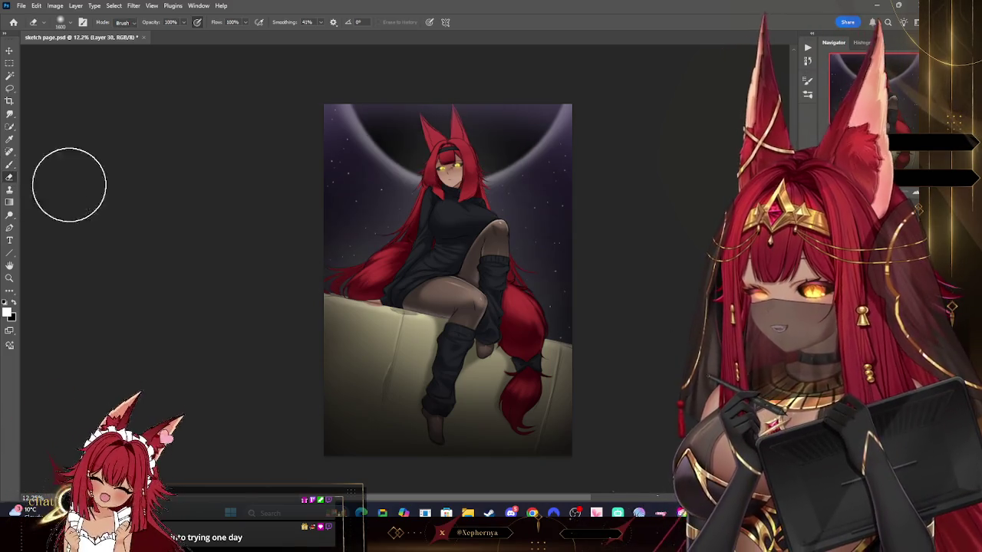
pyautogui.press(']')
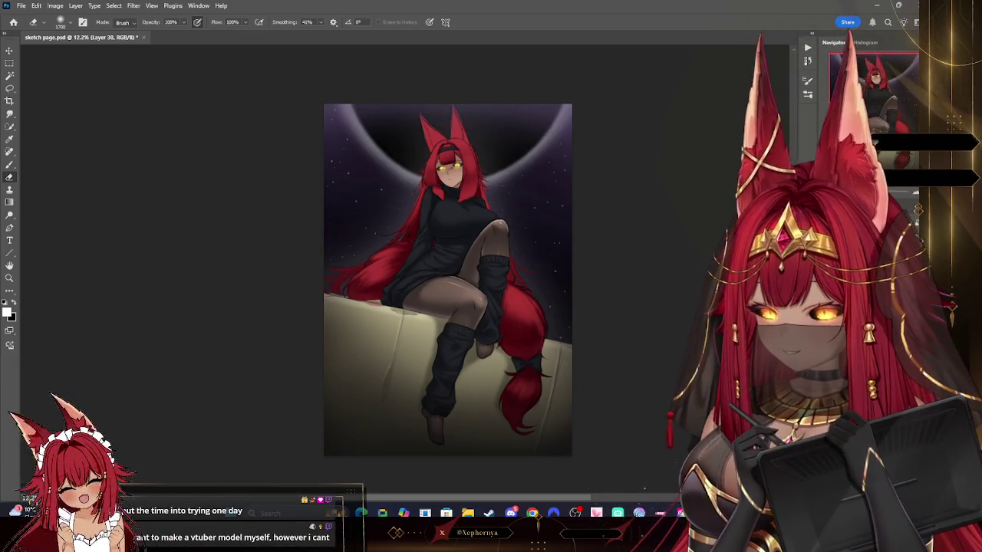
# - Step through undo and redo to compare sky versions, ending on the dark starry sky with moon
pyautogui.hotkey('ctrl', 'z')
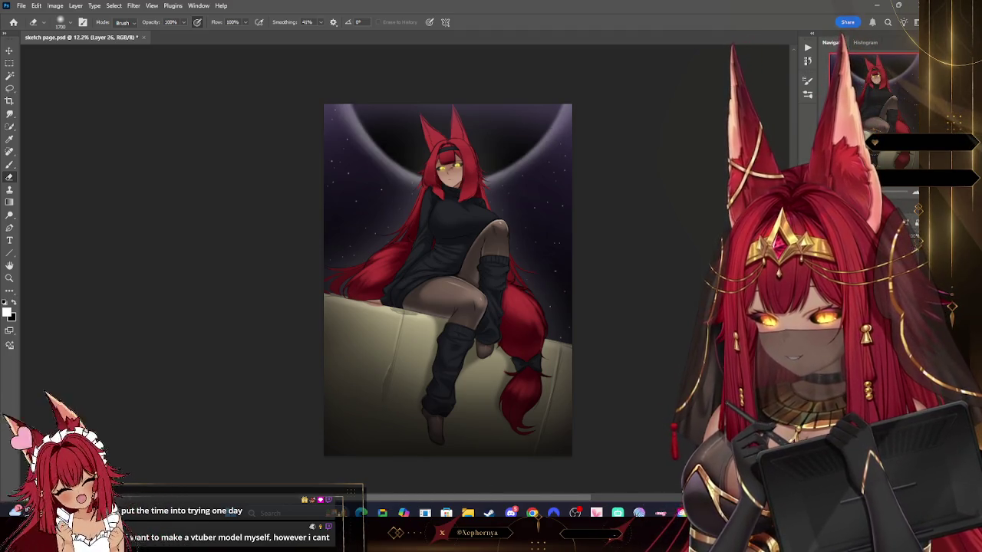
pyautogui.hotkey('ctrl', 'z')
pyautogui.hotkey('ctrl', 'shift', 'z')
pyautogui.hotkey('ctrl', 'shift', 'z')
pyautogui.hotkey('ctrl', 'z')
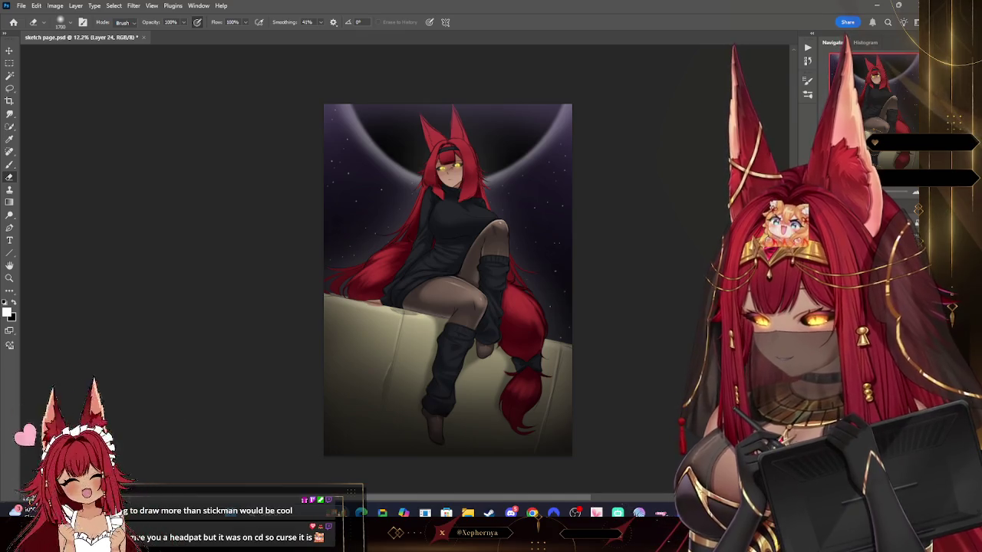
pyautogui.hotkey('ctrl', 'z')
pyautogui.hotkey('ctrl', 'shift', 'z')
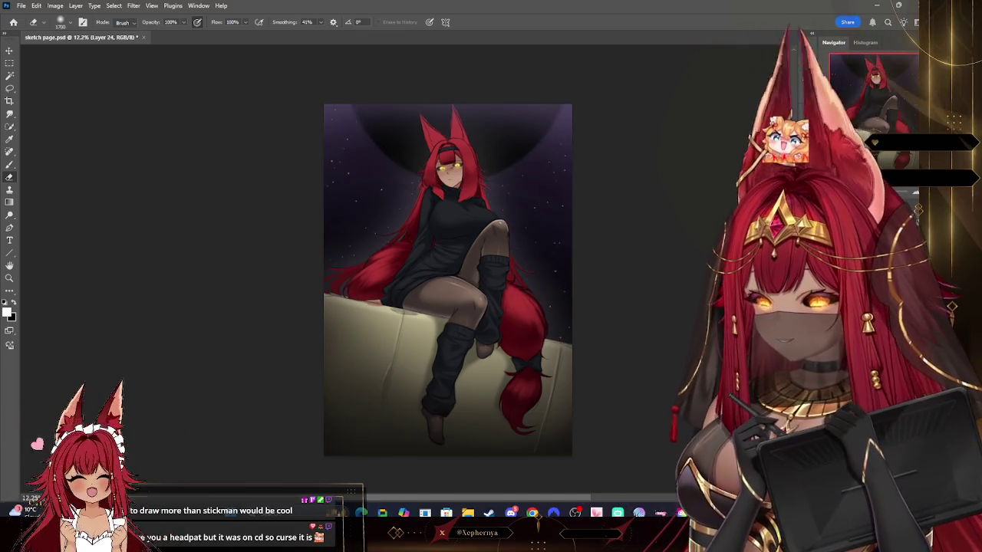
pyautogui.hotkey('ctrl', 'shift', 'z')
pyautogui.hotkey('ctrl', 'z')
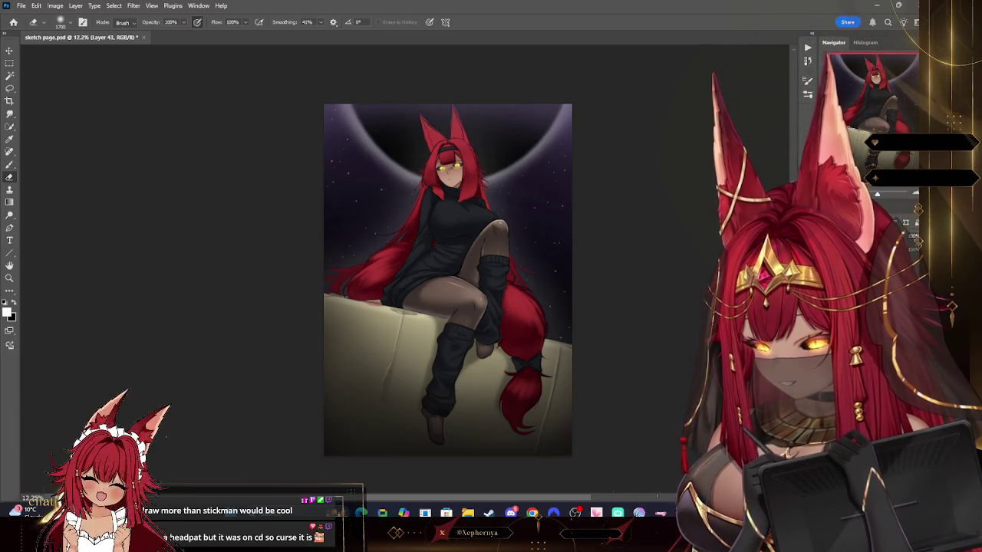
# - Set the foreground colour to dark purple #231d2e
pyautogui.click(8, 311)
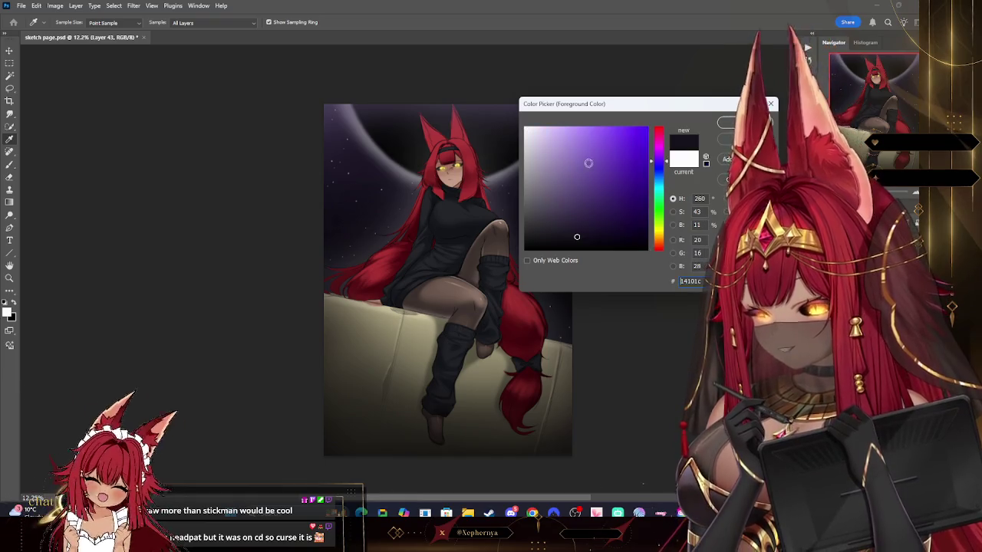
pyautogui.click(740, 123)
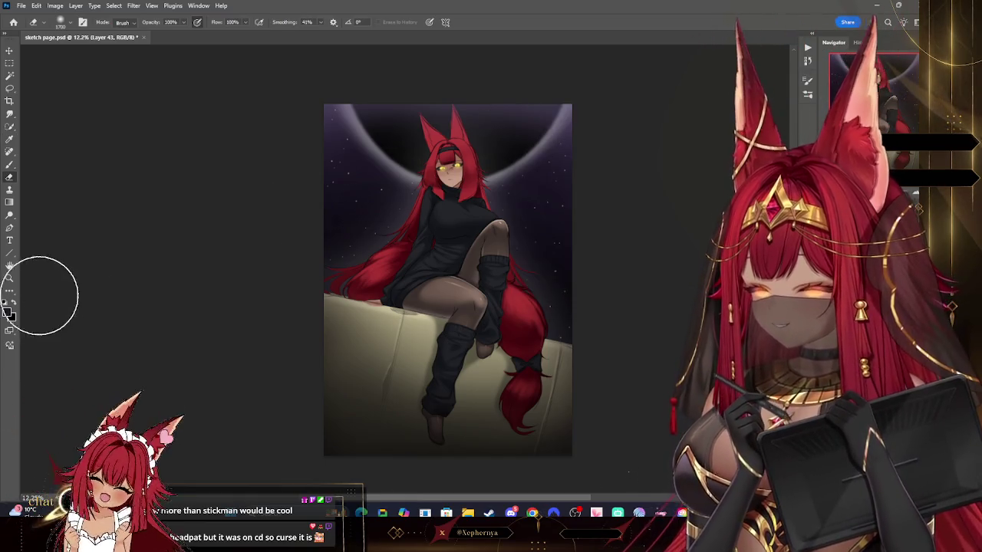
pyautogui.click(10, 314)
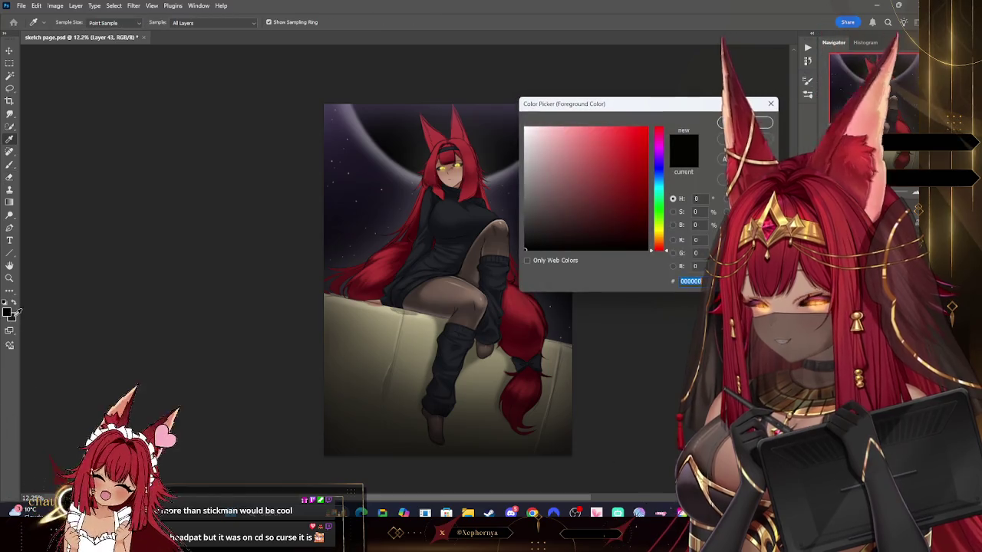
pyautogui.click(658, 161)
pyautogui.click(568, 227)
pyautogui.click(740, 122)
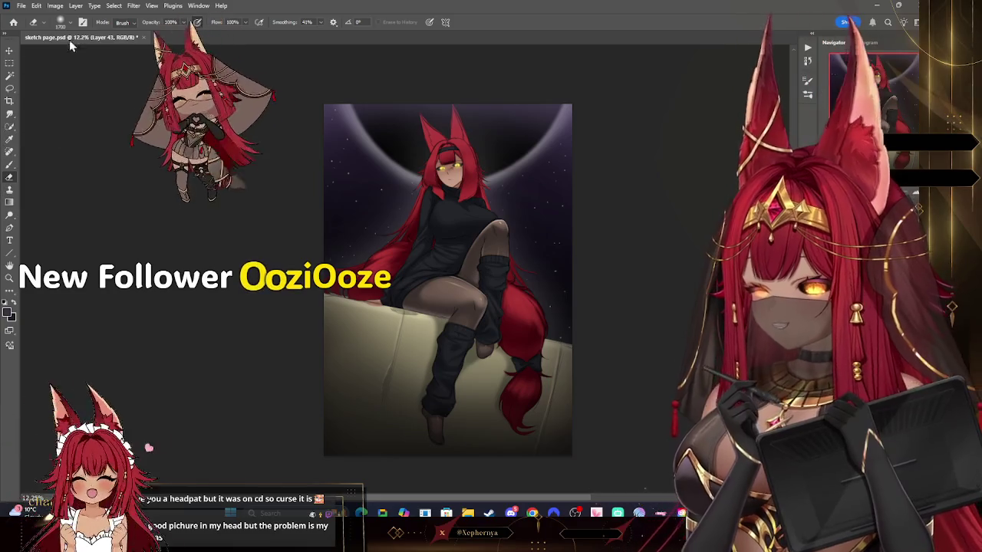
# - Choose the Foliage Mix 2 brush and tilt the view to paint the clouds
pyautogui.rightClick(103, 197)
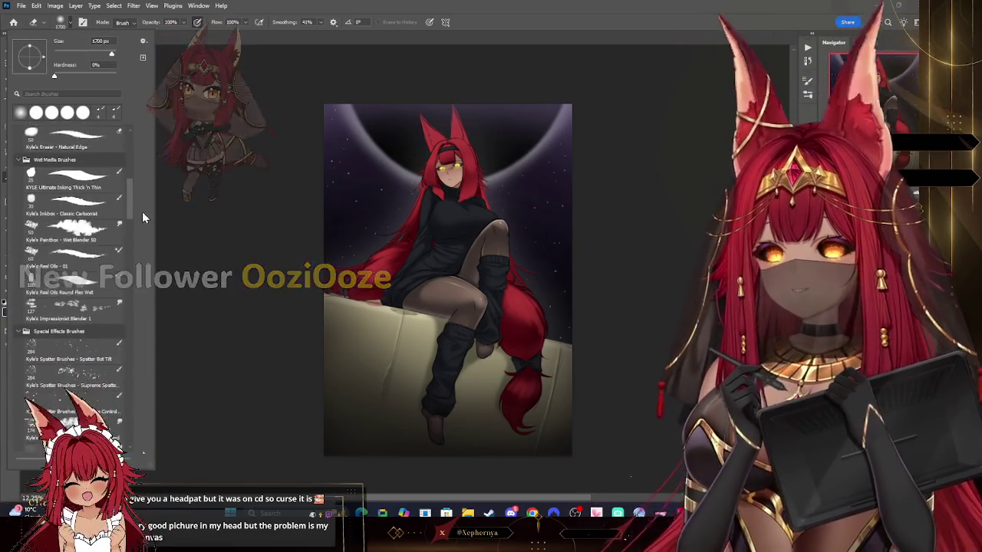
pyautogui.scroll(-5, 142, 211)
pyautogui.scroll(-3, 113, 321)
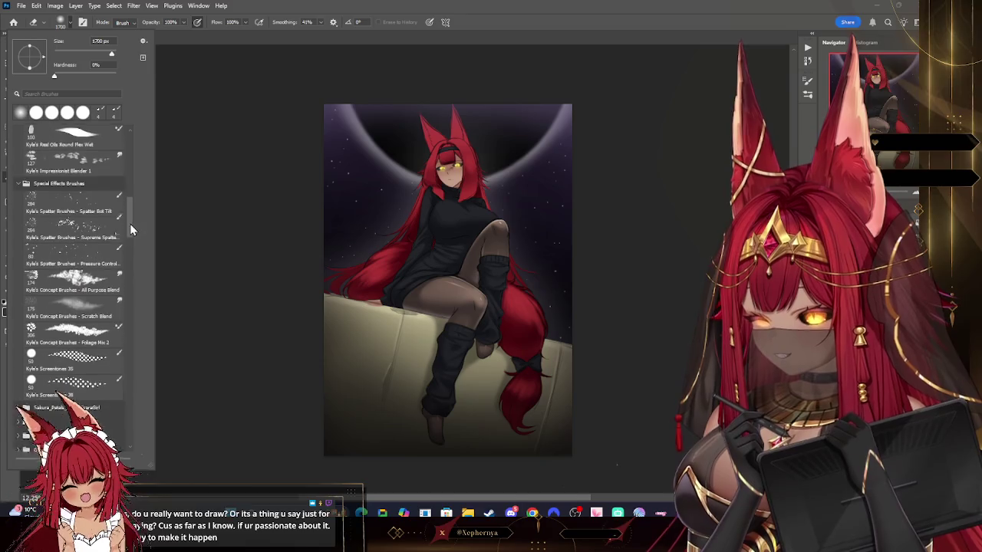
pyautogui.scroll(-3, 103, 292)
pyautogui.doubleClick(96, 265)
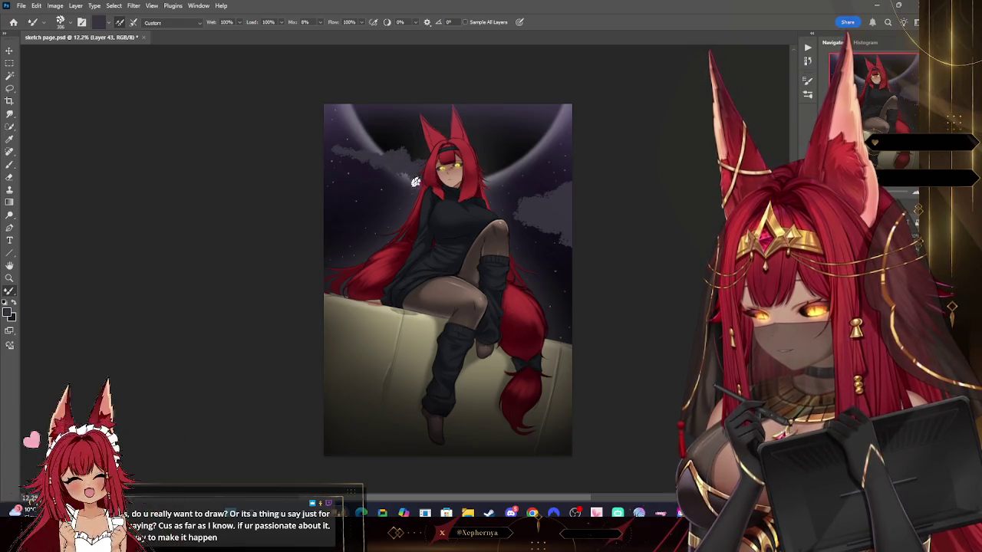
pyautogui.moveTo(742, 110); pyautogui.dragTo(480, 93)
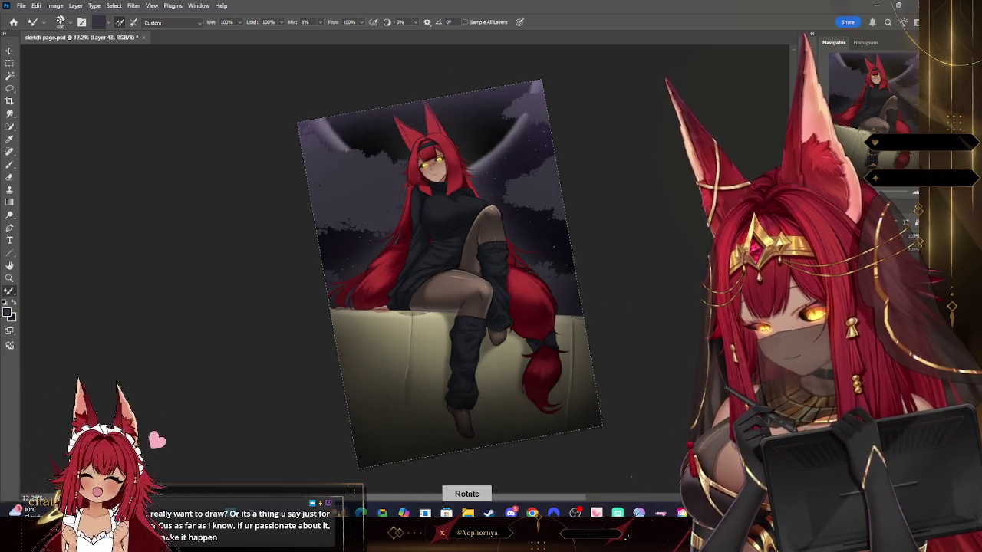
# - Trim the purple clouds with the eraser, sized between 250 and 400 px
pyautogui.click(10, 176)
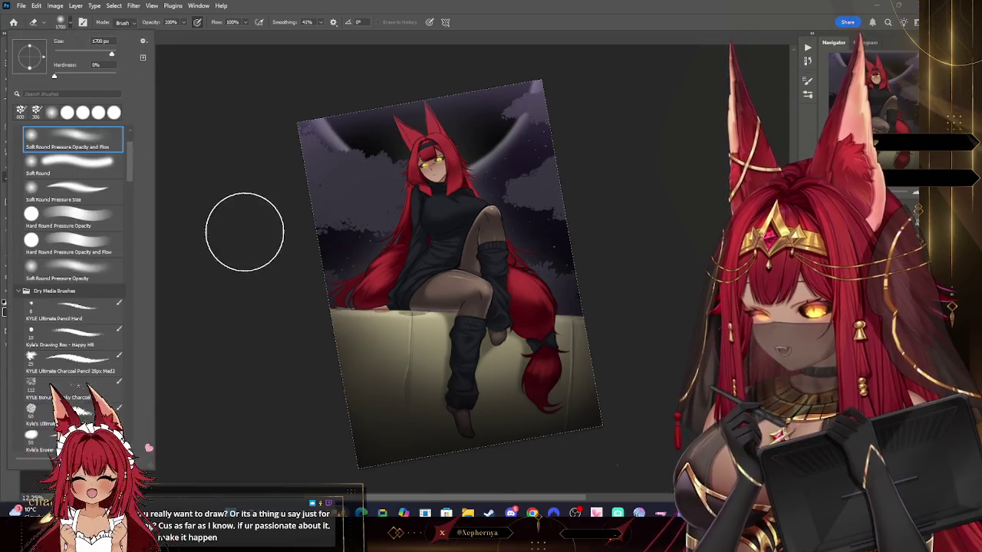
pyautogui.press('[')
pyautogui.press('[')
pyautogui.press('[')
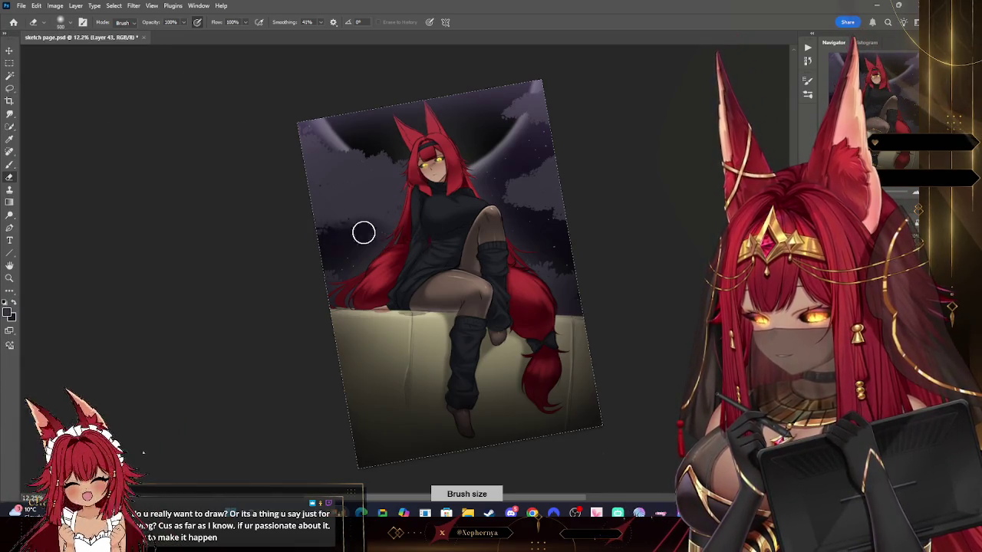
pyautogui.press(']')
pyautogui.press(']')
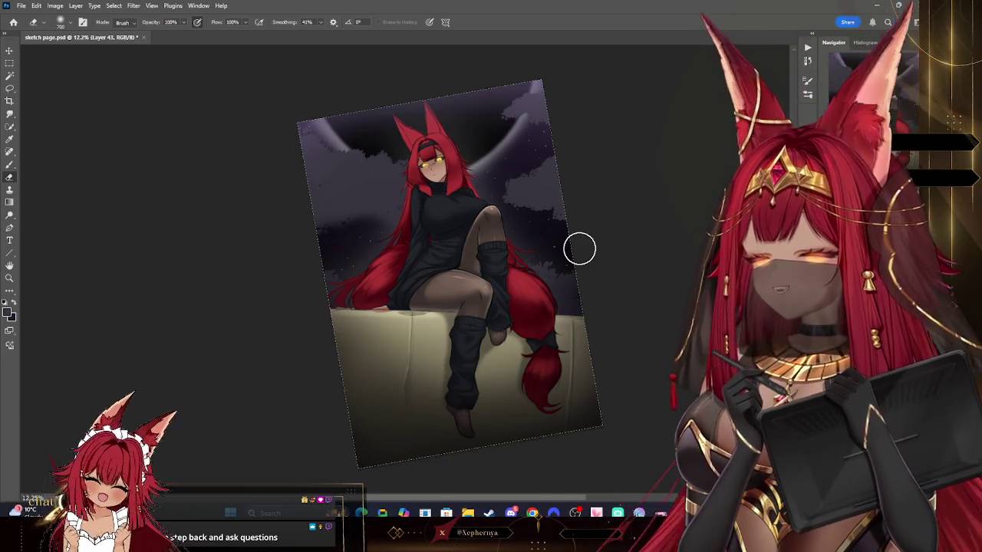
pyautogui.press('[')
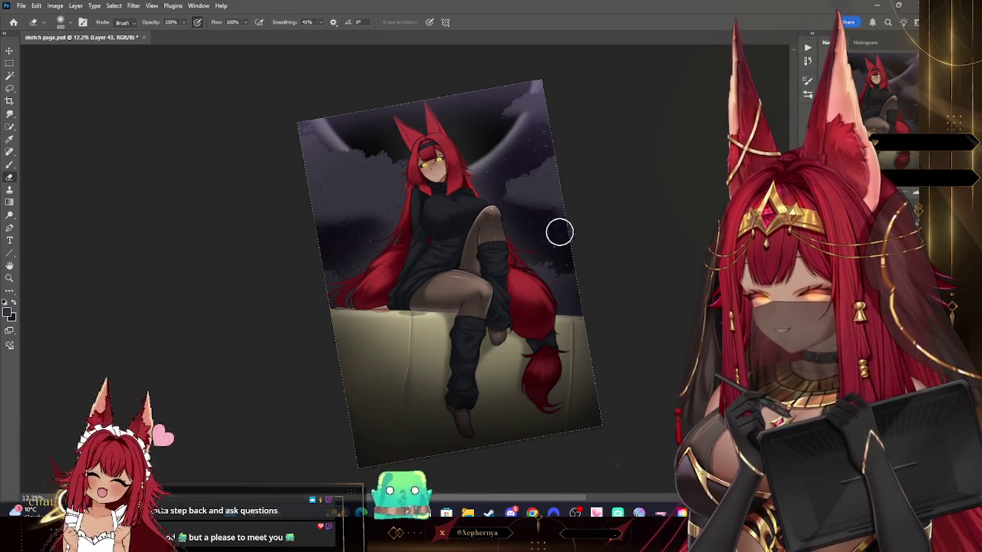
pyautogui.press('[')
pyautogui.press('[')
pyautogui.press('[')
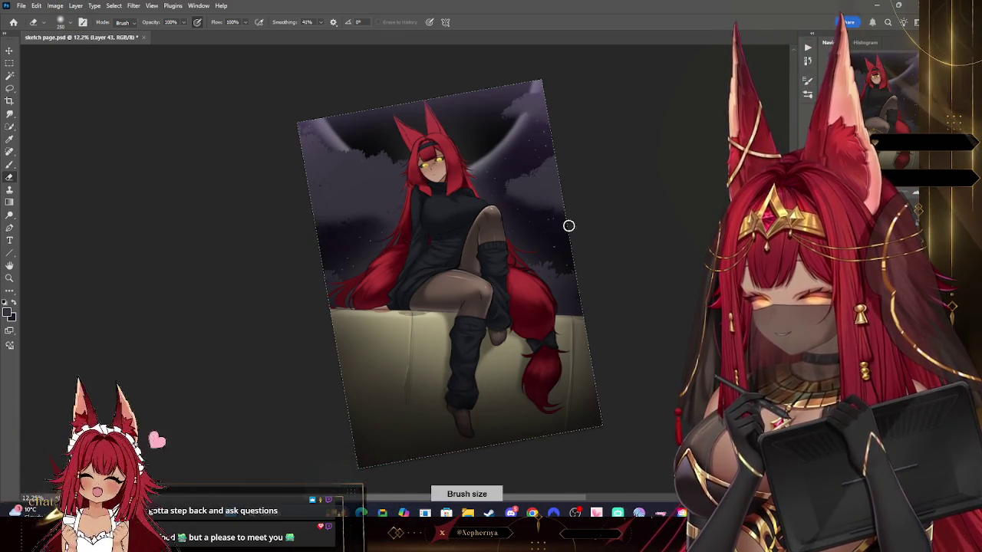
pyautogui.press(']')
pyautogui.press(']')
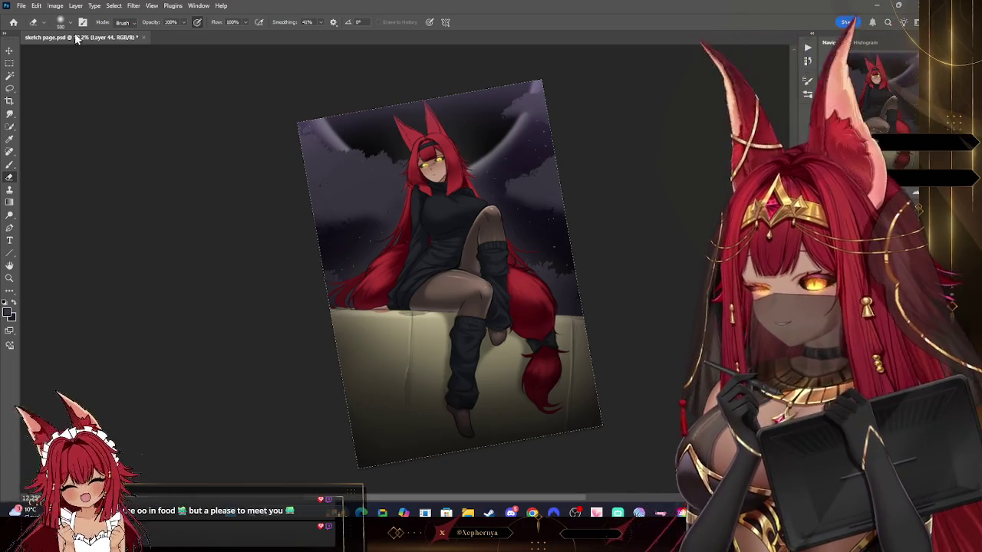
# - Clip the new layer to the cloud layer below and bring up the brush presets
pyautogui.click(75, 5)
pyautogui.click(123, 171)
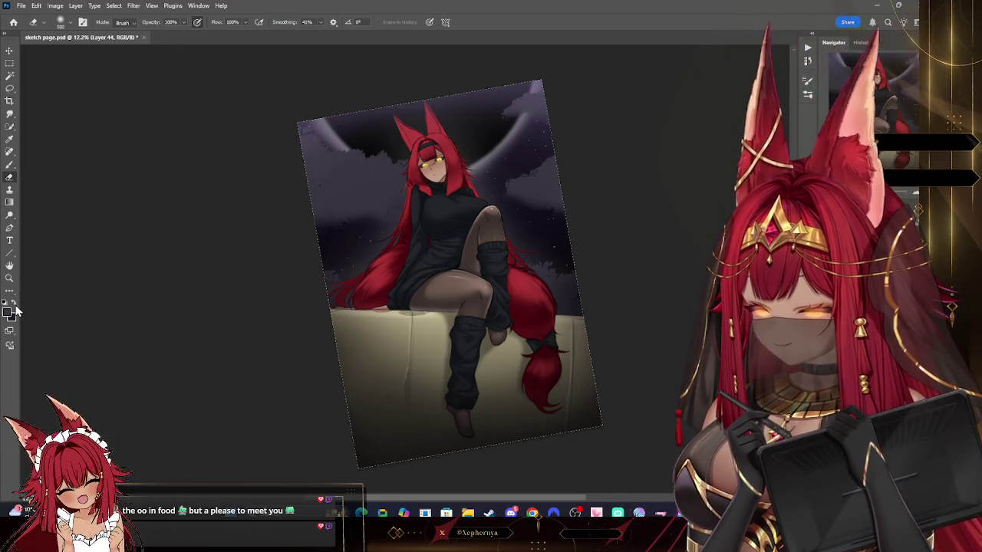
pyautogui.click(11, 165)
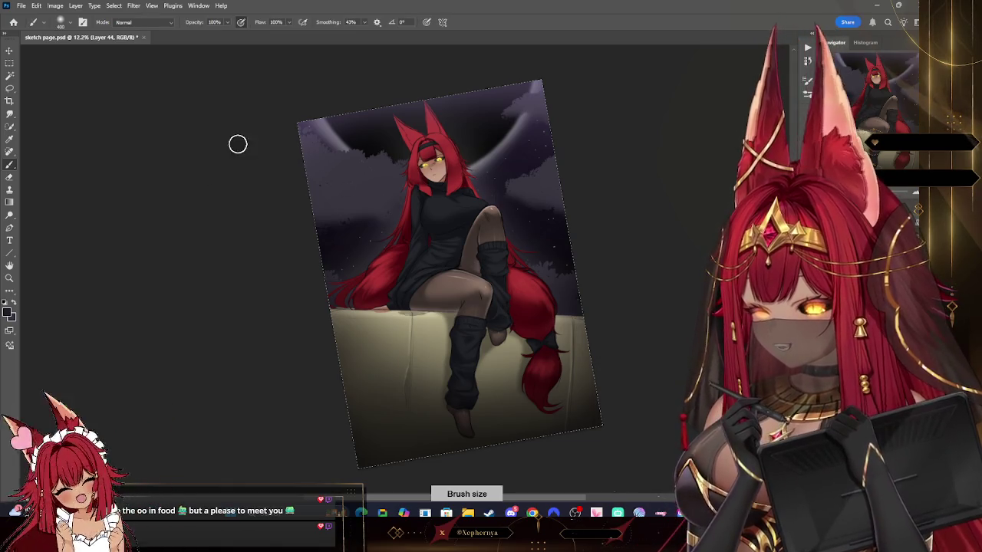
pyautogui.rightClick(61, 55)
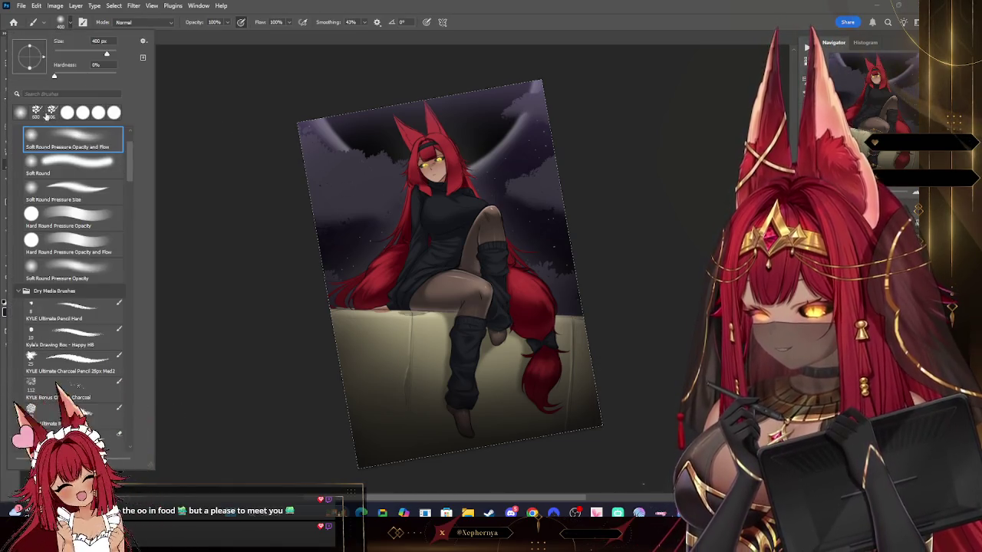
# - Choose the splatter brush, make it smaller, and sample a colour from the painting
pyautogui.doubleClick(38, 113)
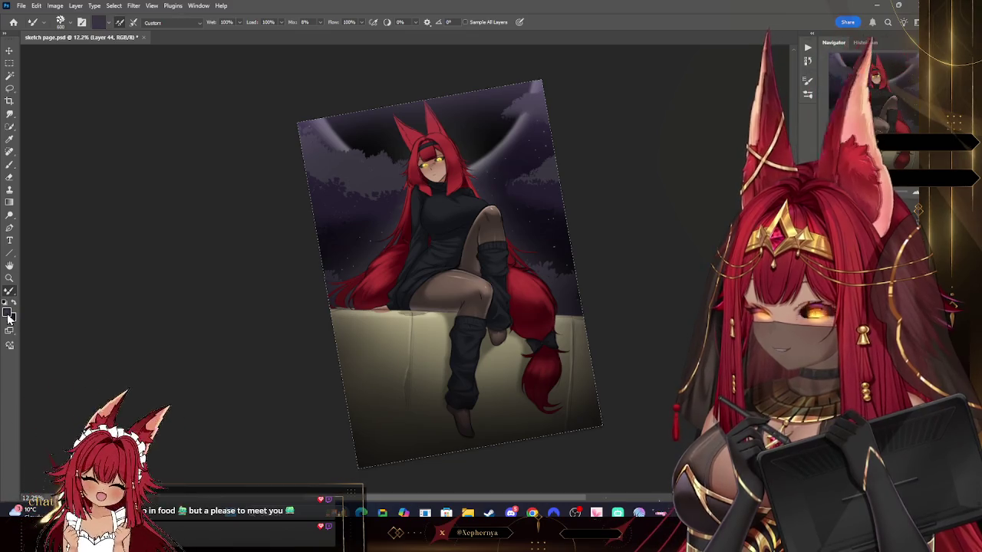
pyautogui.click(10, 311)
pyautogui.press('Return')
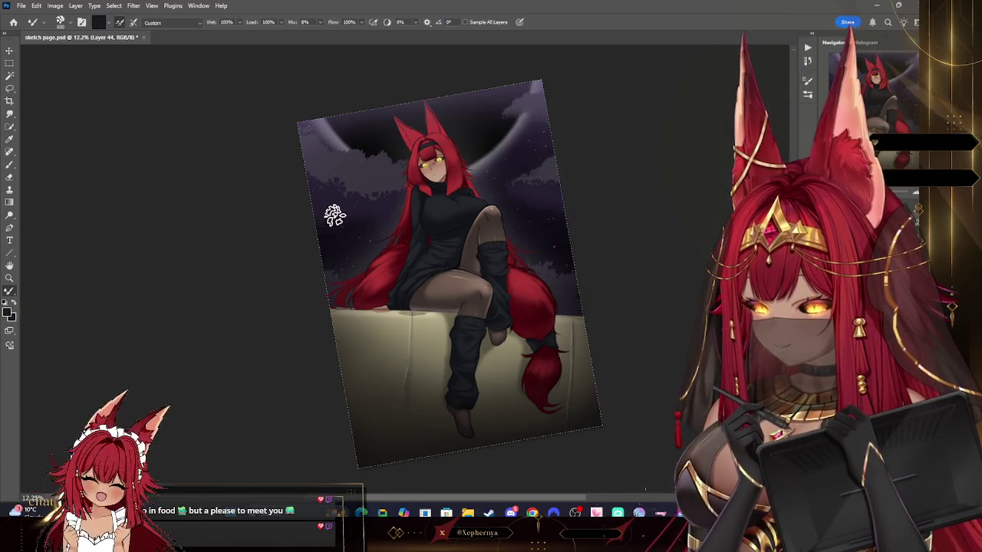
pyautogui.press('[')
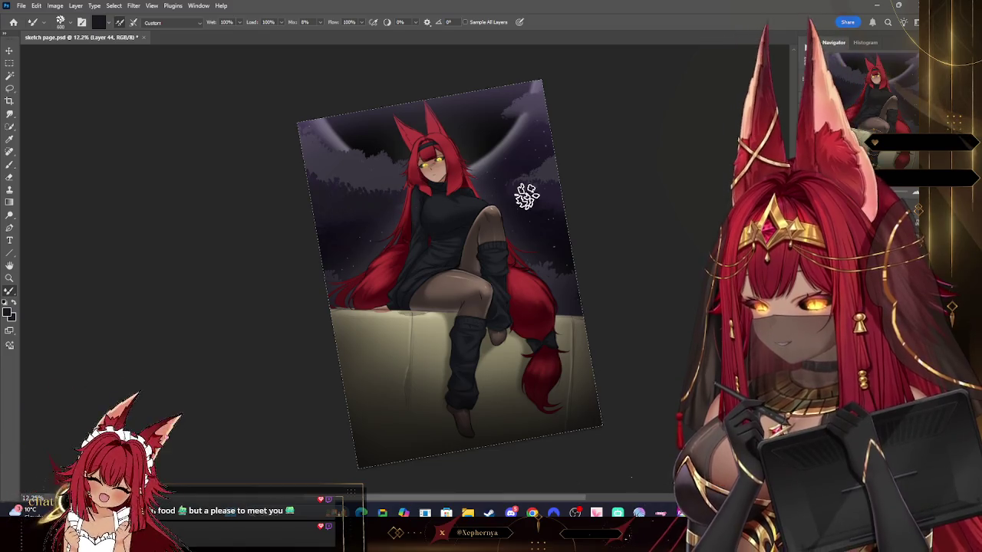
pyautogui.press('[')
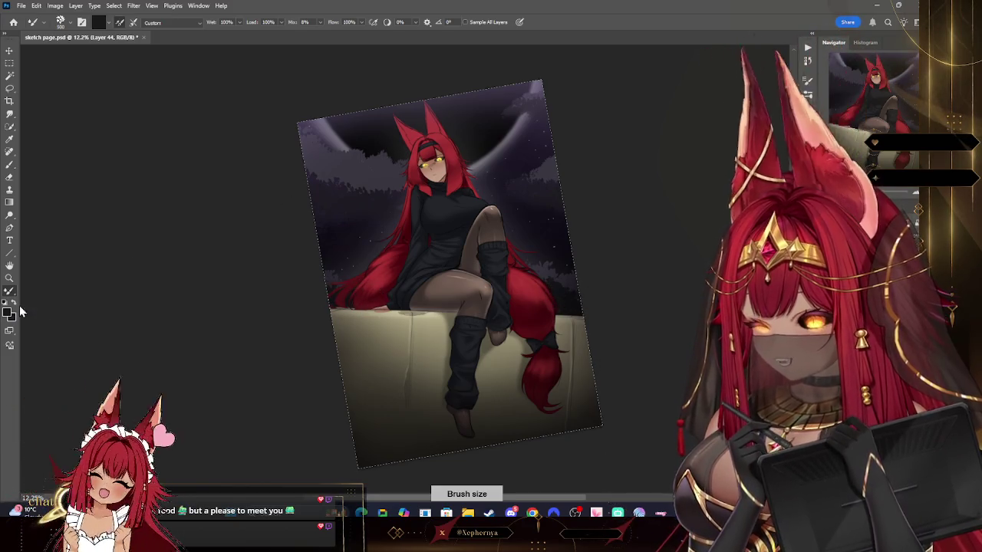
pyautogui.click(9, 140)
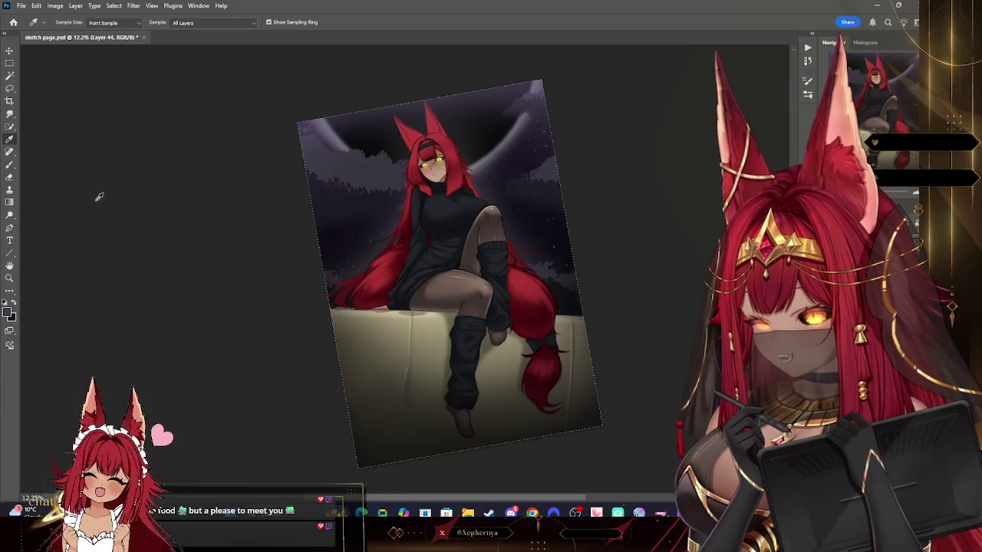
pyautogui.press('b')
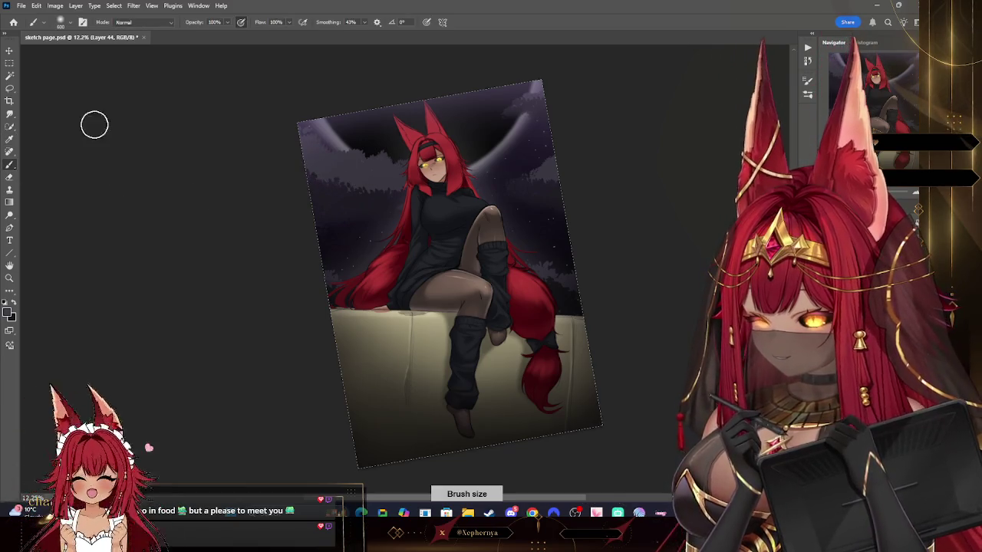
# - Switch to the Mixer Brush and toggle the active layer between Layer 43 and Layer 44
pyautogui.rightClick(90, 87)
pyautogui.hotkey('shift', 'b')
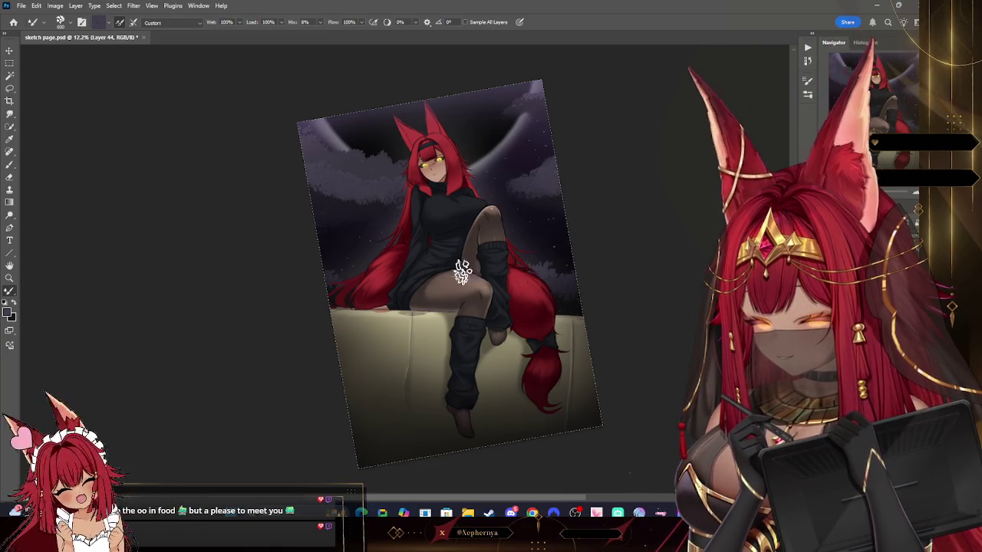
pyautogui.hotkey('alt', '[')
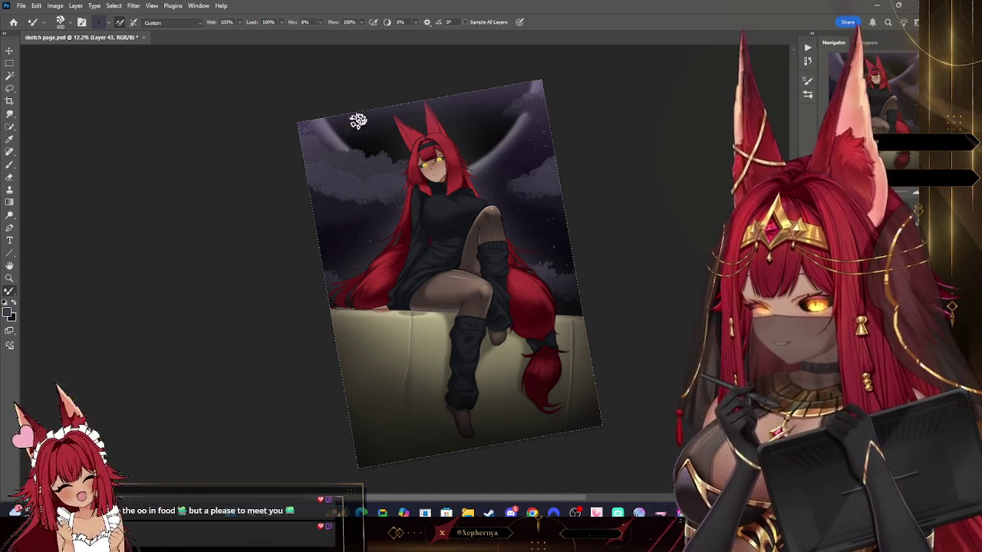
pyautogui.hotkey('alt', ']')
pyautogui.click(76, 5)
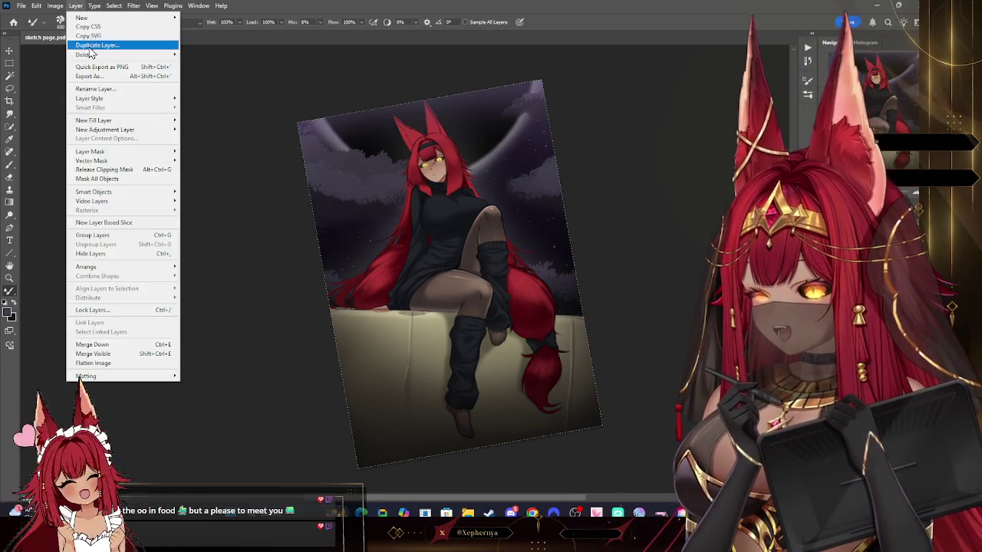
# - Merge the cloud layer down and apply a Gaussian Blur of about 19.4 px
pyautogui.click(116, 346)
pyautogui.click(134, 5)
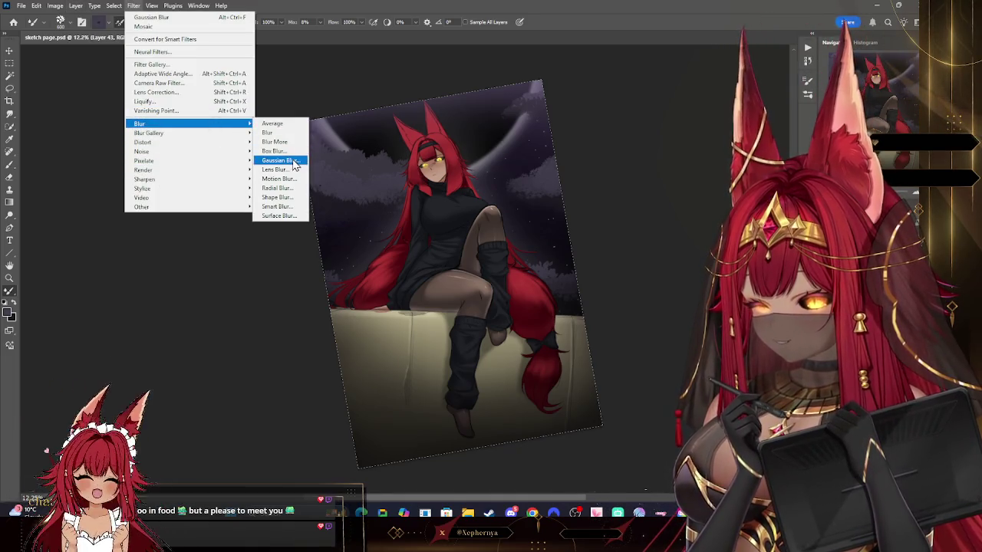
pyautogui.moveTo(140, 124)
pyautogui.click(280, 160)
pyautogui.moveTo(694, 211); pyautogui.dragTo(672, 214)
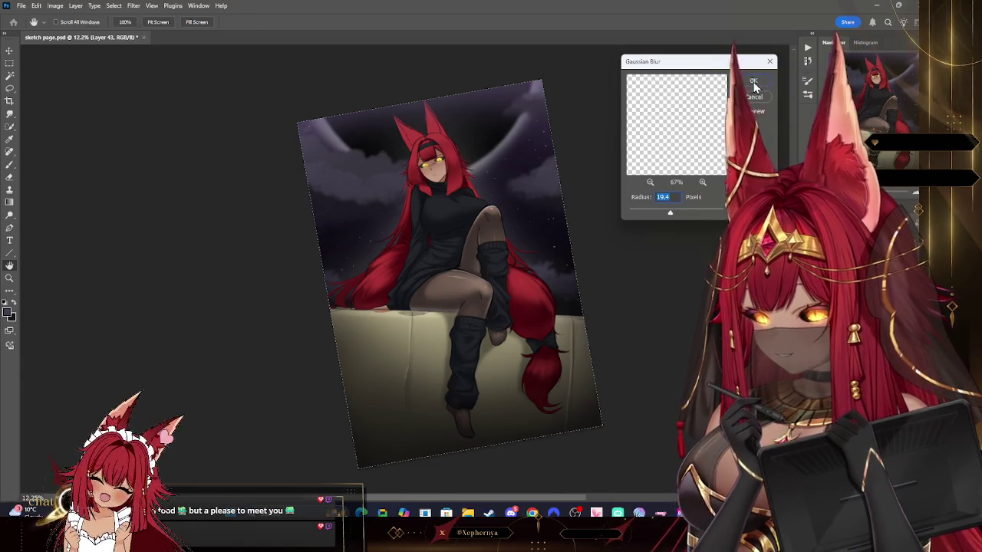
pyautogui.press('Return')
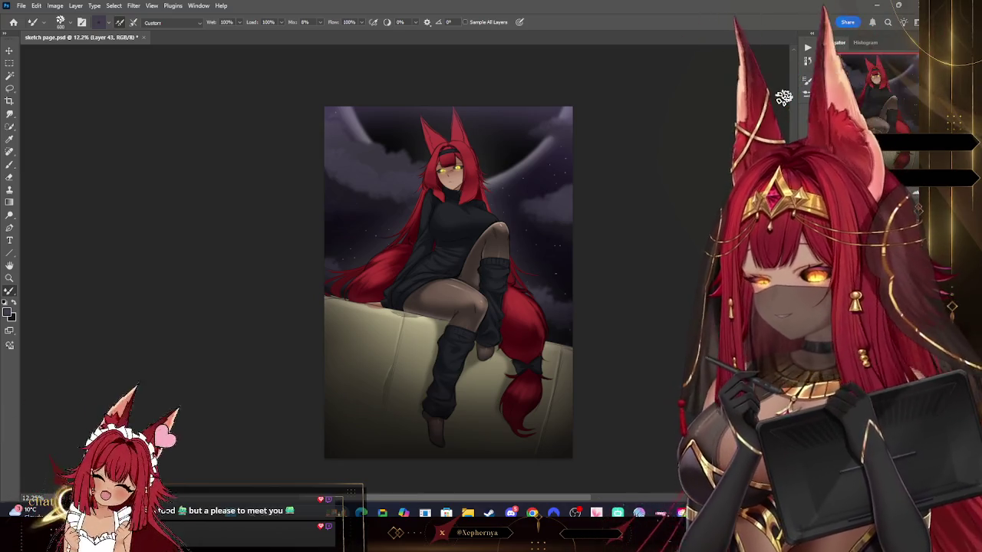
pyautogui.click(9, 278)
pyautogui.click(291, 21)
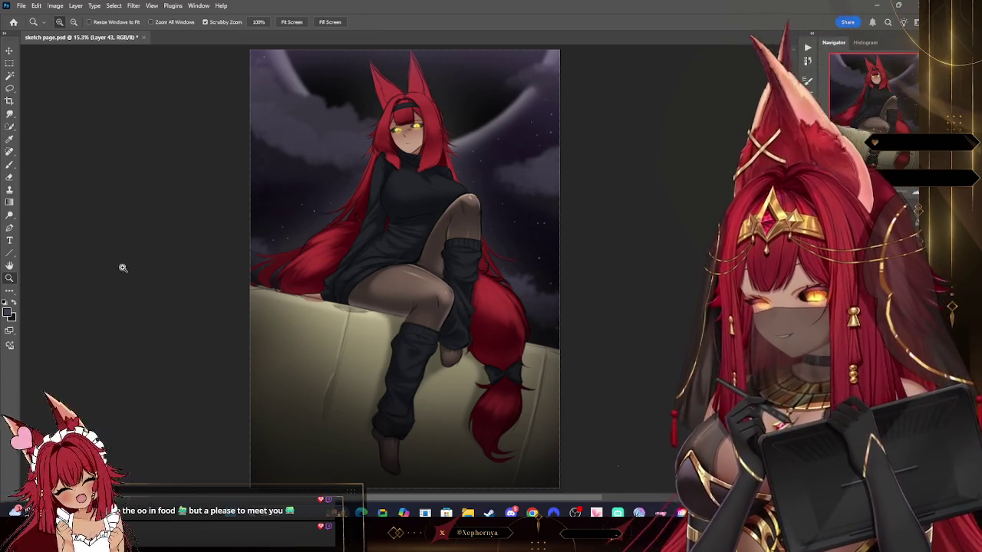
# - Set the foreground colour to a near-black and return to the Brush tool
pyautogui.scroll(-1, 560, 207)
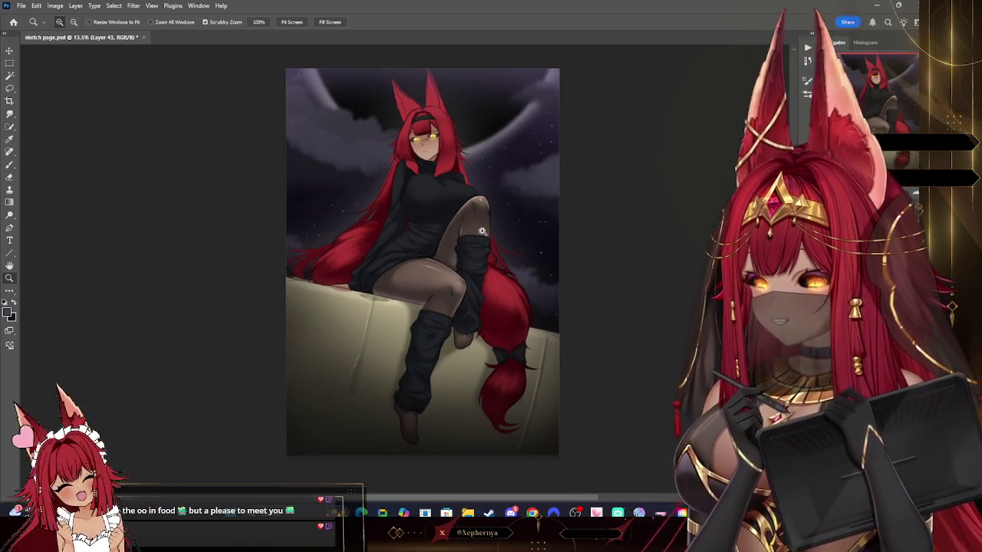
pyautogui.scroll(2, 471, 190)
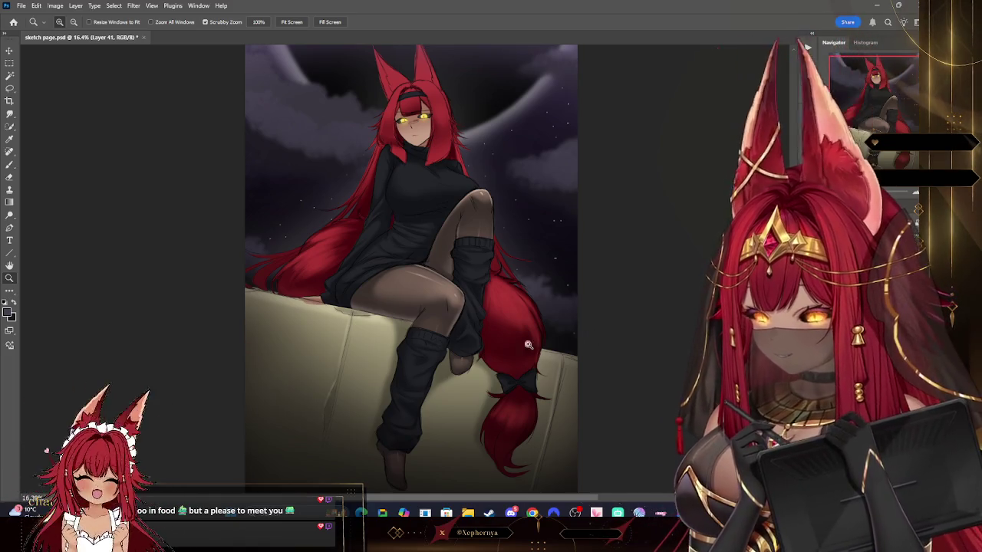
pyautogui.click(10, 311)
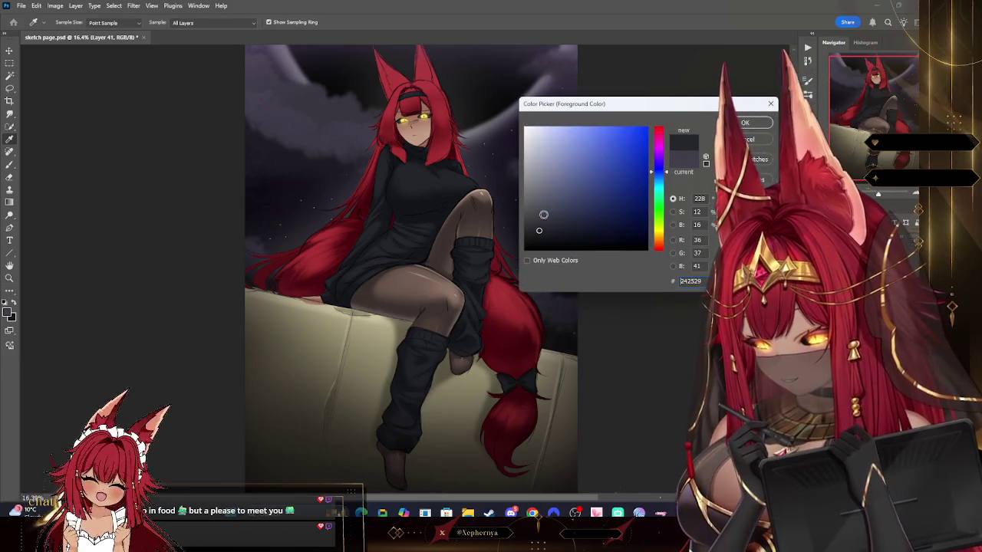
pyautogui.press('Return')
pyautogui.press('z')
pyautogui.press('b')
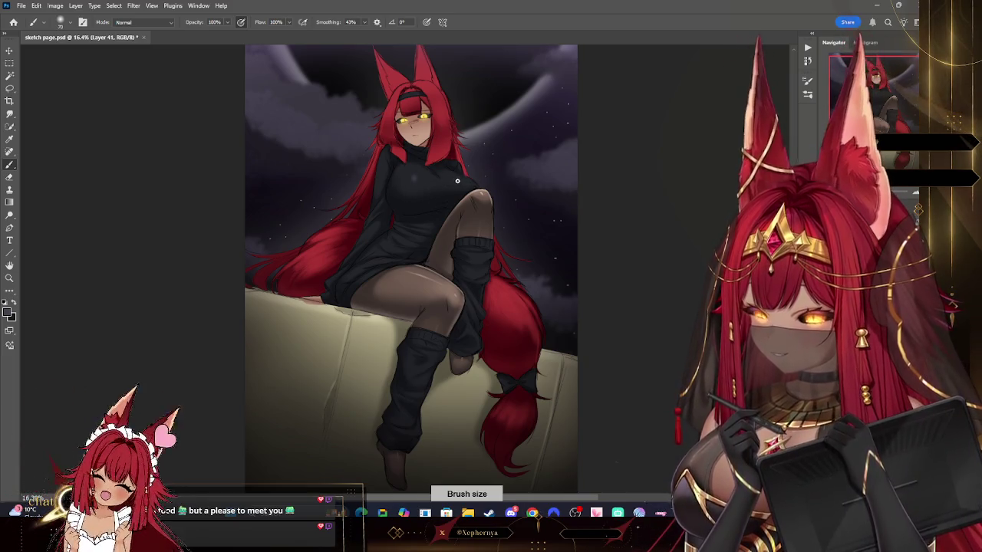
# - Resize the brush between about 25 and 125, make Layer 44 active, and fit the image to the window
pyautogui.press(']')
pyautogui.press(']')
pyautogui.press(']')
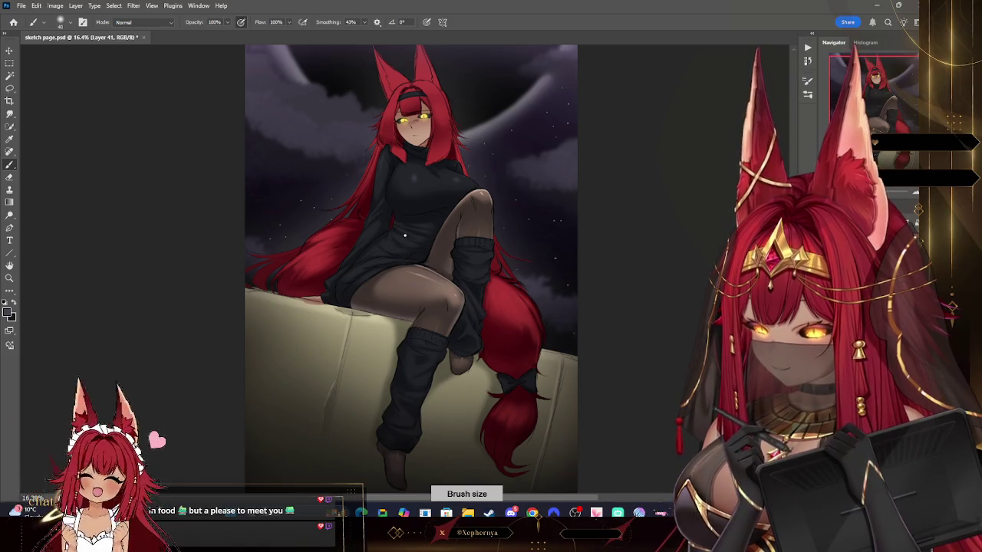
pyautogui.press(']')
pyautogui.press(']')
pyautogui.press(']')
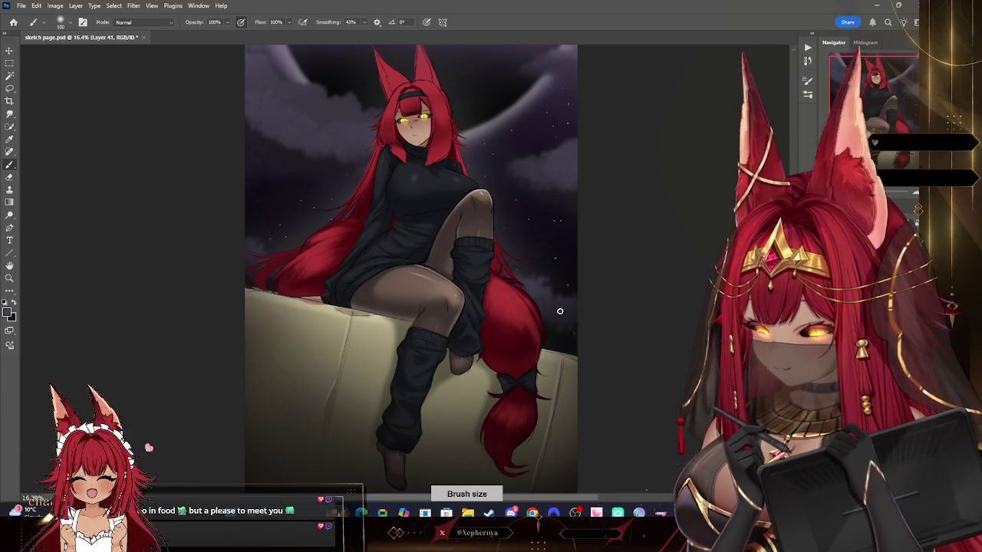
pyautogui.hotkey('alt', ']')
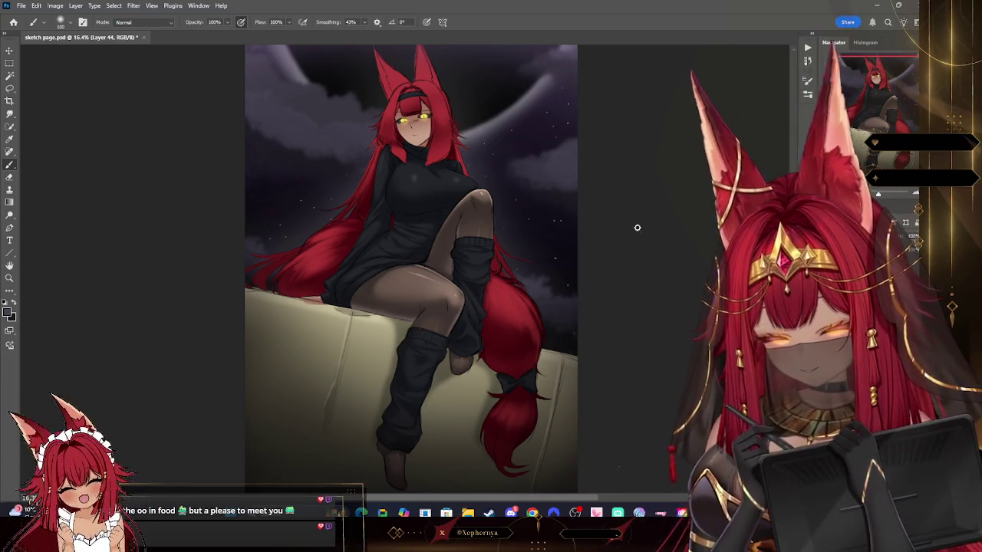
pyautogui.press(']')
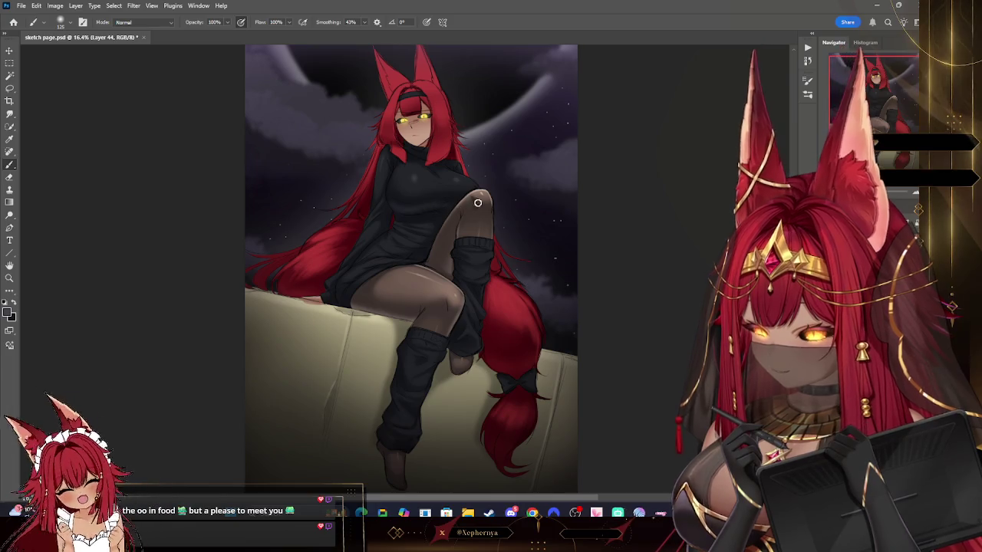
pyautogui.press('[')
pyautogui.press('[')
pyautogui.press('[')
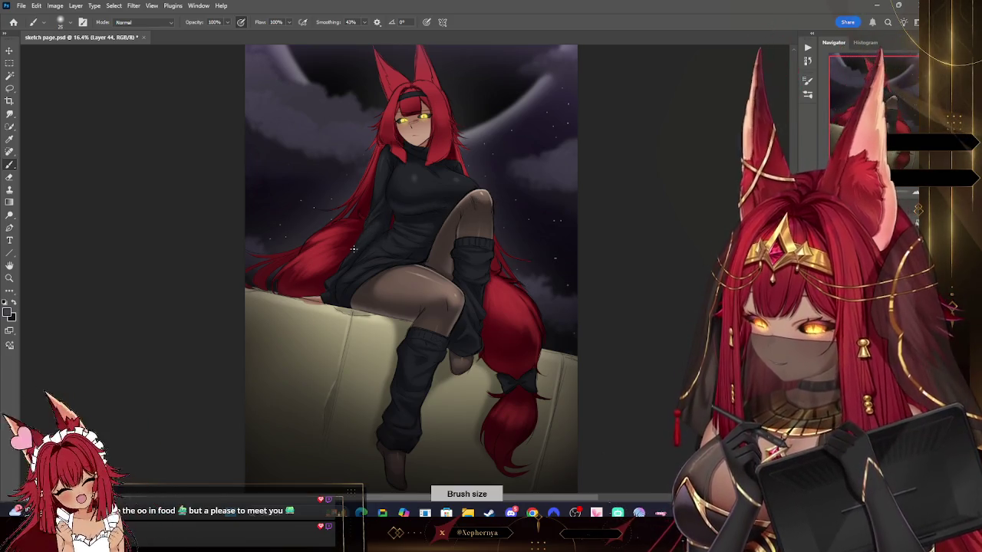
pyautogui.press(']')
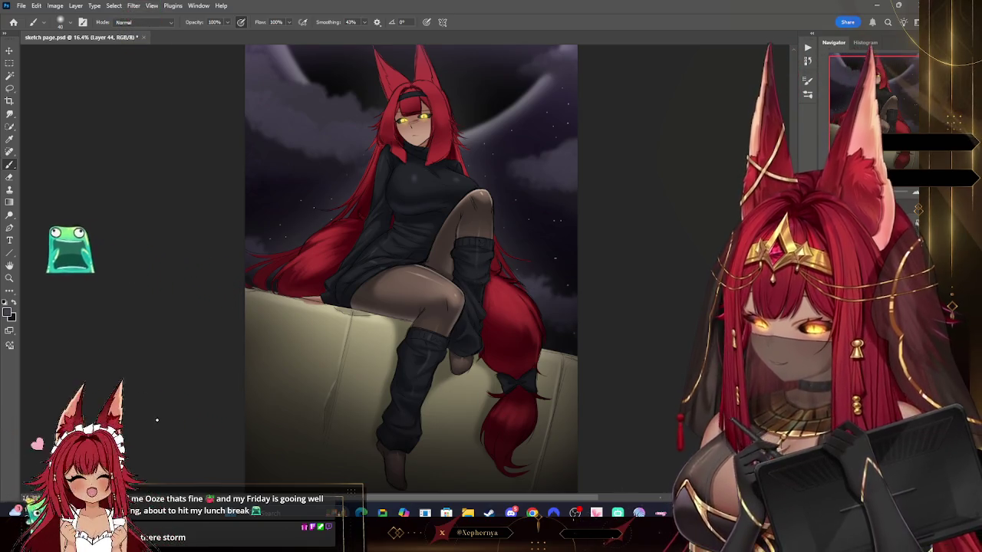
pyautogui.press(']')
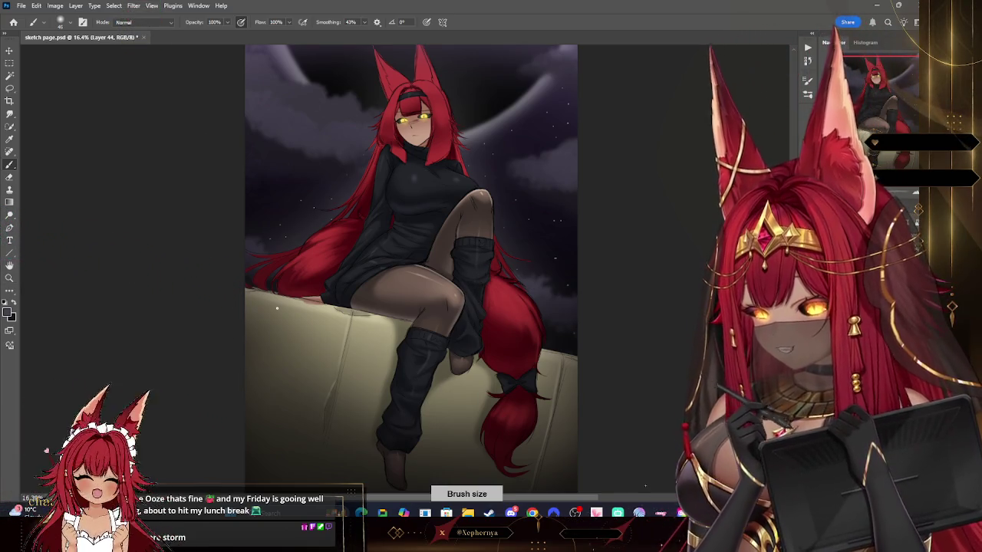
pyautogui.press('z')
pyautogui.keyDown('alt'); pyautogui.click(549, 226); pyautogui.keyUp('alt')
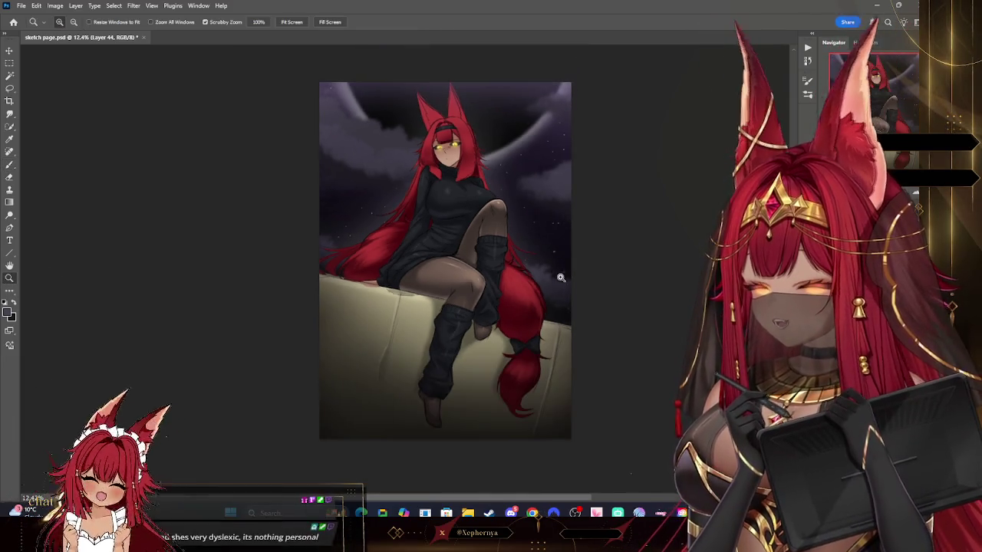
pyautogui.click(556, 273)
pyautogui.click(293, 22)
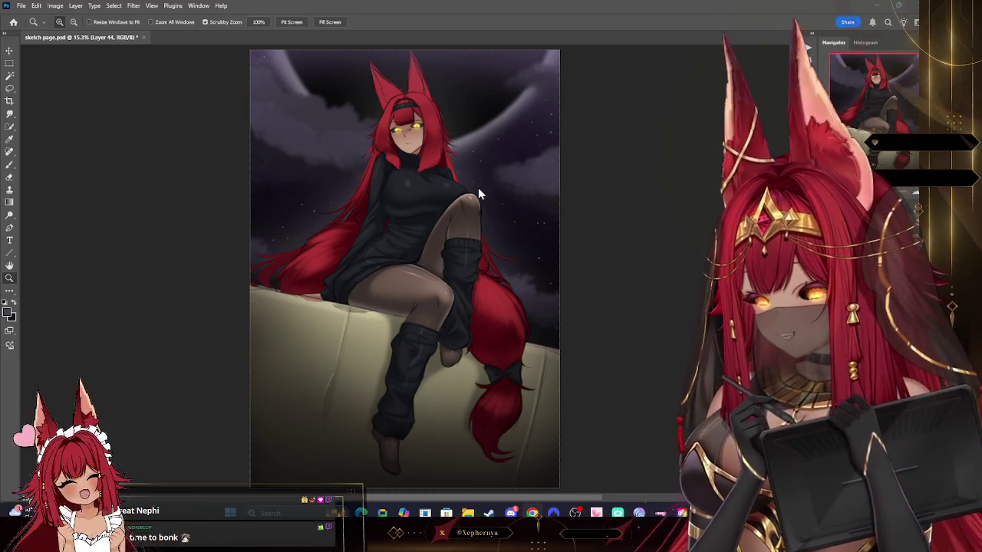
pyautogui.scroll(-1, 419, 137)
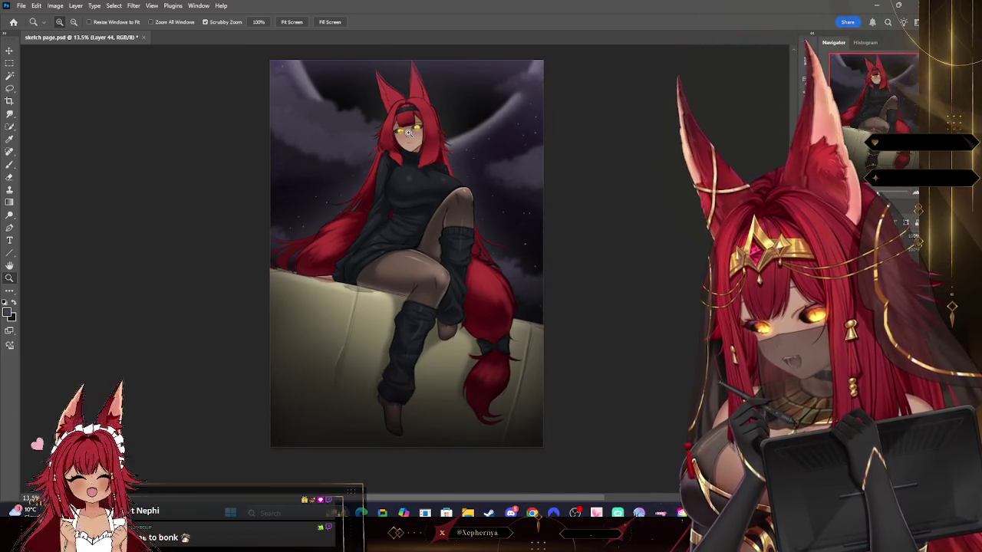
# - Save the fox-girl sketch document, fit it on screen, and switch over to RuneLite
pyautogui.click(21, 6)
pyautogui.click(39, 114)
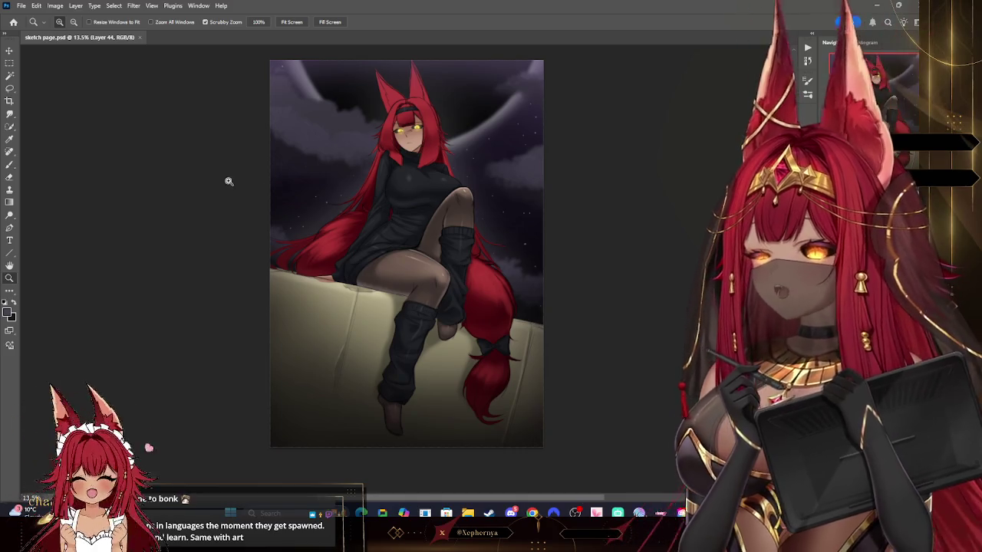
pyautogui.click(291, 22)
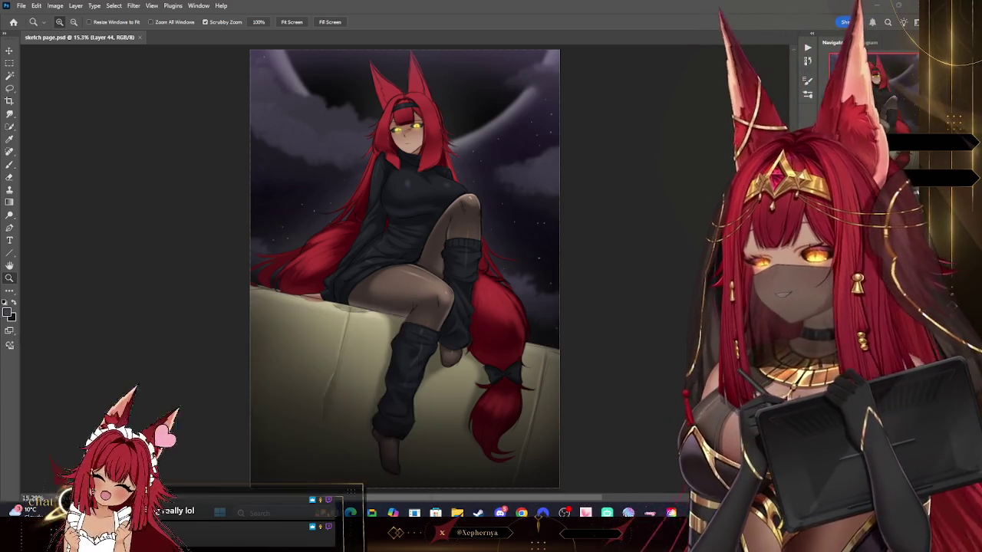
pyautogui.hotkey('alt', 'Tab')
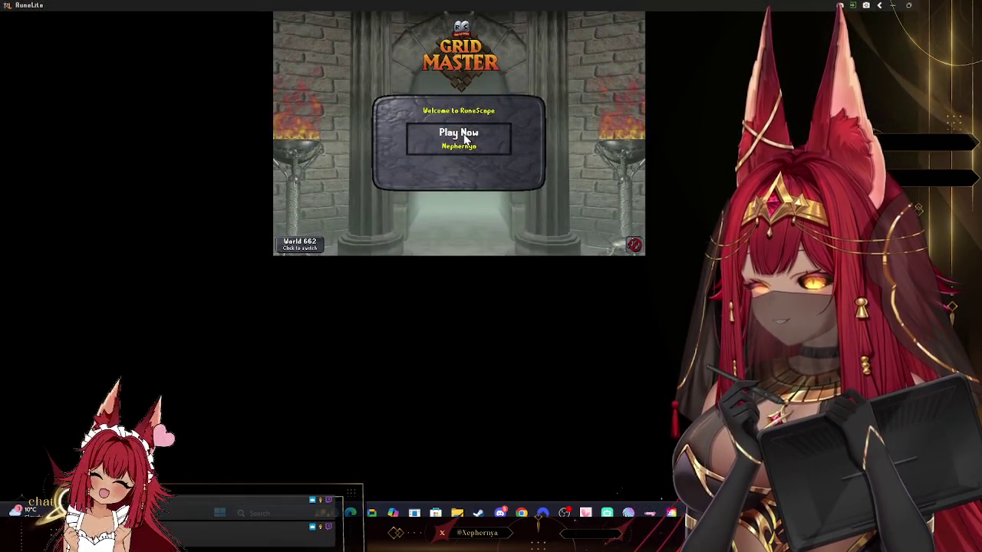
# - Log into the game world and rotate the camera to a top-down view around the character
pyautogui.click(471, 134)
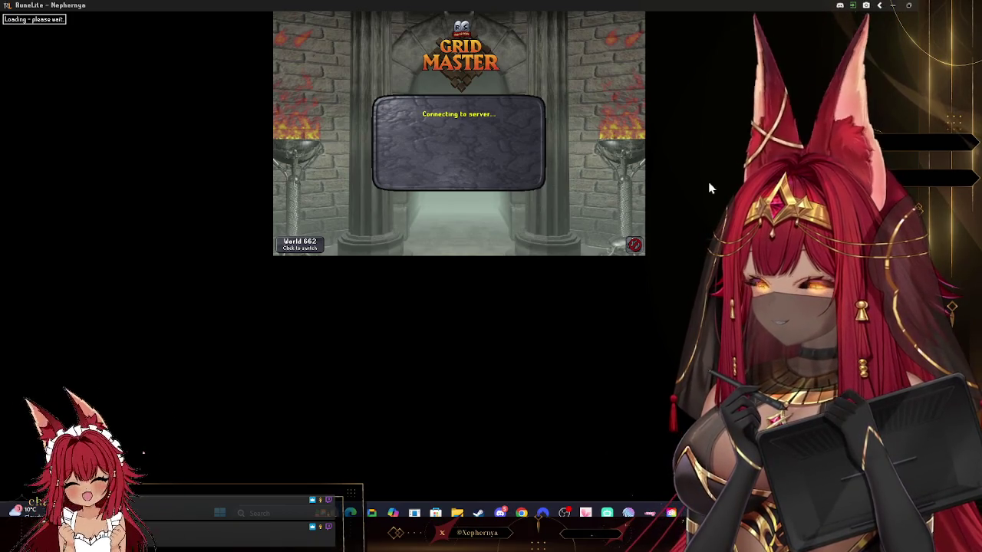
pyautogui.click(450, 181)
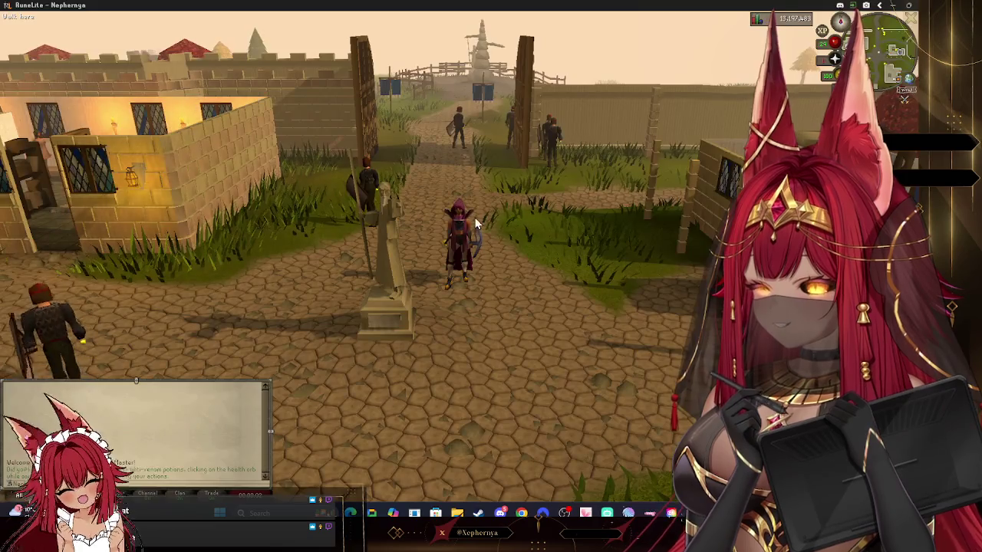
pyautogui.scroll(3, 532, 252)
pyautogui.press('Left')
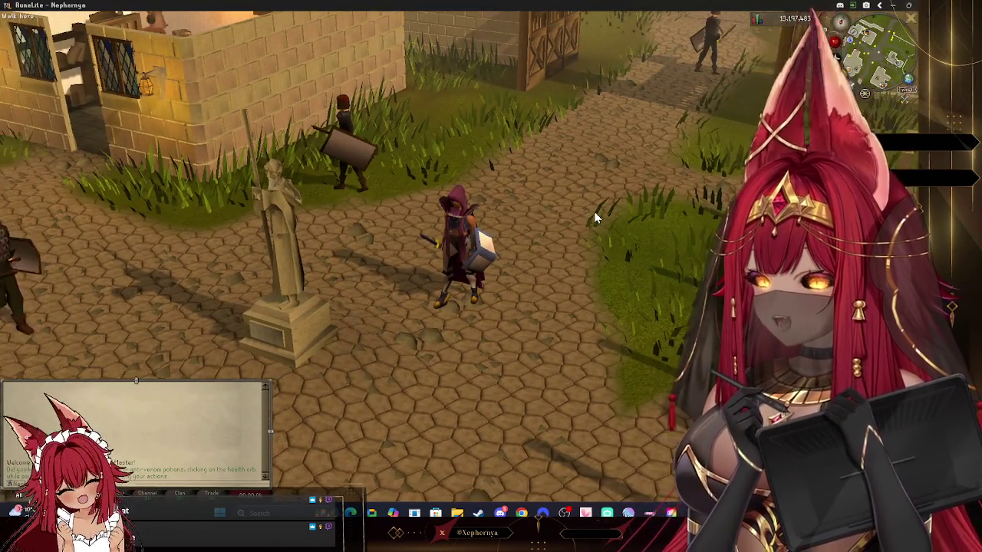
pyautogui.press('Left')
pyautogui.press('Up')
pyautogui.press('Left')
pyautogui.press('Down')
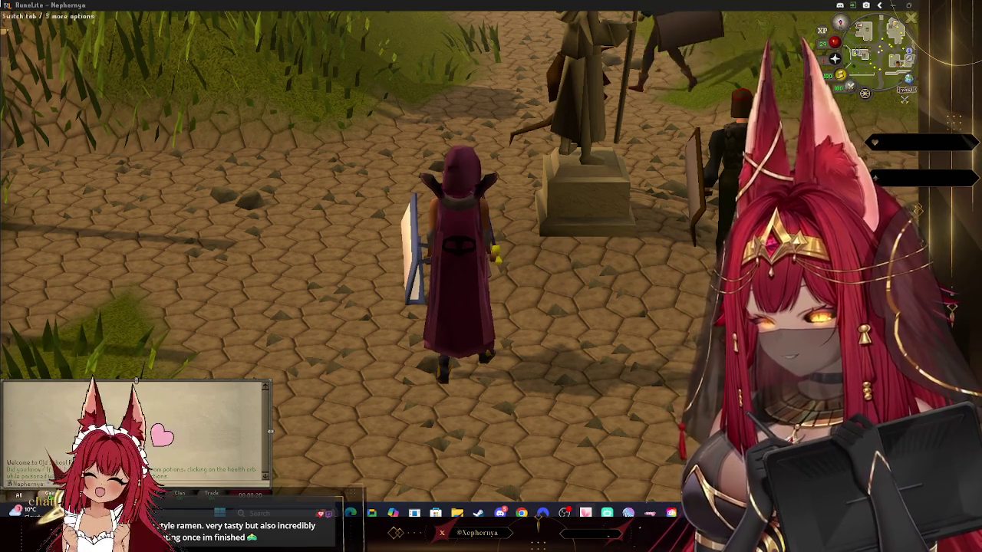
pyautogui.press('Right')
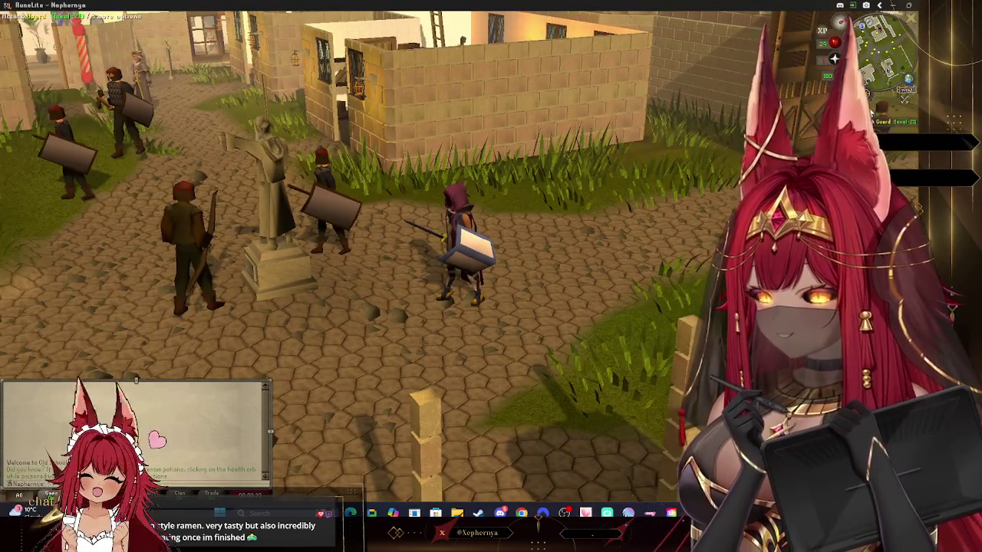
# - Toggle the Grid Master panel with F4 until it stays open, review it, then close it
pyautogui.press('F4')
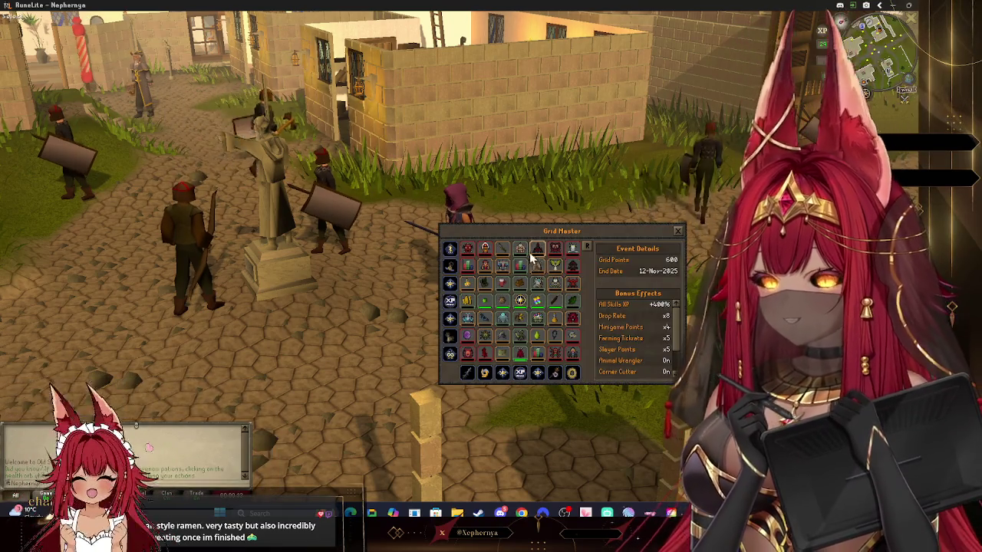
pyautogui.press('Escape')
pyautogui.press('F4')
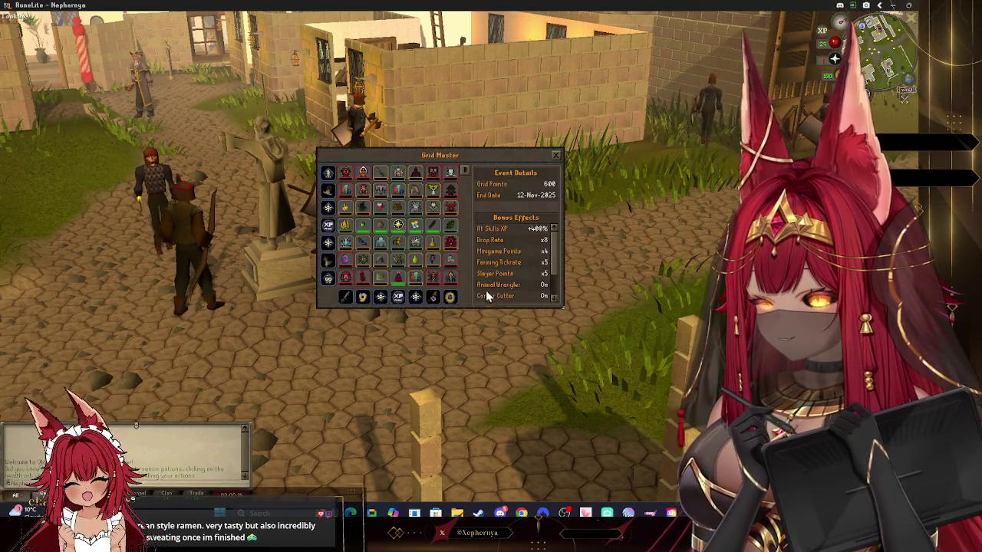
pyautogui.press('Escape')
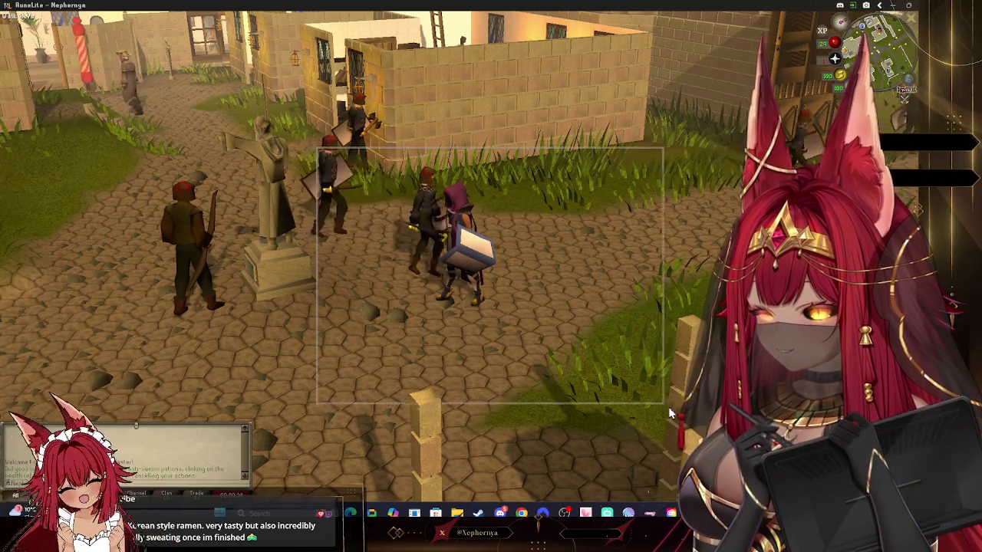
pyautogui.press('F4')
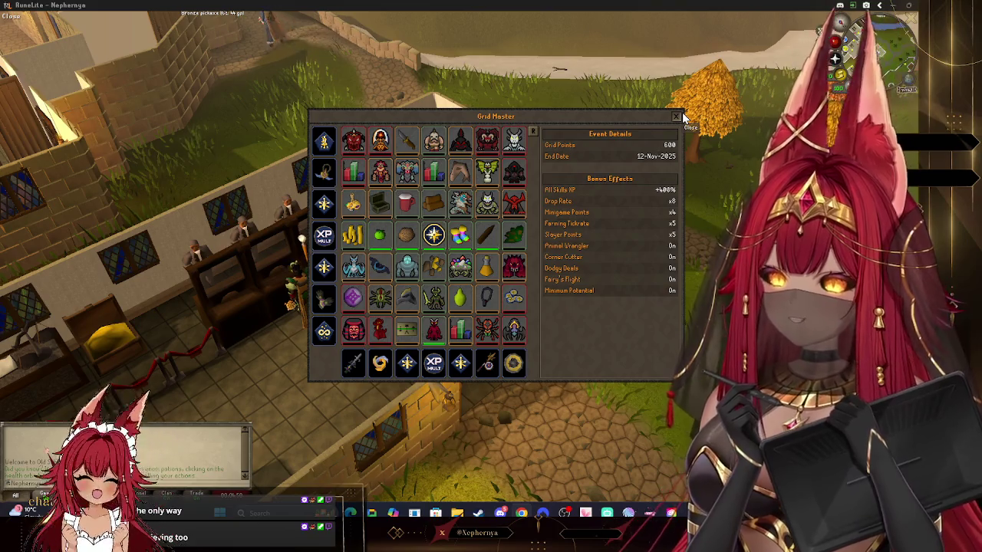
pyautogui.click(677, 116)
# - Open the bank at the booth, check its contents, close it, then dismiss the Grid Master panel
pyautogui.scroll(-5, 399, 276)
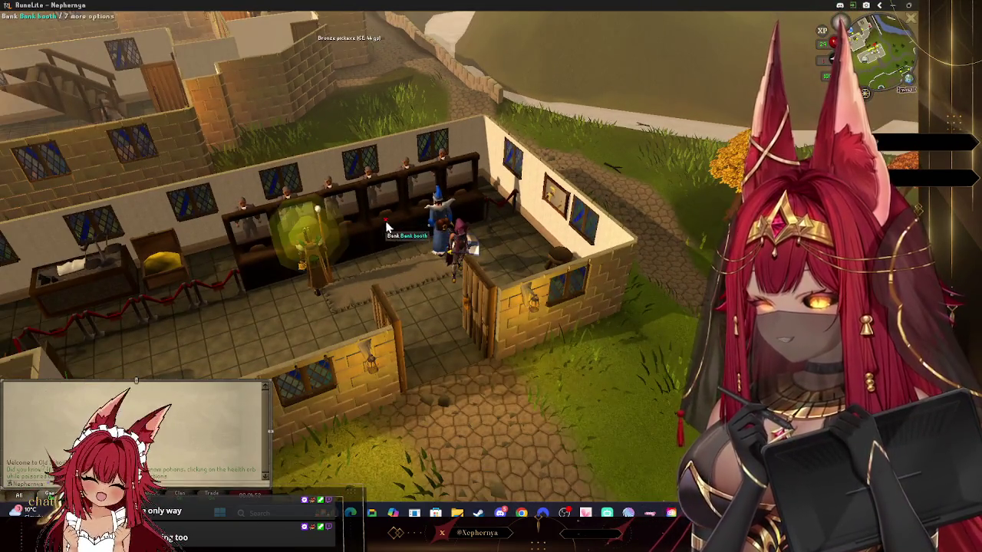
pyautogui.scroll(-3, 445, 314)
pyautogui.click(452, 322)
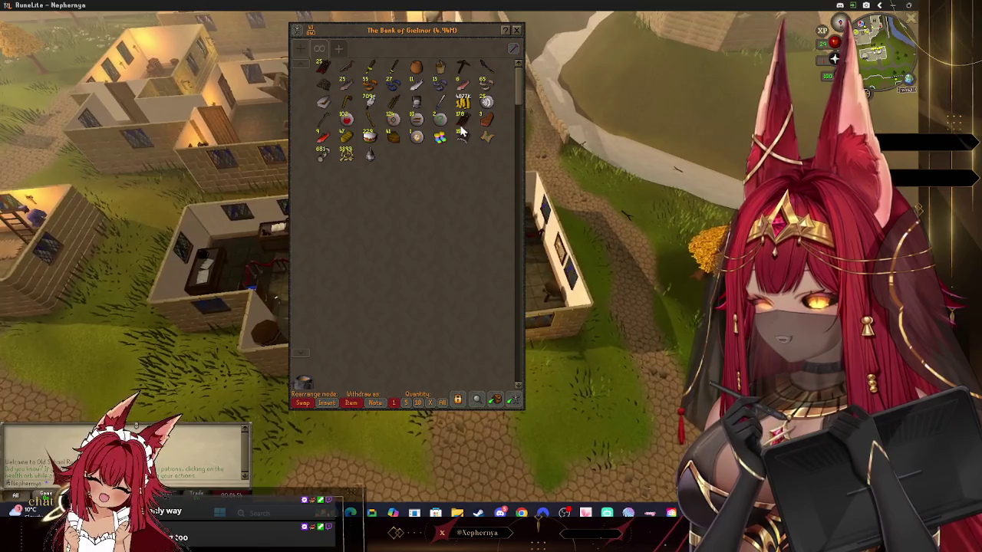
pyautogui.click(516, 30)
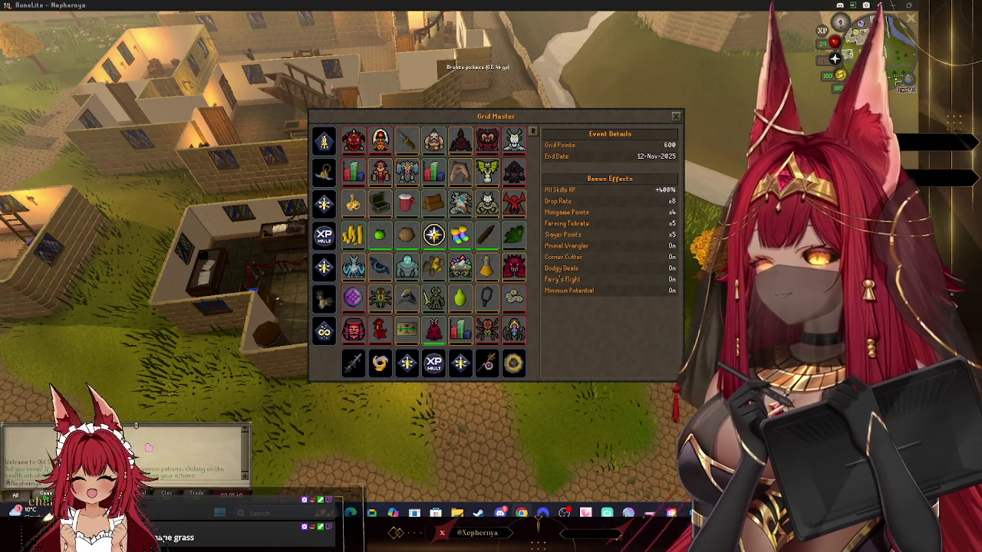
pyautogui.click(675, 116)
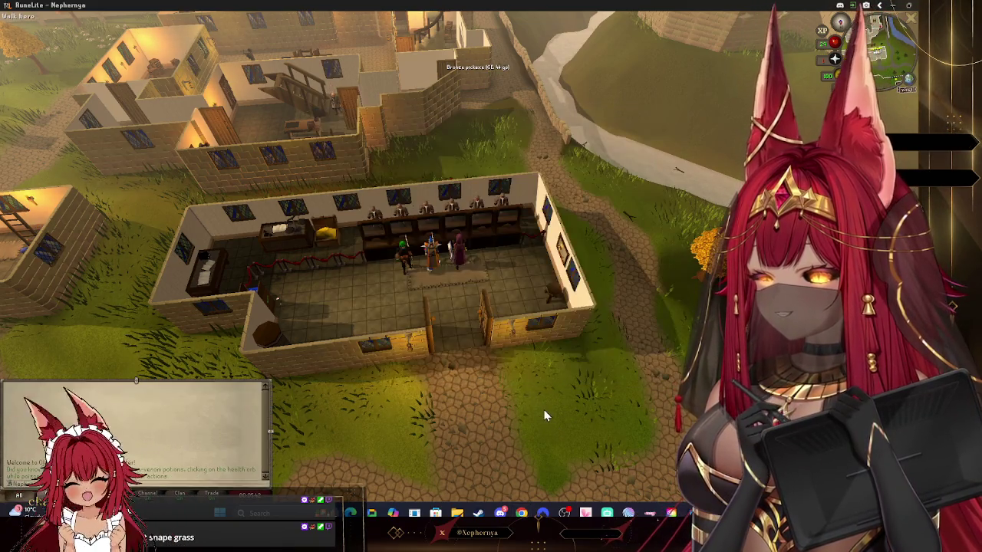
# - Use the bank booth, check a bank item's options, and close the bank
pyautogui.scroll(5, 534, 341)
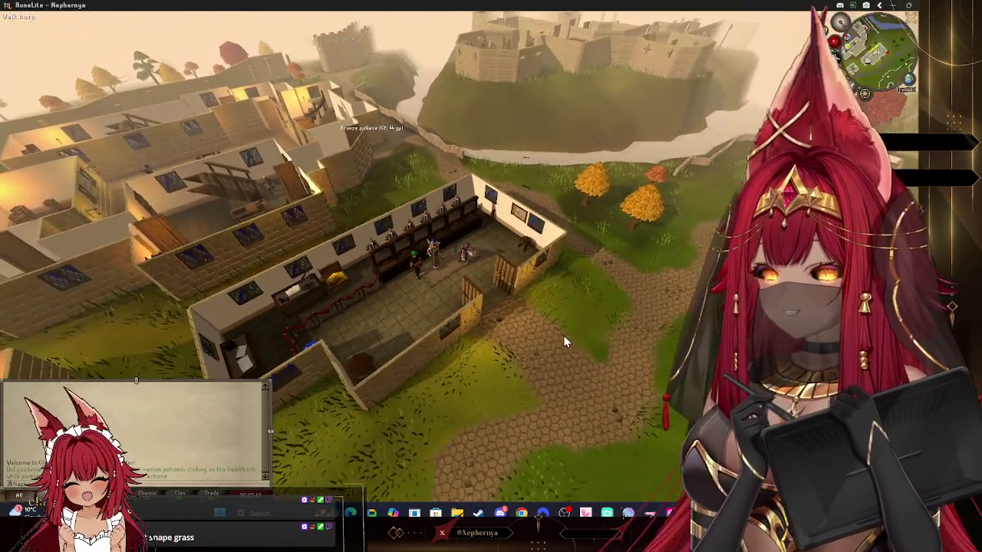
pyautogui.click(563, 341)
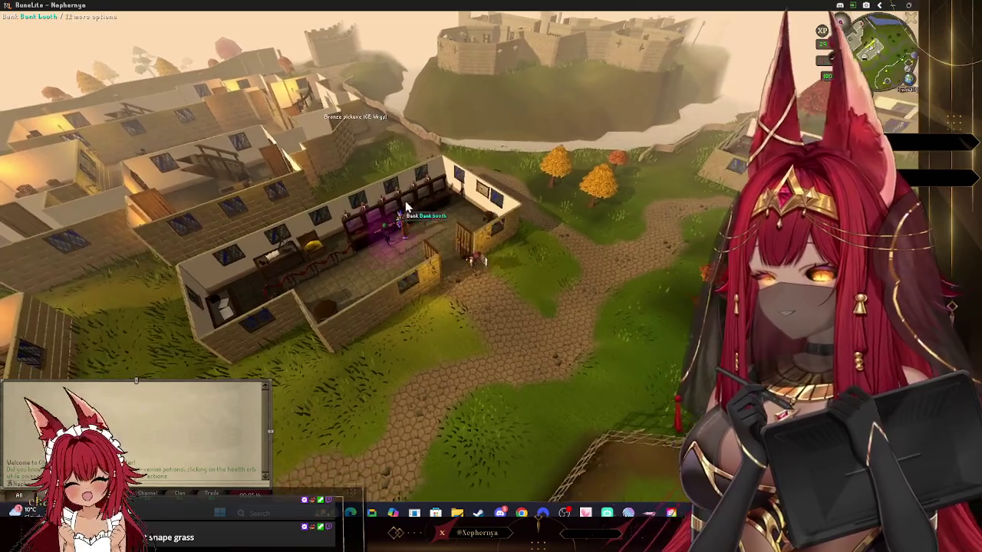
pyautogui.rightClick(367, 205)
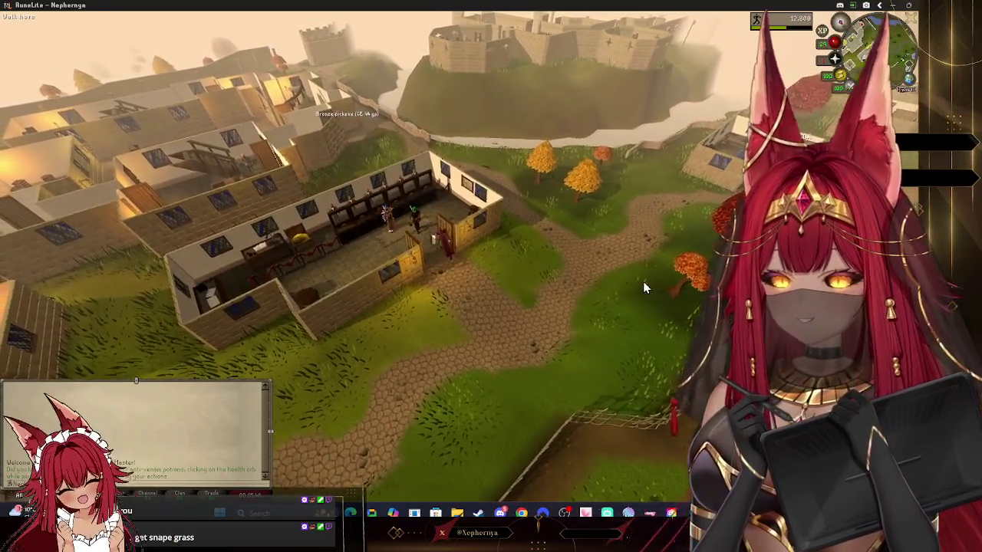
pyautogui.scroll(5, 642, 282)
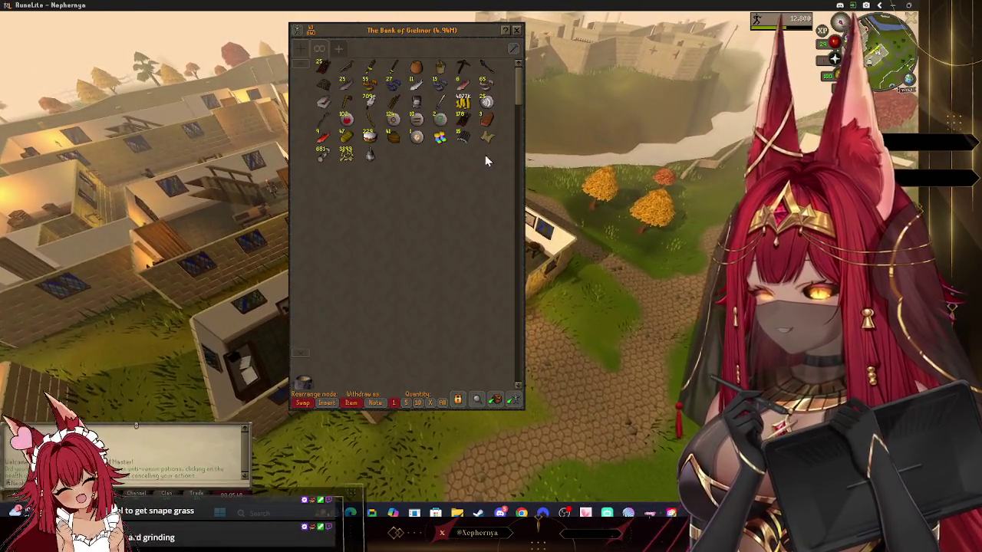
pyautogui.rightClick(387, 140)
pyautogui.click(389, 166)
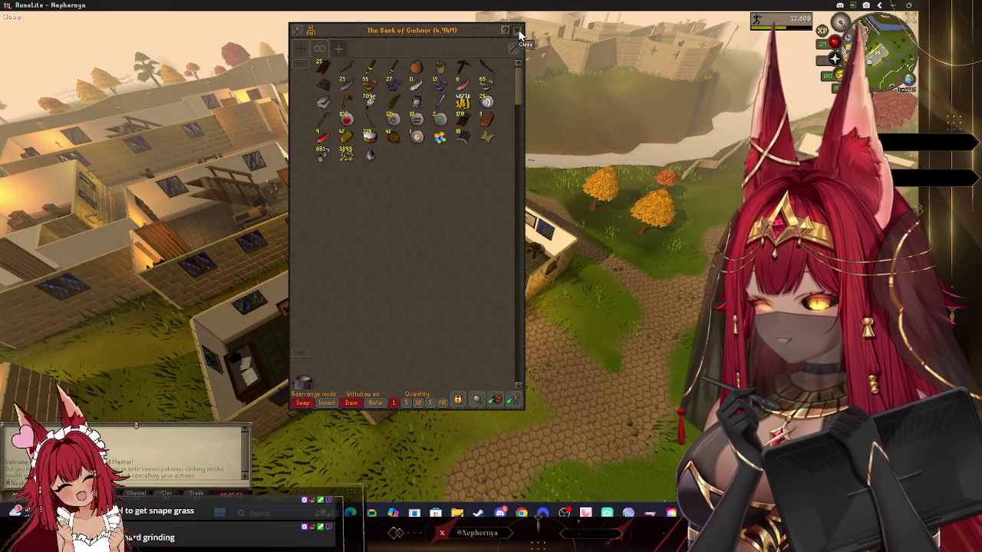
pyautogui.click(519, 34)
# - Walk out of the bank and view the world map panned toward Taverley
pyautogui.click(614, 326)
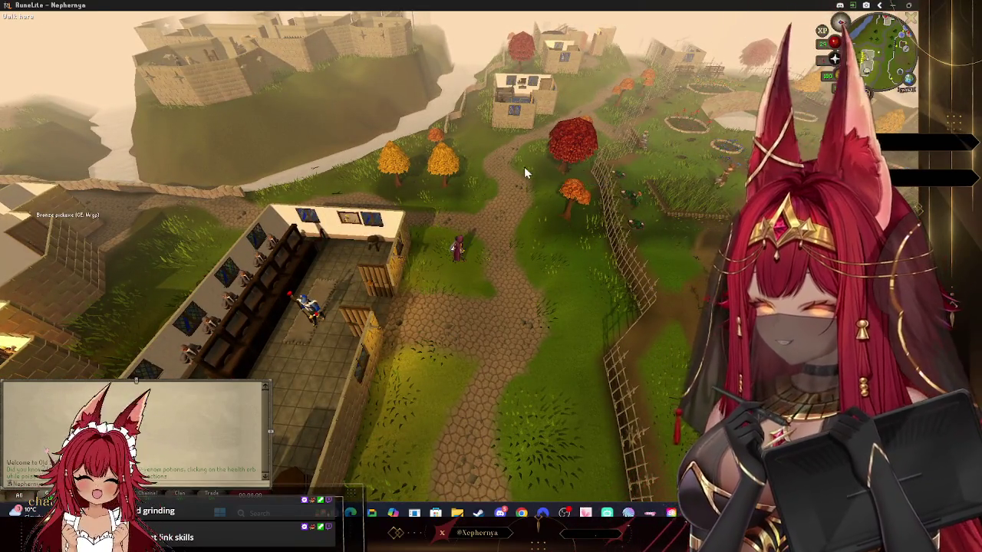
pyautogui.press('Left')
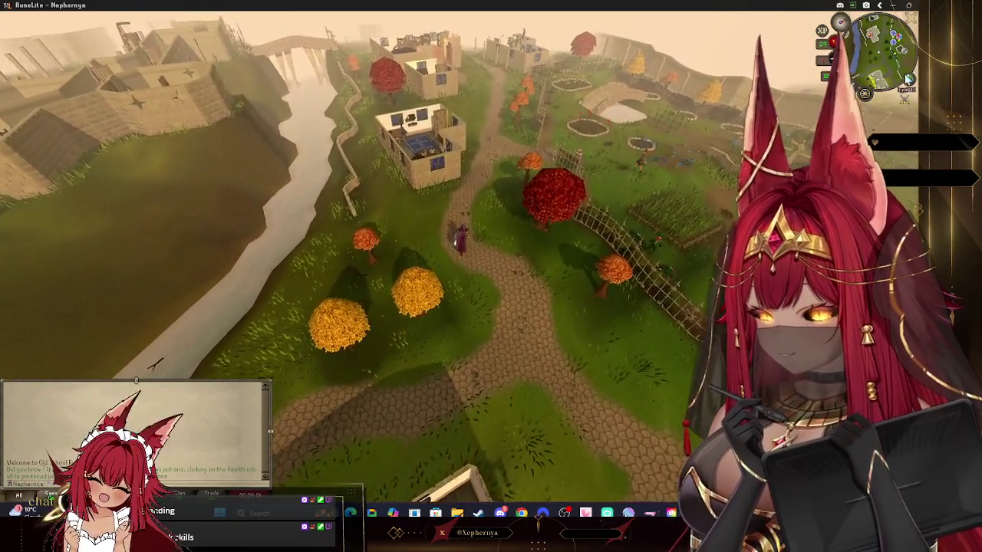
pyautogui.click(865, 93)
pyautogui.press('Up')
pyautogui.press('Up')
pyautogui.press('Up')
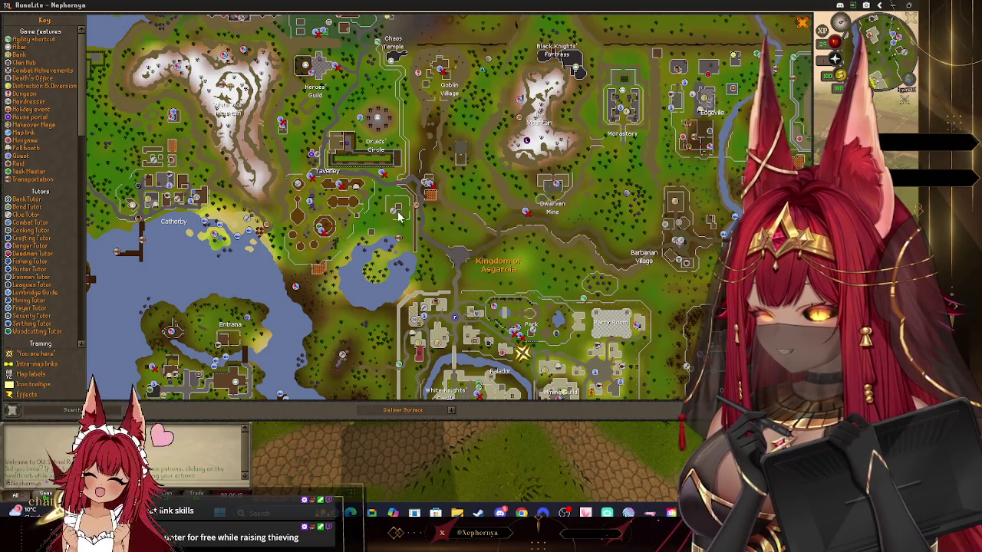
# - Pan the world map past Port Sarim and Crandor south toward Karamja
pyautogui.scroll(2, 579, 230)
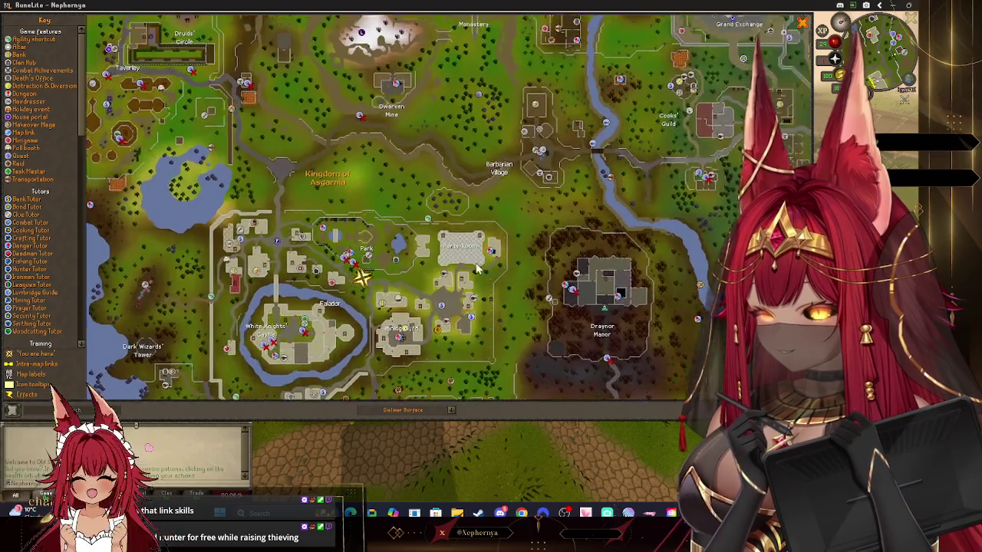
pyautogui.scroll(2, 587, 100)
pyautogui.scroll(-3, 586, 100)
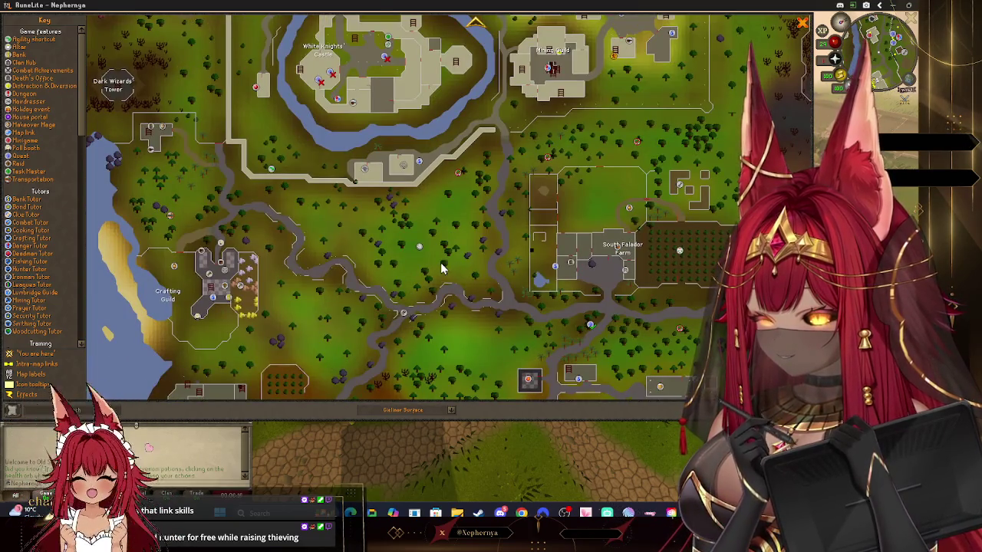
pyautogui.scroll(2, 441, 262)
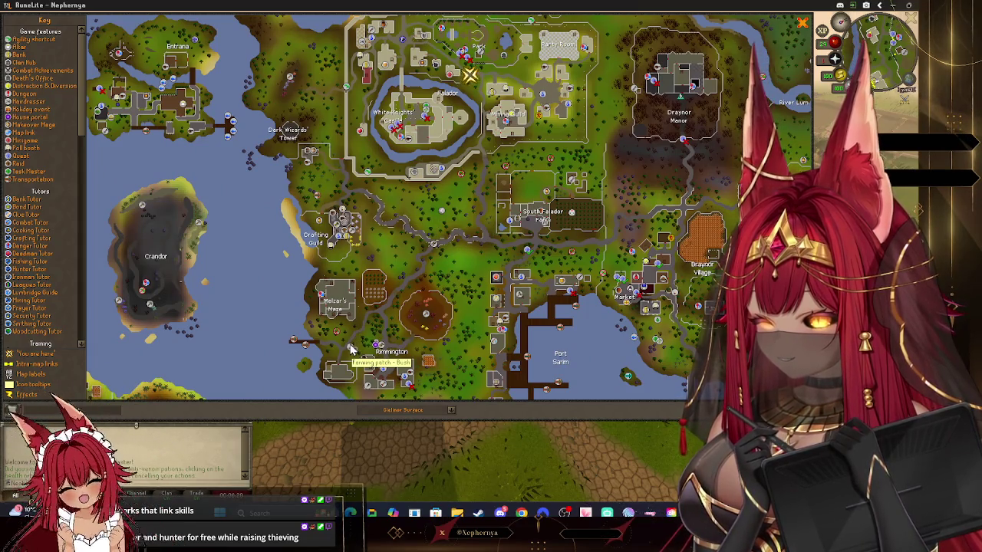
pyautogui.moveTo(350, 349); pyautogui.dragTo(312, 244)
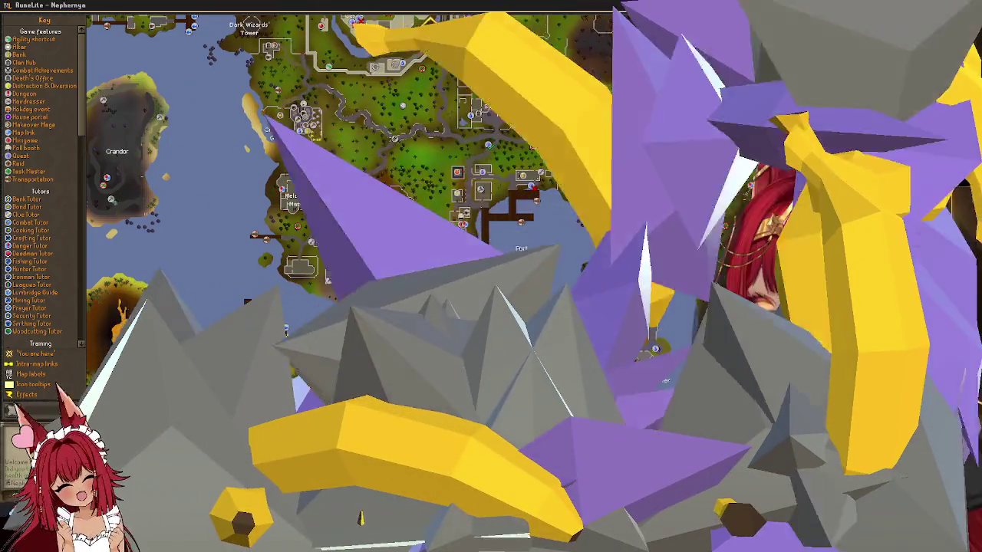
pyautogui.moveTo(384, 307)
pyautogui.mouseDown()
pyautogui.moveTo(520, 209)
pyautogui.moveTo(750, 12)
pyautogui.mouseUp()
# - Locate the fairy ring beside Shilo Village and Kharazi Jungle, then close the map
pyautogui.moveTo(656, 268); pyautogui.dragTo(573, 182)
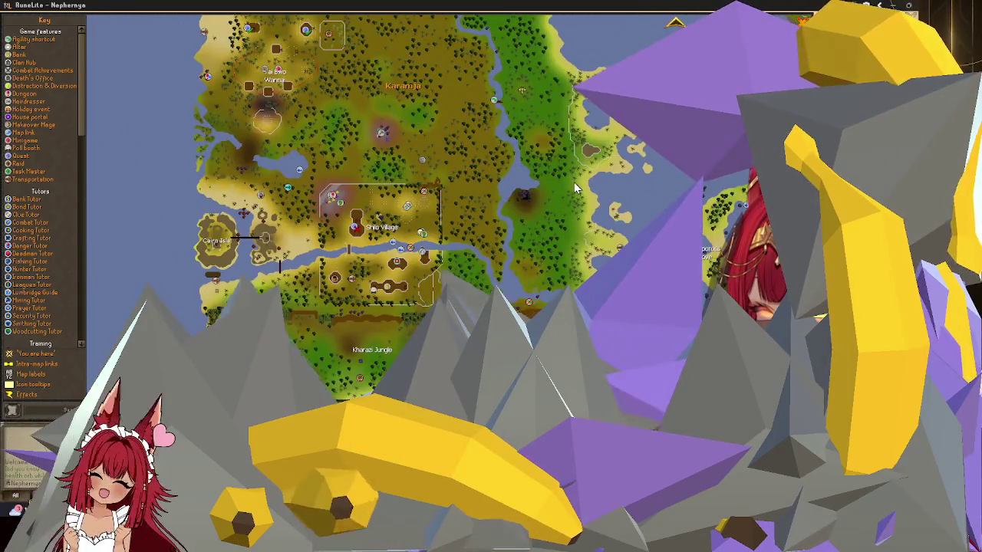
pyautogui.moveTo(444, 230); pyautogui.dragTo(463, 201)
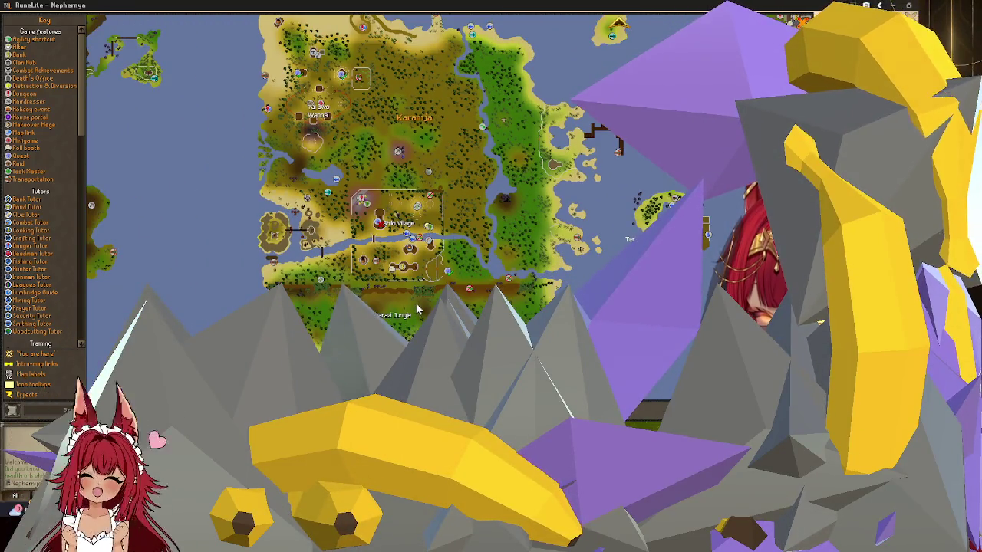
pyautogui.scroll(1, 492, 316)
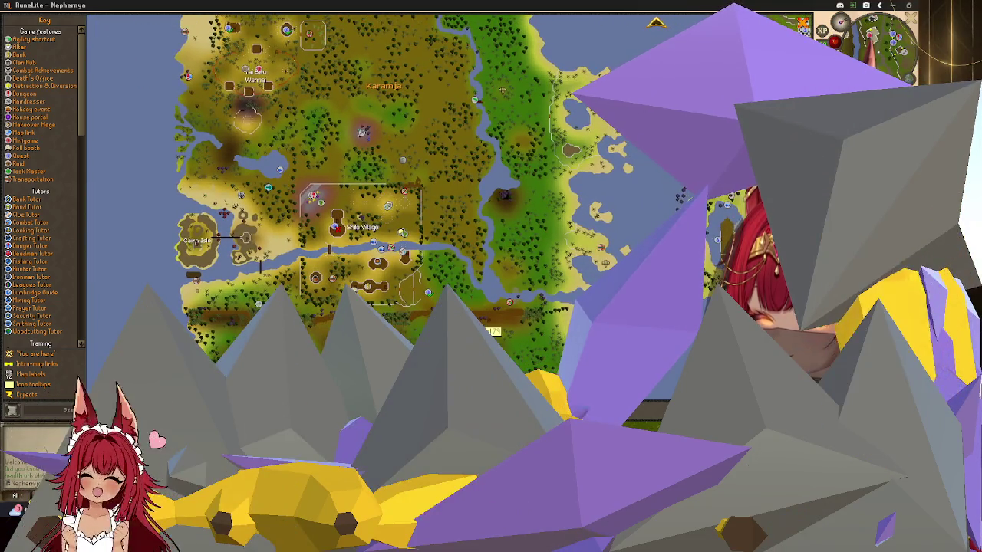
pyautogui.moveTo(492, 316)
pyautogui.mouseDown()
pyautogui.moveTo(480, 234)
pyautogui.moveTo(523, 335)
pyautogui.mouseUp()
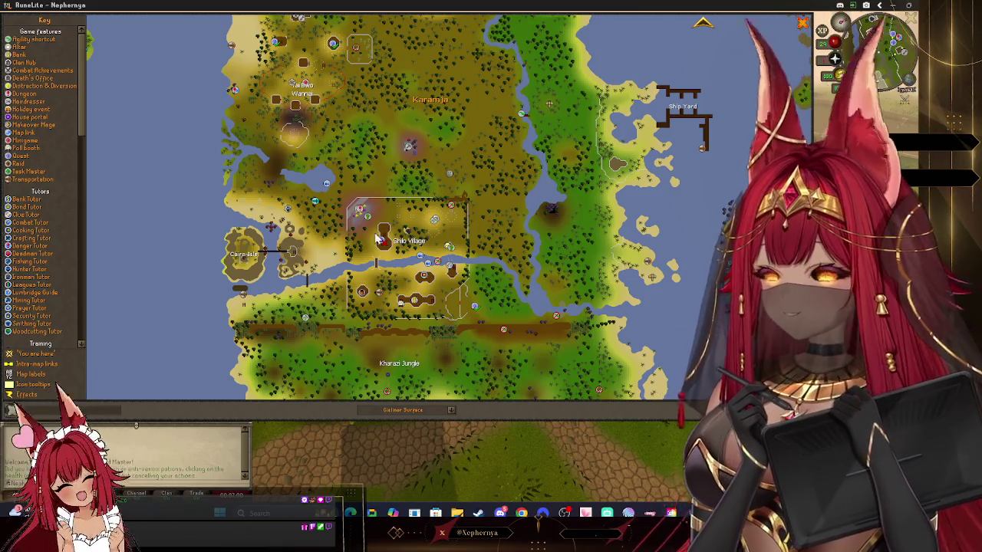
pyautogui.moveTo(316, 205); pyautogui.dragTo(334, 228)
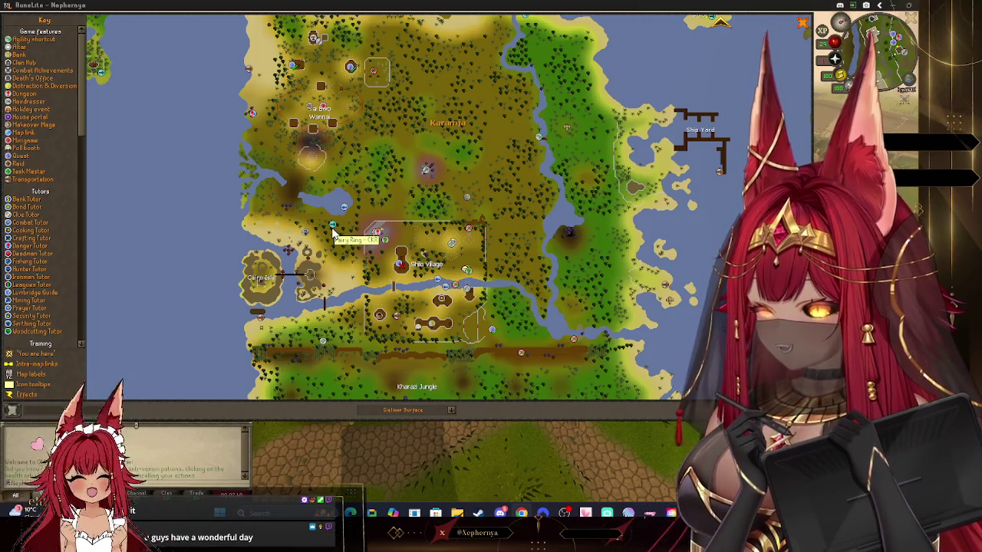
pyautogui.click(800, 26)
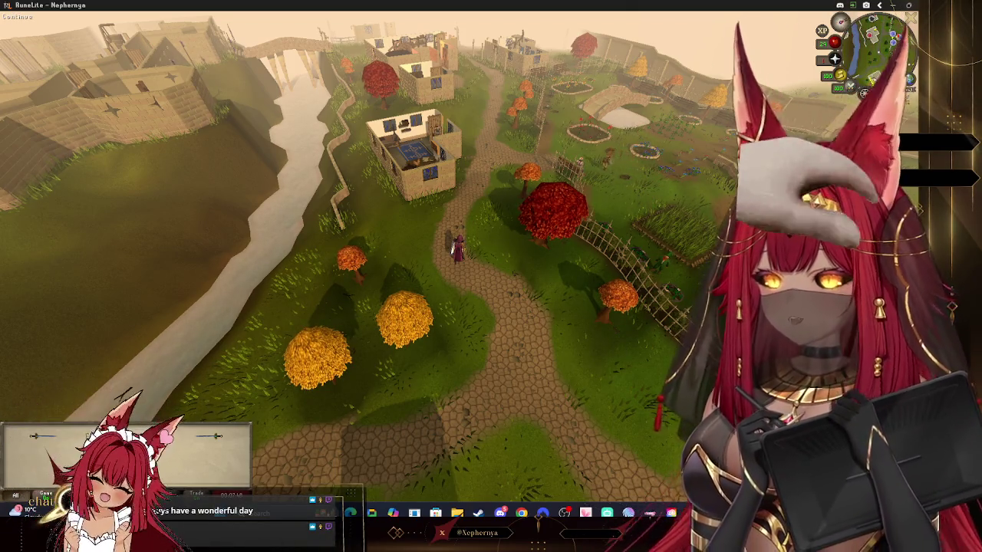
# - Set the fairy ring dial to the destination south of Tai Bwo Wannai and teleport
pyautogui.click(123, 459)
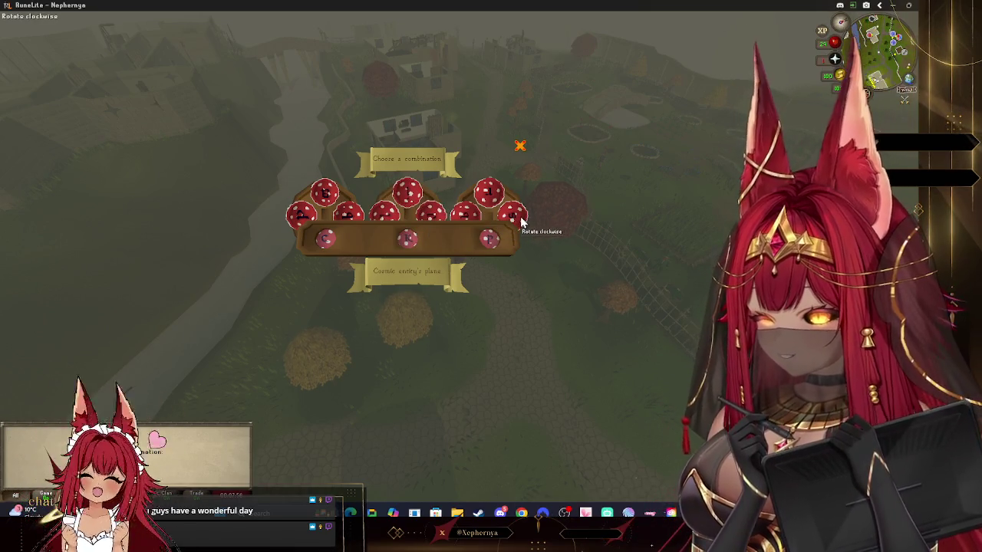
pyautogui.click(412, 280)
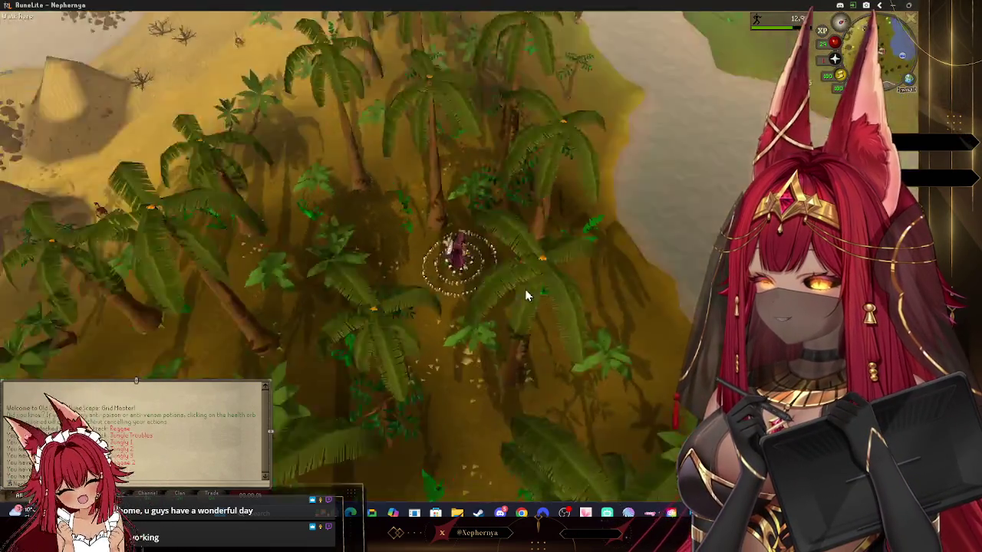
# - Adjust the camera over the fairy ring and walk toward the river's net fishing spot
pyautogui.scroll(5, 553, 242)
pyautogui.scroll(3, 427, 262)
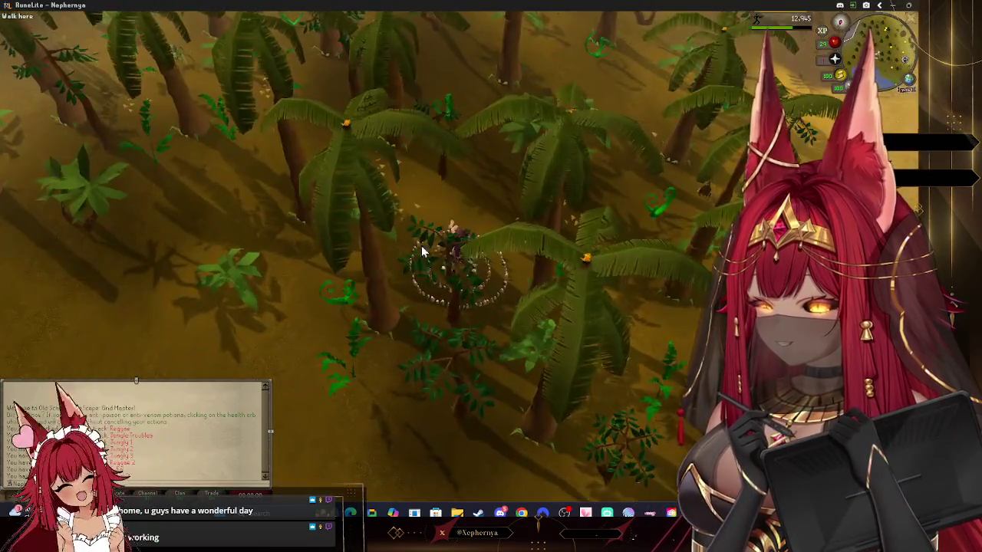
pyautogui.scroll(3, 427, 262)
pyautogui.scroll(3, 407, 307)
pyautogui.scroll(3, 396, 343)
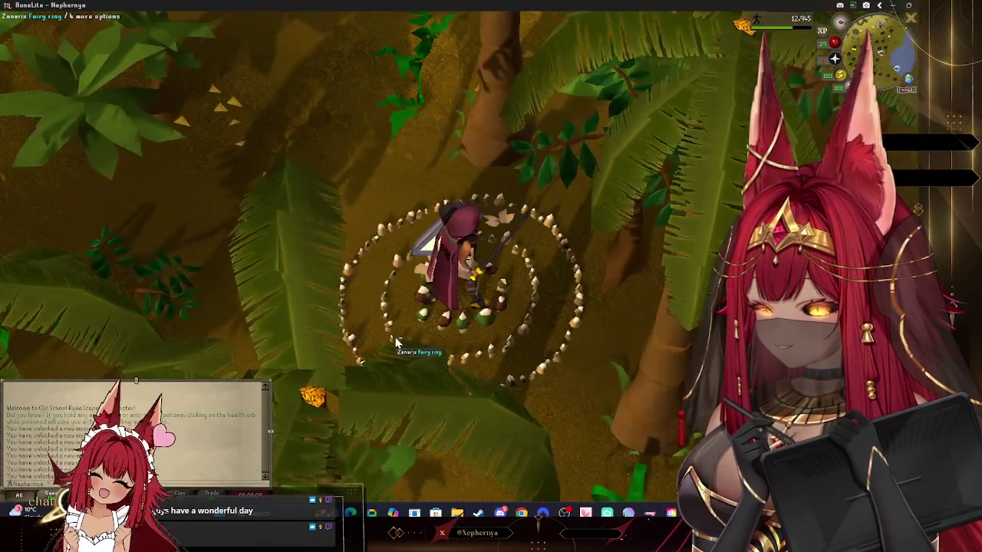
pyautogui.scroll(2, 396, 343)
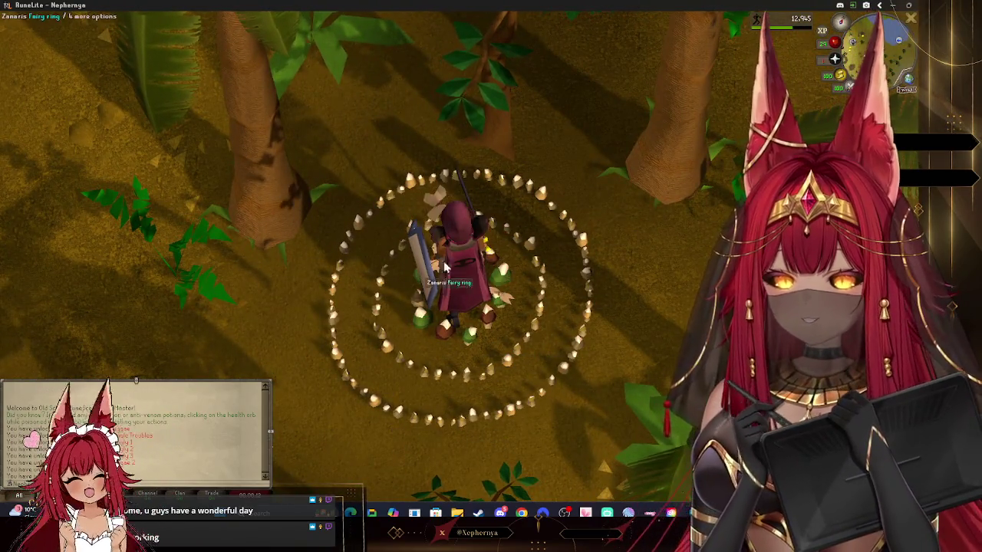
pyautogui.press('Down')
pyautogui.scroll(-5, 564, 314)
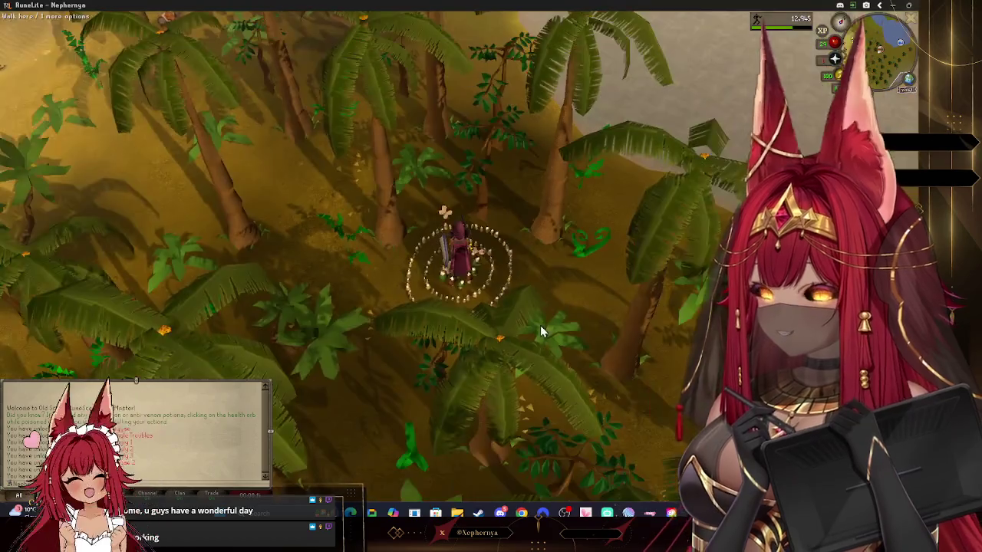
pyautogui.scroll(-2, 540, 325)
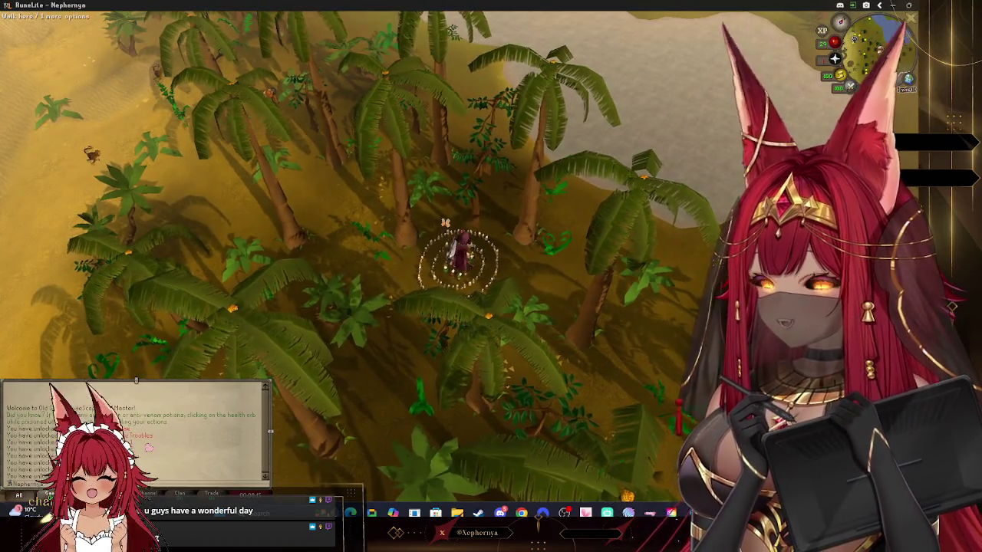
pyautogui.click(565, 308)
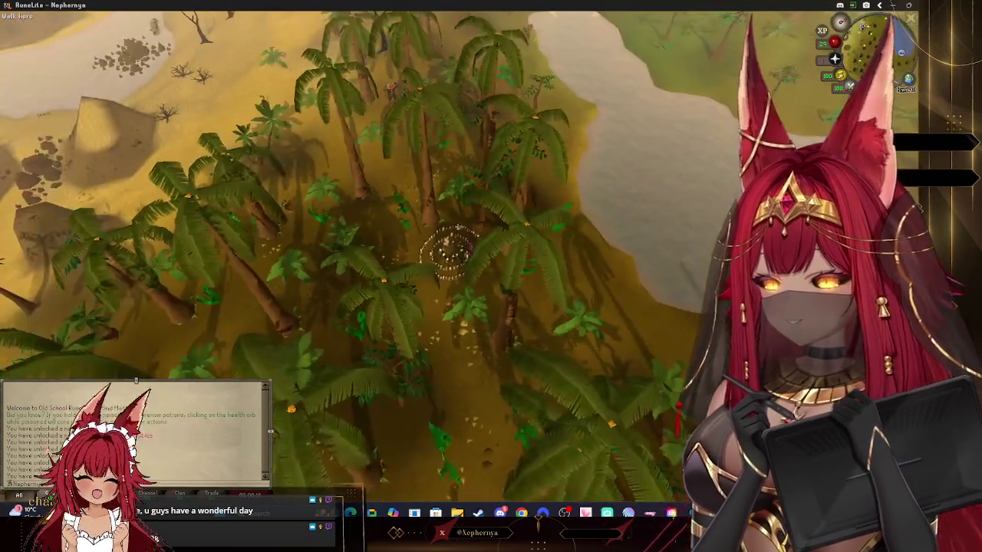
# - Rotate the camera around the character, walk deeper into the palm jungle, and bring up the world map
pyautogui.press('Left')
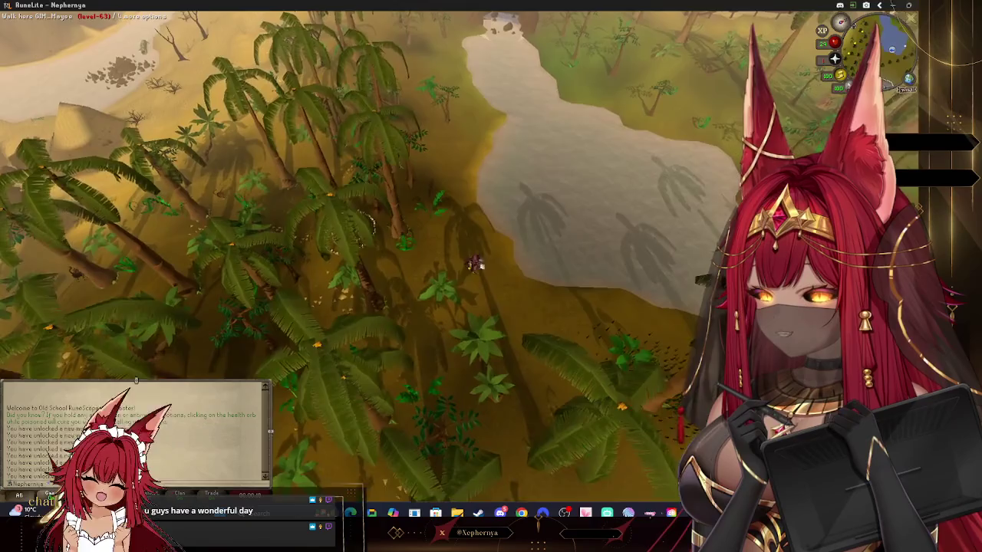
pyautogui.press('Down')
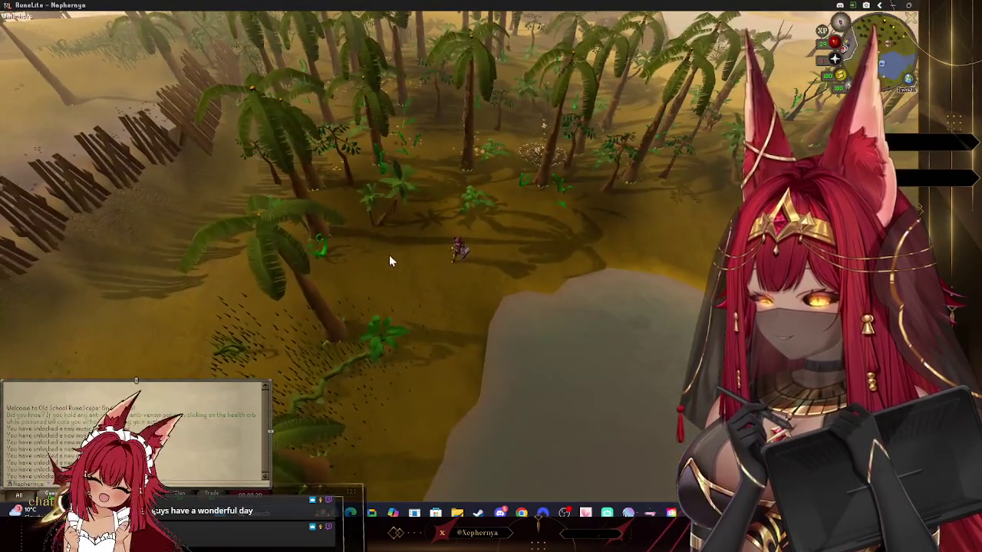
pyautogui.press('Left')
pyautogui.press('Down')
pyautogui.press('Down')
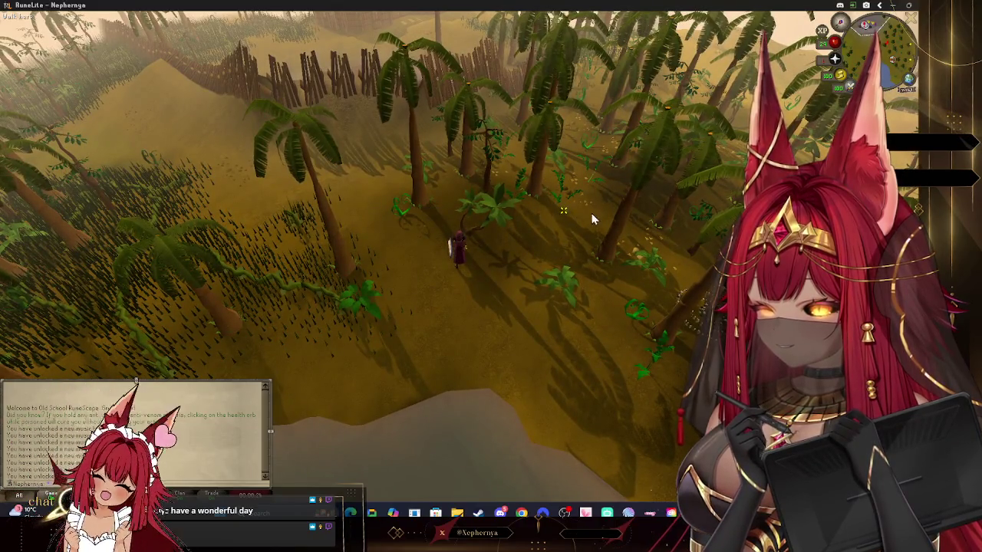
pyautogui.press('Left')
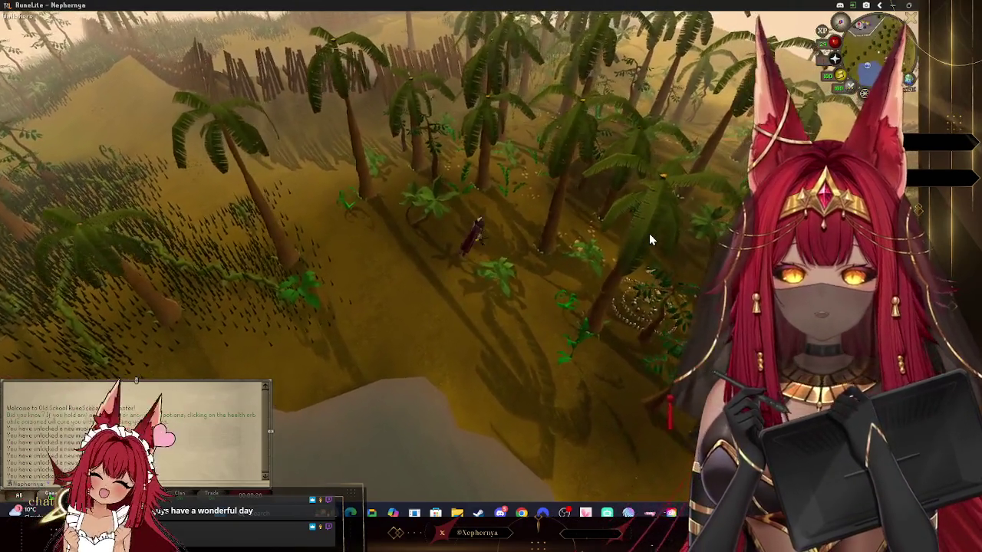
pyautogui.press('Left')
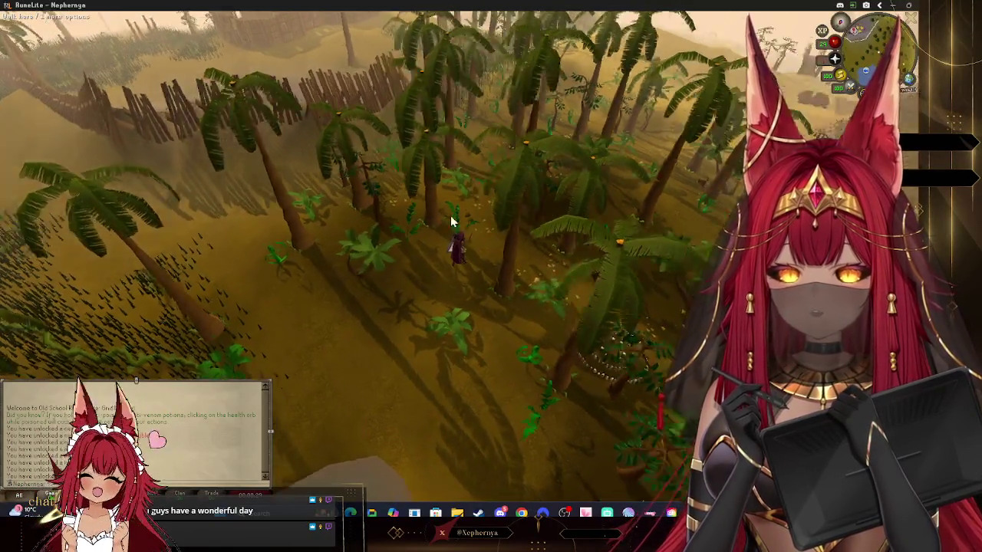
pyautogui.press('Left')
pyautogui.click(567, 163)
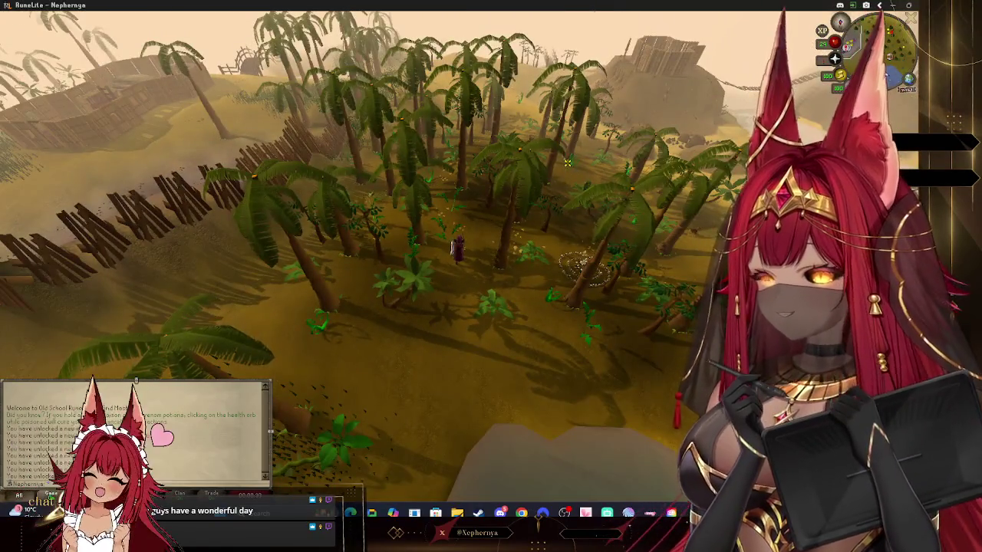
pyautogui.hotkey('ctrl', 'm')
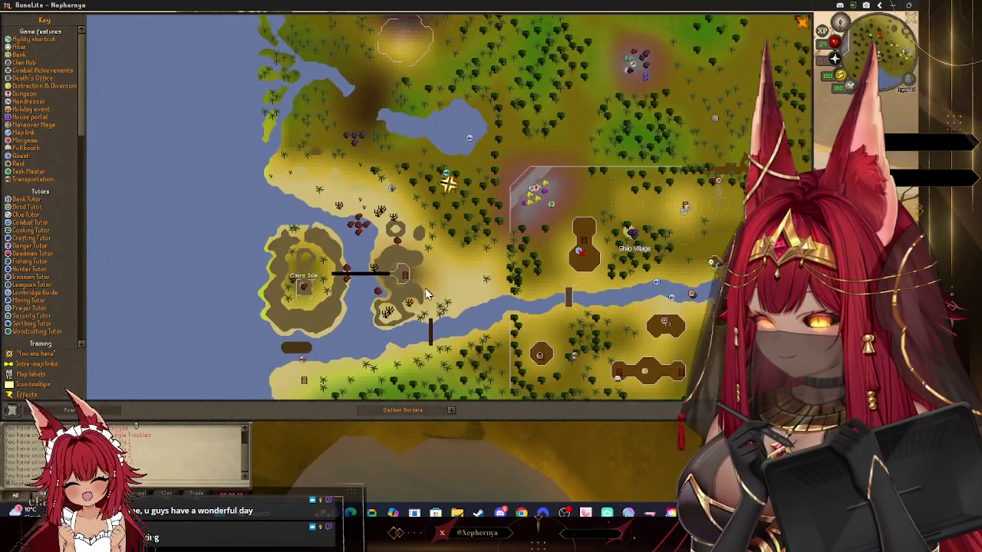
# - Pan the world map across Kharazi Jungle, Shilo Village, Tai Bwo Wannai and Cairn Isle
pyautogui.moveTo(425, 288); pyautogui.dragTo(439, 103)
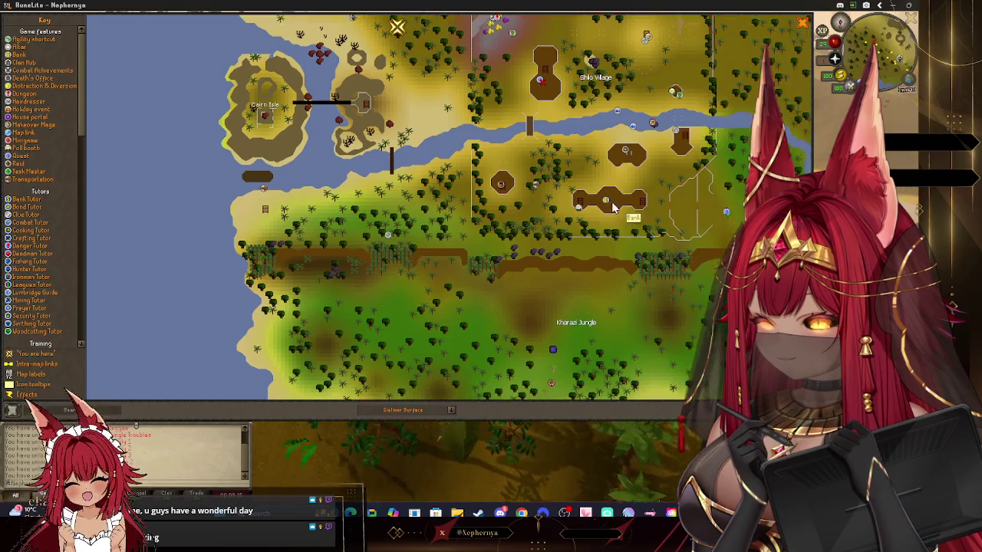
pyautogui.moveTo(667, 228)
pyautogui.mouseDown()
pyautogui.moveTo(581, 217)
pyautogui.moveTo(509, 279)
pyautogui.mouseUp()
pyautogui.moveTo(556, 83)
pyautogui.mouseDown()
pyautogui.moveTo(543, 182)
pyautogui.moveTo(571, 290)
pyautogui.mouseUp()
pyautogui.moveTo(382, 133); pyautogui.dragTo(462, 266)
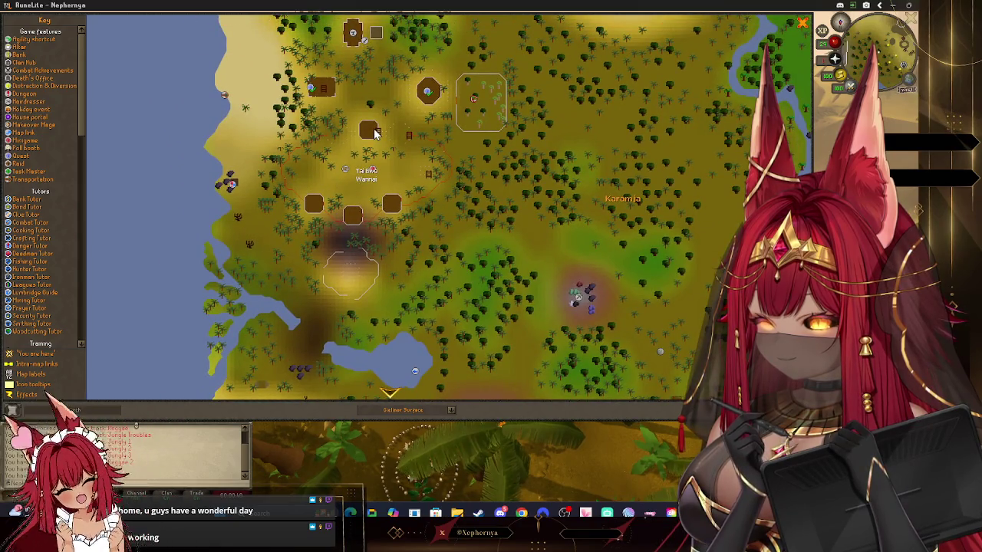
pyautogui.moveTo(375, 133); pyautogui.dragTo(378, 219)
pyautogui.moveTo(383, 108); pyautogui.dragTo(376, 182)
pyautogui.moveTo(586, 230); pyautogui.dragTo(329, 150)
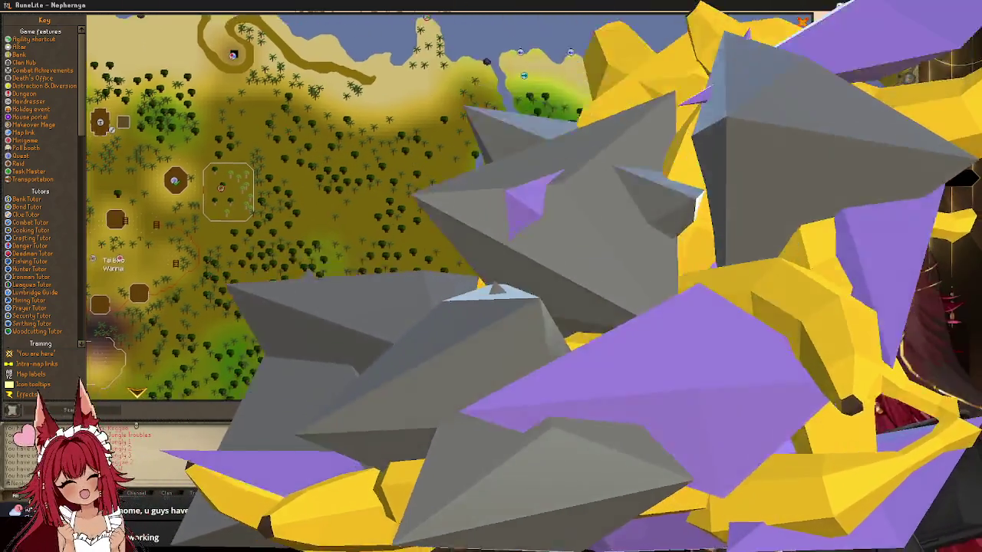
pyautogui.moveTo(345, 307); pyautogui.dragTo(375, 250)
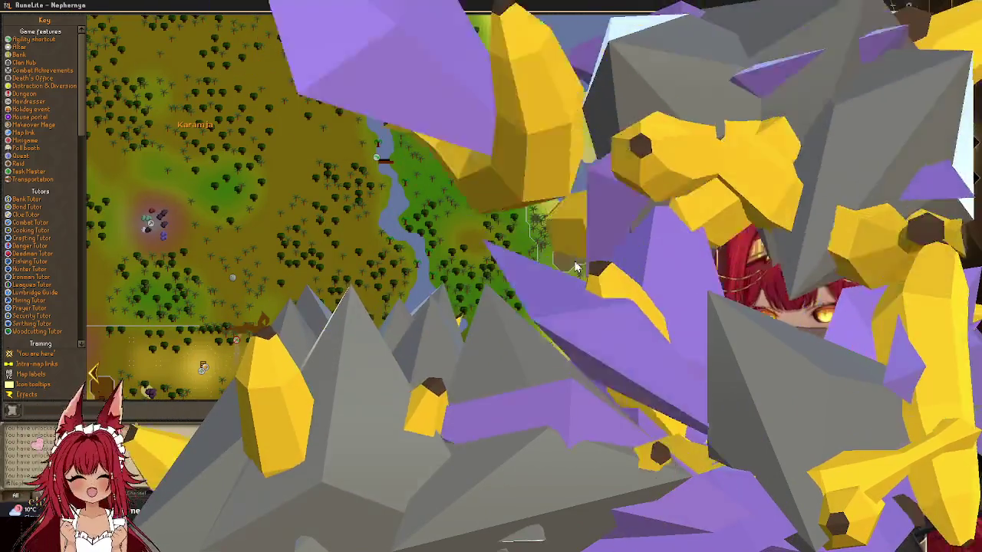
pyautogui.moveTo(192, 306); pyautogui.dragTo(179, 245)
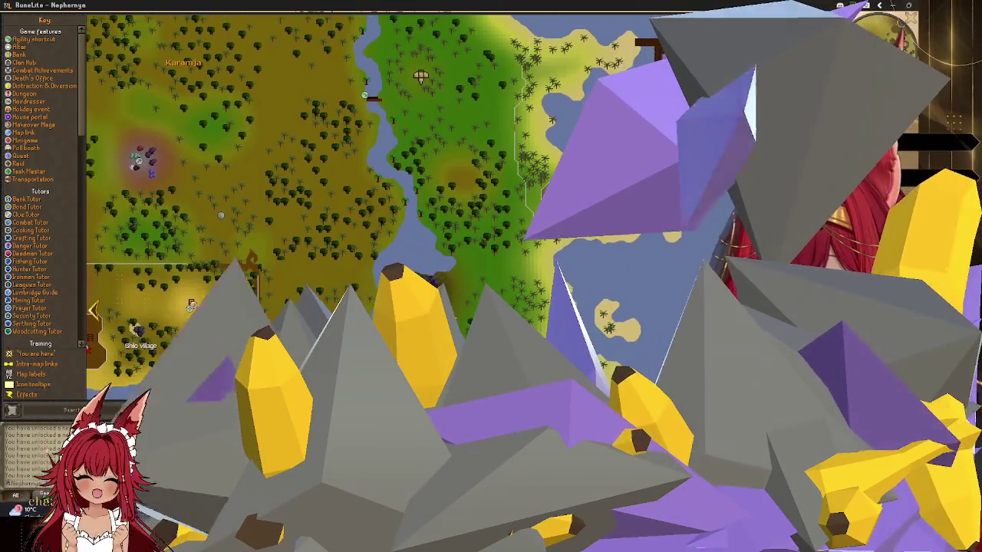
pyautogui.moveTo(230, 345); pyautogui.dragTo(238, 218)
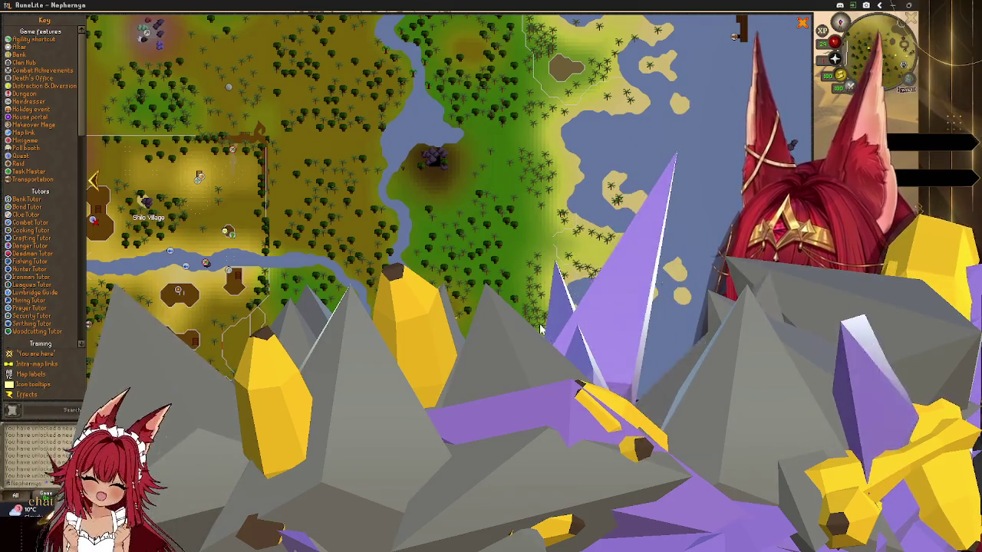
pyautogui.moveTo(399, 338); pyautogui.dragTo(399, 215)
pyautogui.moveTo(397, 319); pyautogui.dragTo(398, 177)
pyautogui.moveTo(296, 193)
pyautogui.mouseDown()
pyautogui.moveTo(417, 201)
pyautogui.moveTo(377, 197)
pyautogui.mouseUp()
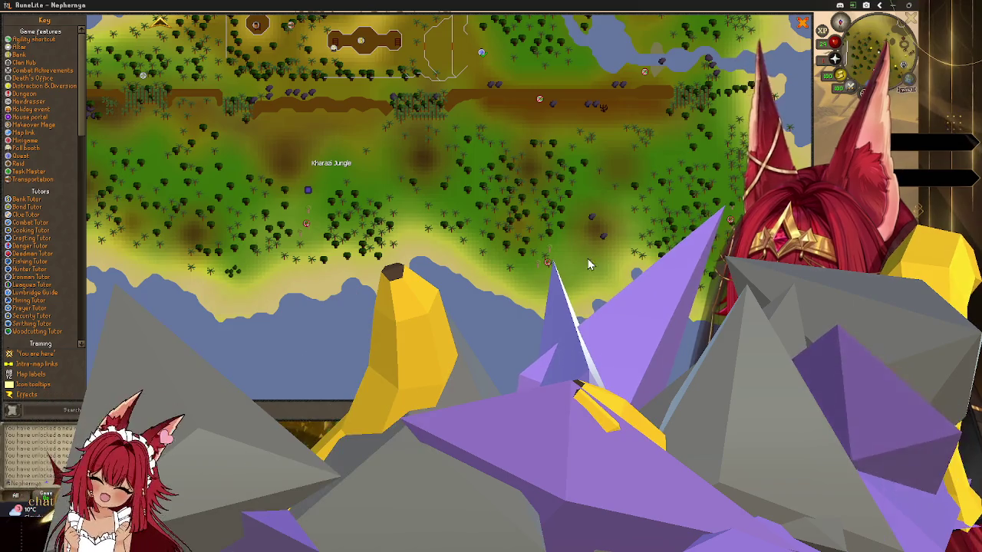
pyautogui.moveTo(314, 237); pyautogui.dragTo(425, 233)
pyautogui.moveTo(348, 144); pyautogui.dragTo(364, 284)
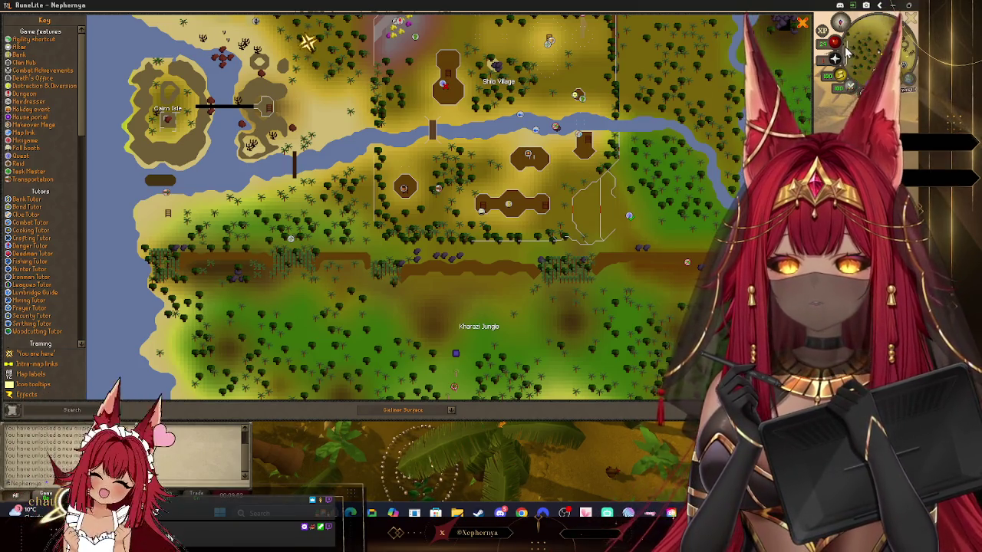
pyautogui.moveTo(423, 142); pyautogui.dragTo(485, 207)
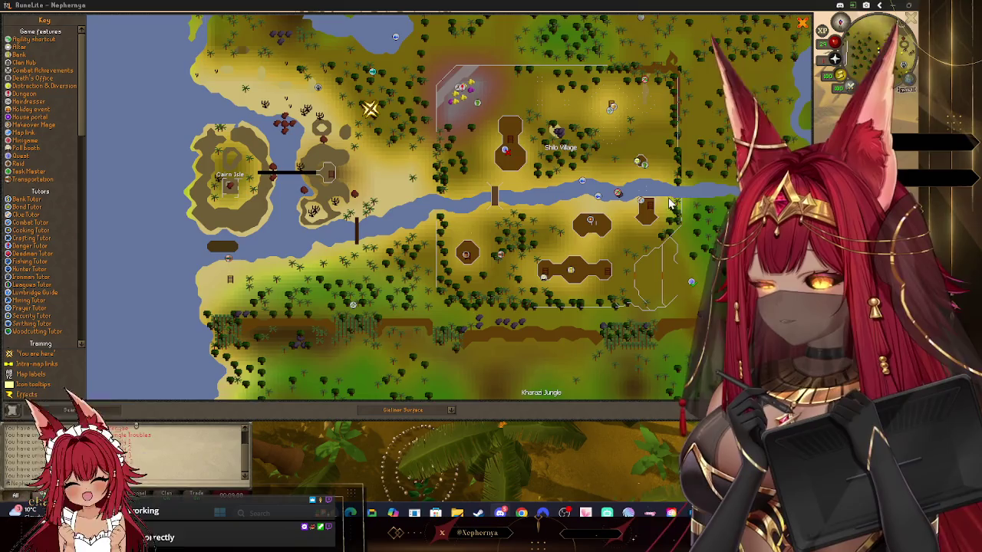
pyautogui.moveTo(646, 196); pyautogui.dragTo(557, 278)
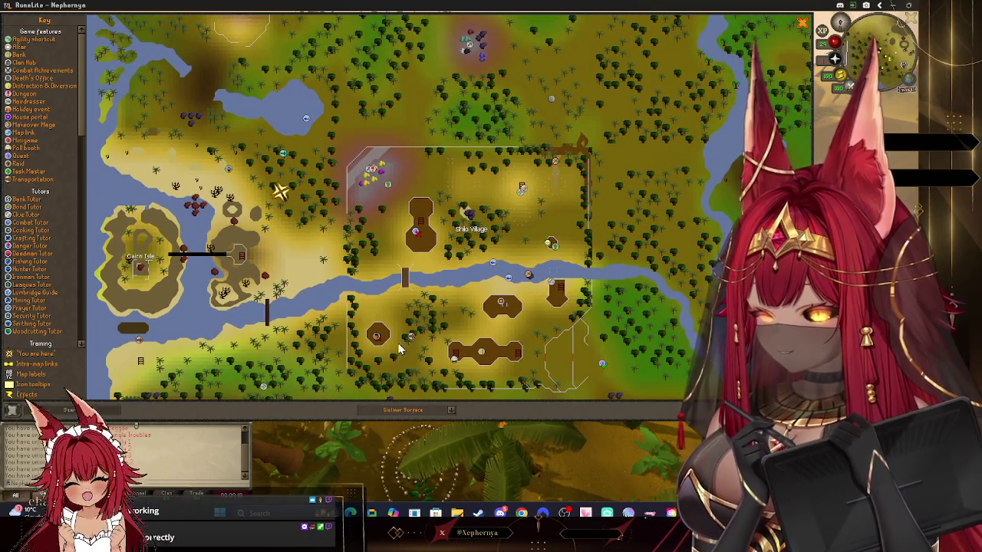
# - Zoom and nudge the map around Tai Bwo Wannai to frame all of Karamja
pyautogui.scroll(-2, 371, 273)
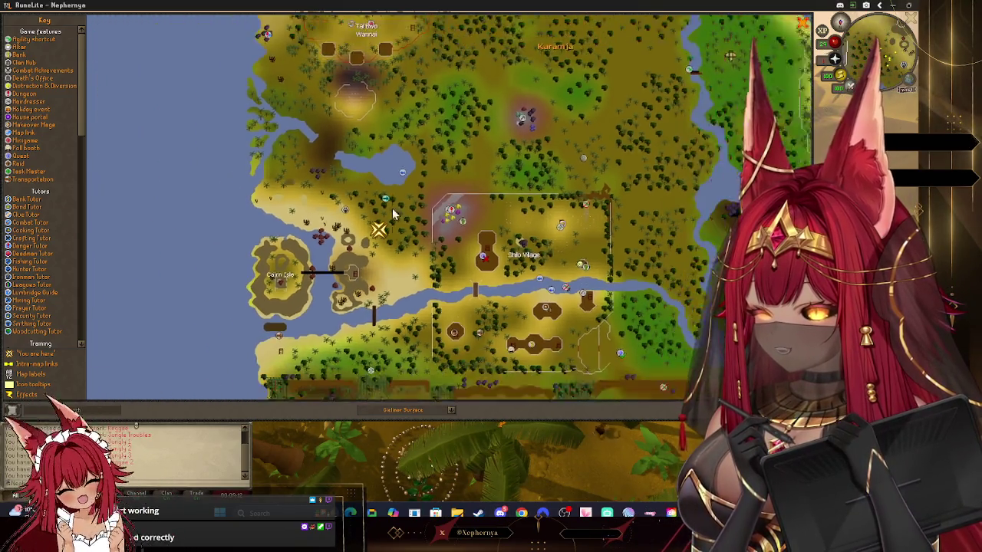
pyautogui.scroll(2, 401, 247)
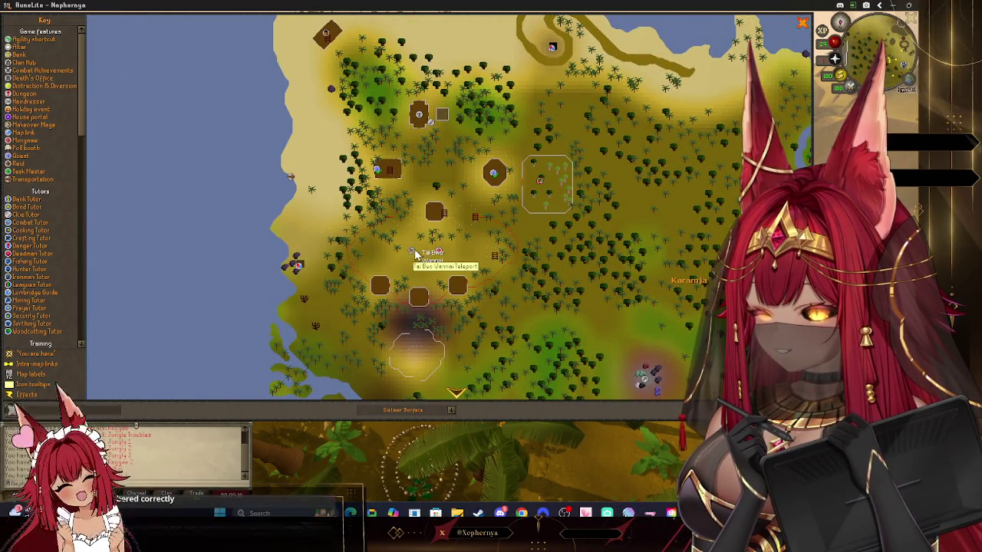
pyautogui.moveTo(545, 262); pyautogui.dragTo(526, 254)
pyautogui.scroll(-2, 529, 266)
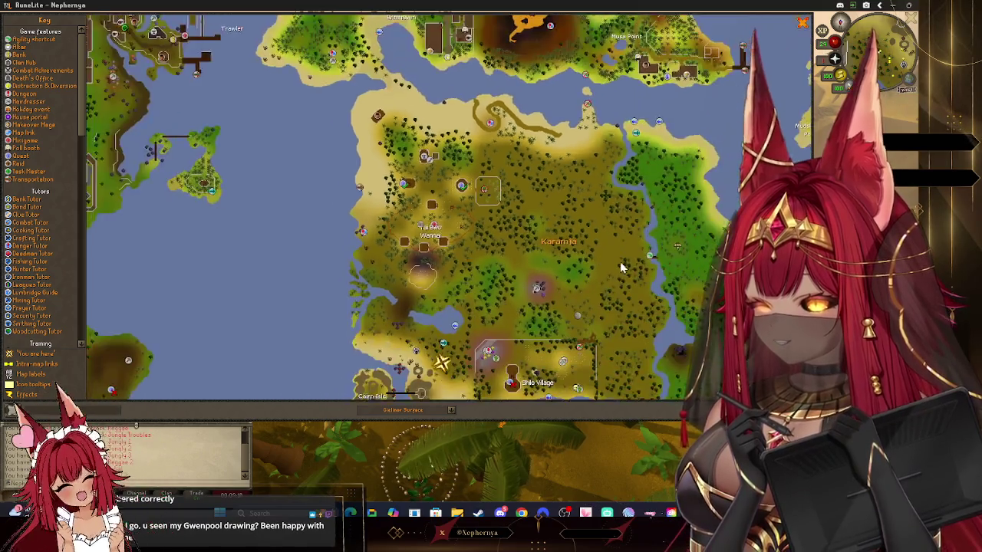
pyautogui.scroll(-1, 522, 246)
pyautogui.scroll(-1, 491, 276)
pyautogui.moveTo(589, 284); pyautogui.dragTo(581, 257)
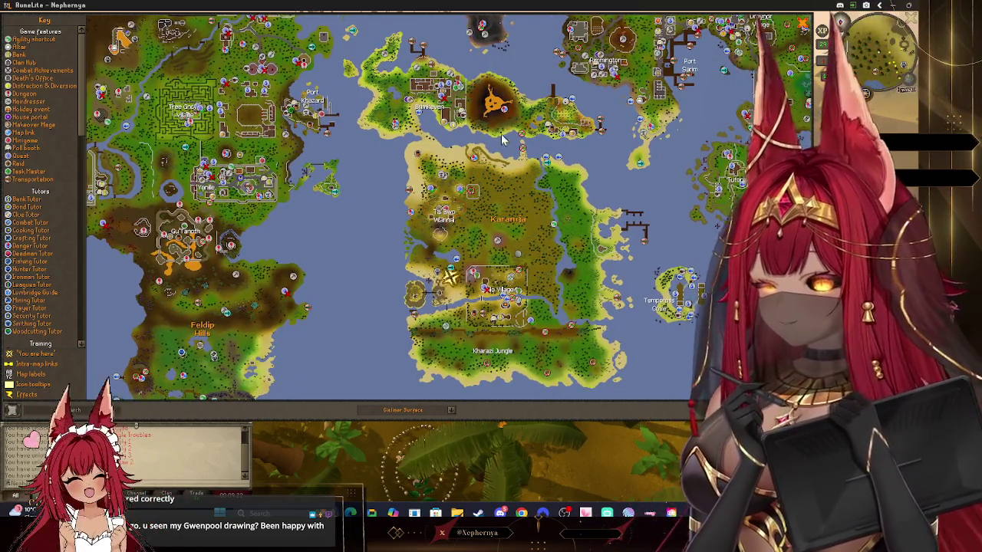
pyautogui.scroll(1, 499, 132)
pyautogui.scroll(1, 476, 161)
pyautogui.scroll(1, 453, 192)
pyautogui.scroll(1, 419, 223)
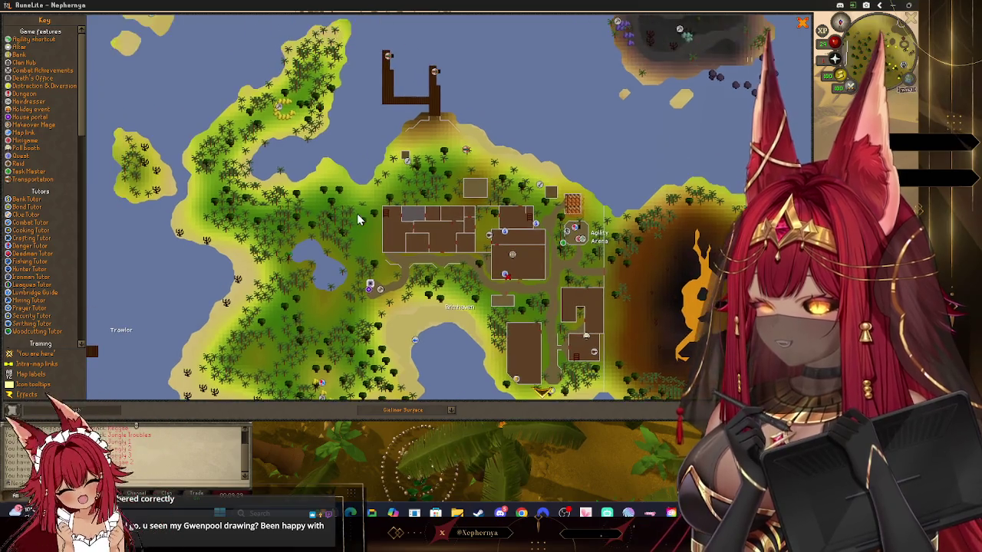
# - Check Brimhaven, Musa Point and the western coast, then close the map and tilt the camera down
pyautogui.moveTo(349, 248); pyautogui.dragTo(322, 176)
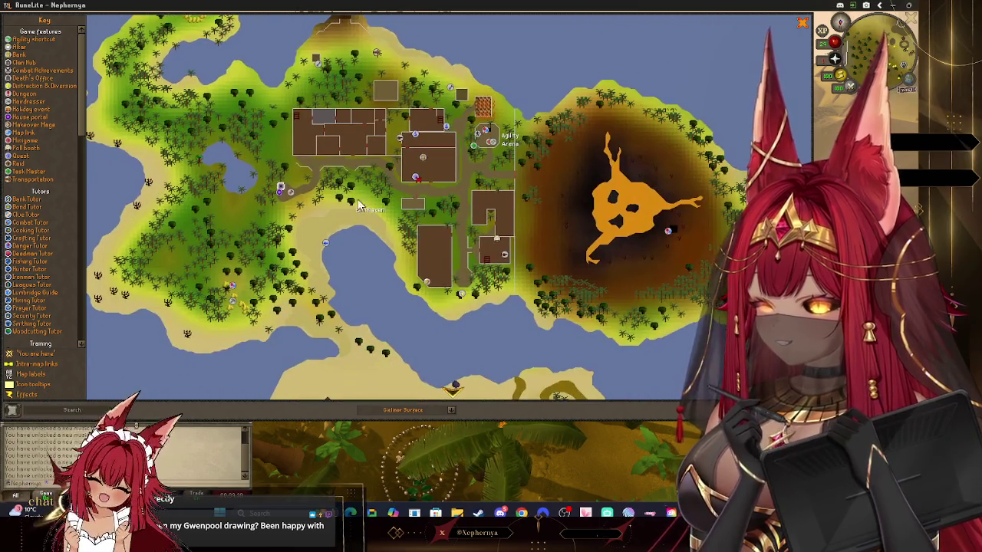
pyautogui.press('Right')
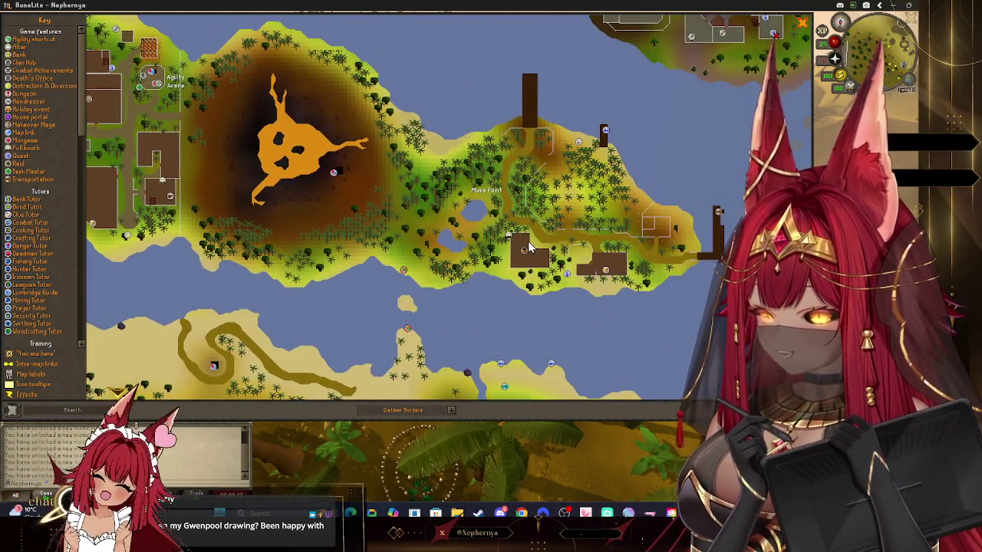
pyautogui.moveTo(346, 217); pyautogui.dragTo(767, 263)
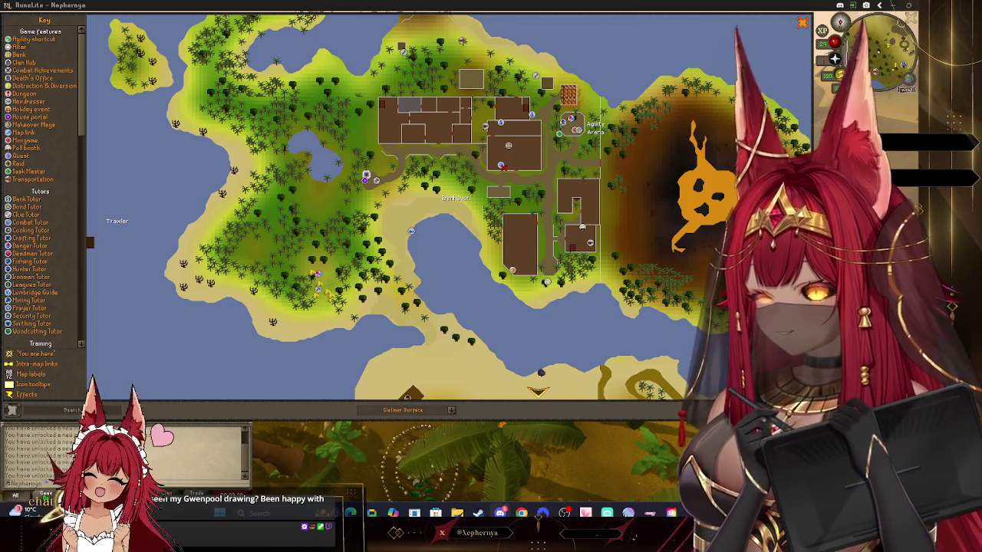
pyautogui.moveTo(265, 391); pyautogui.dragTo(377, 148)
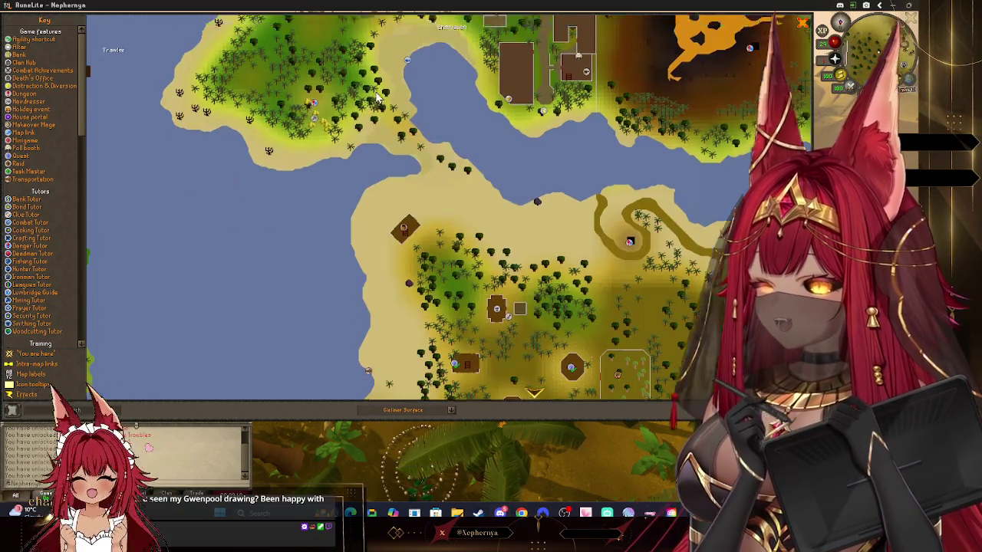
pyautogui.moveTo(377, 291)
pyautogui.mouseDown()
pyautogui.moveTo(396, 279)
pyautogui.moveTo(413, 234)
pyautogui.mouseUp()
pyautogui.scroll(-2, 424, 273)
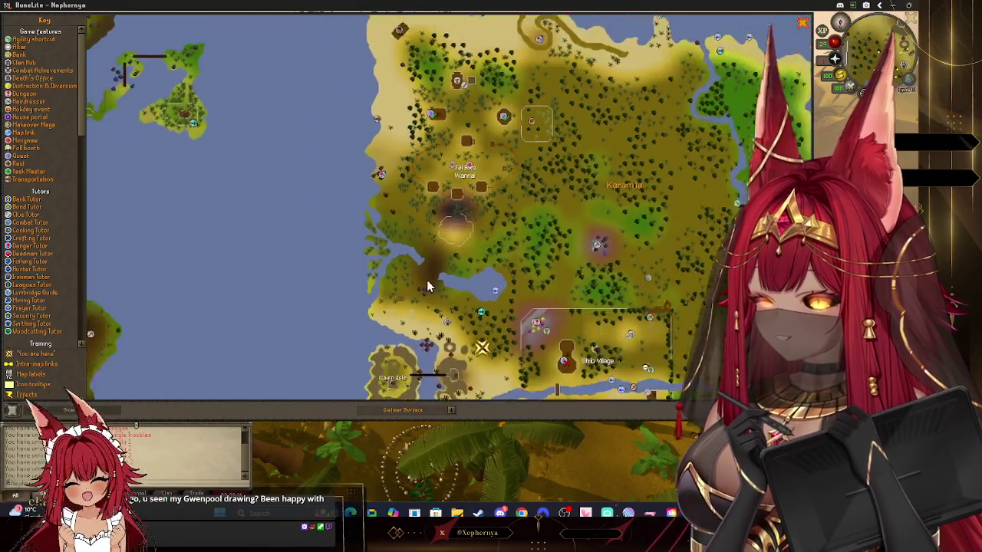
pyautogui.scroll(-2, 427, 280)
pyautogui.scroll(2, 502, 299)
pyautogui.scroll(2, 502, 299)
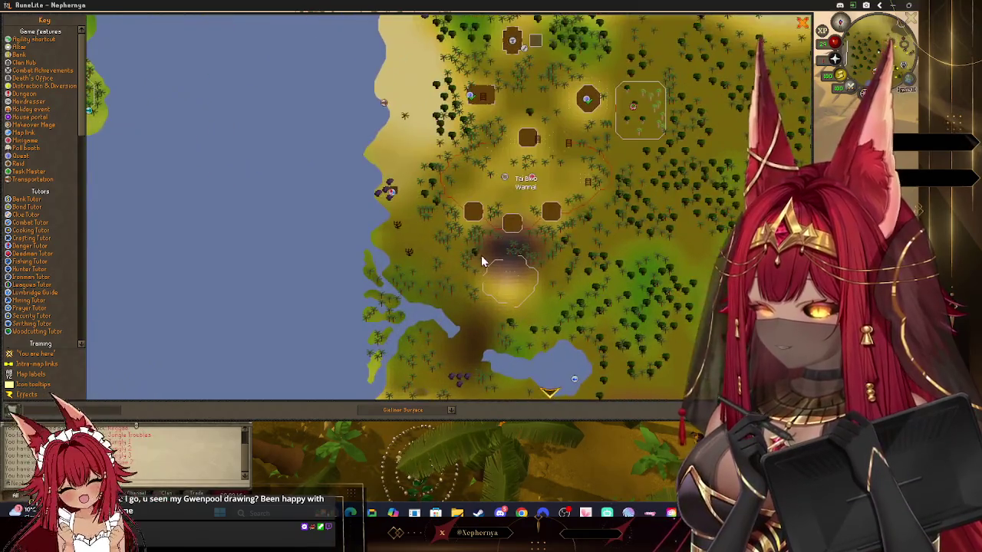
pyautogui.moveTo(483, 259); pyautogui.dragTo(438, 127)
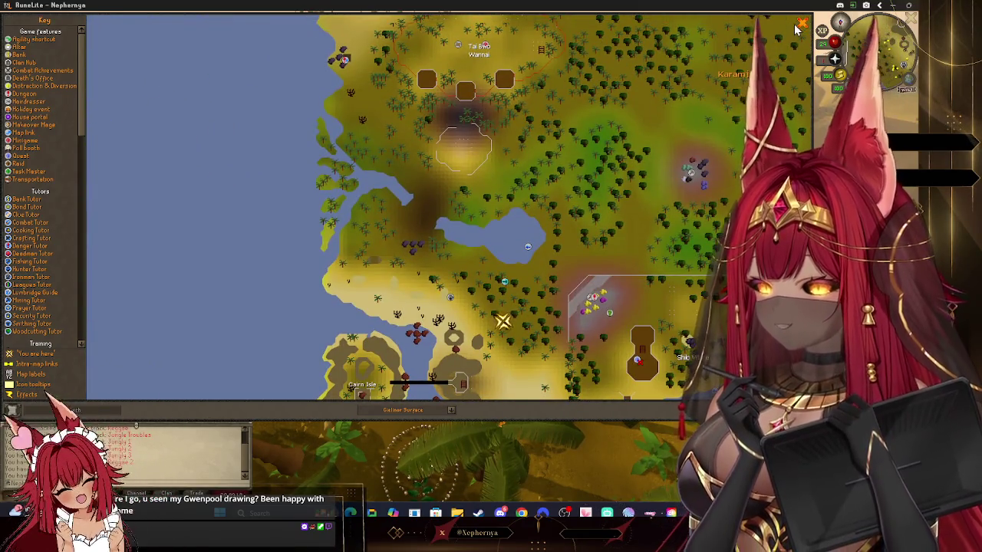
pyautogui.click(801, 25)
pyautogui.moveTo(623, 215); pyautogui.dragTo(416, 230)
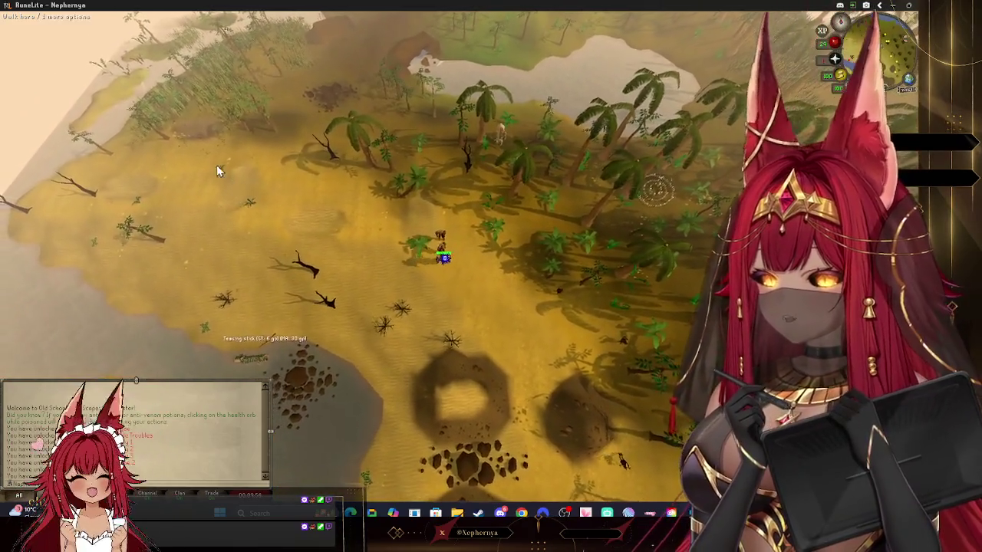
# - Walk north across the clearing toward the coast, checking ground, seaweed and bush options, then open the map
pyautogui.scroll(5, 466, 253)
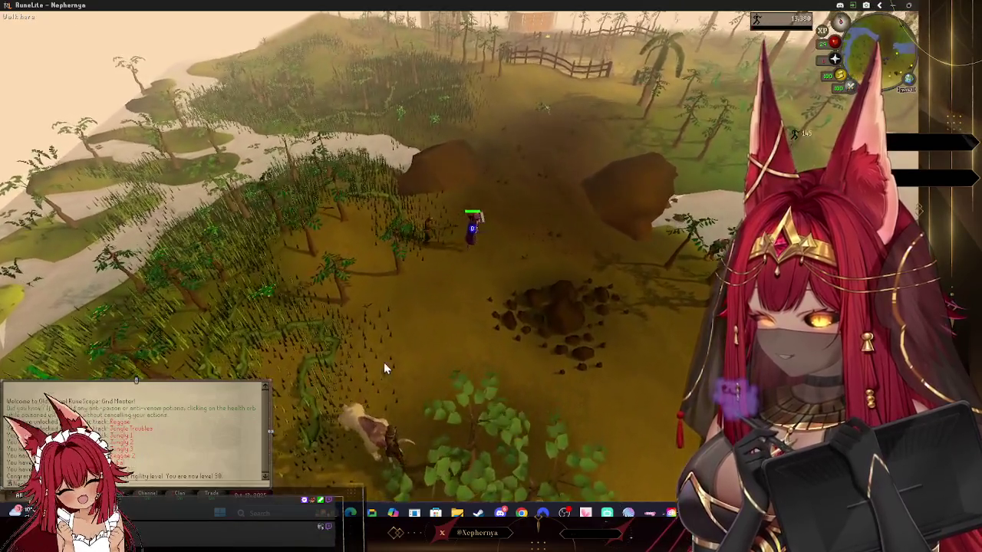
pyautogui.click(480, 156)
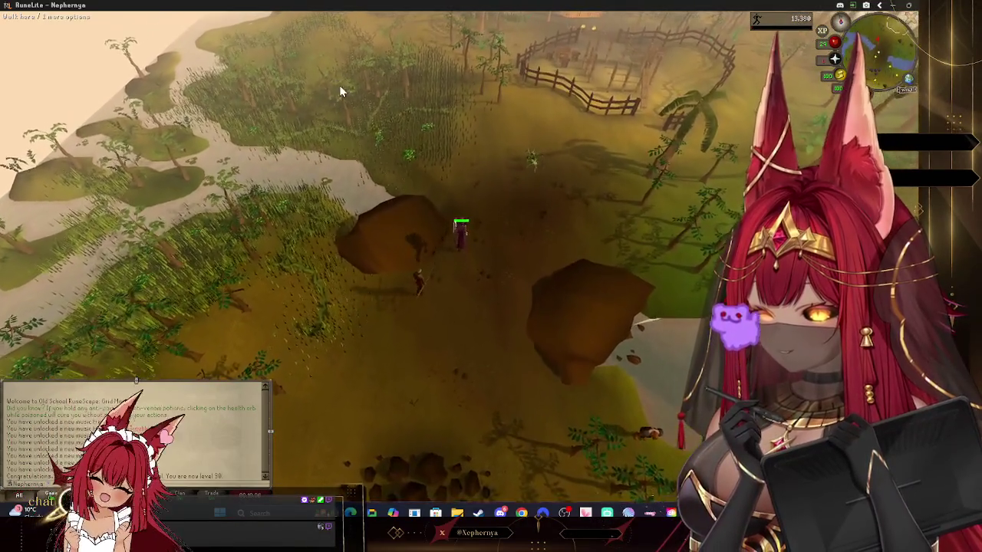
pyautogui.rightClick(546, 193)
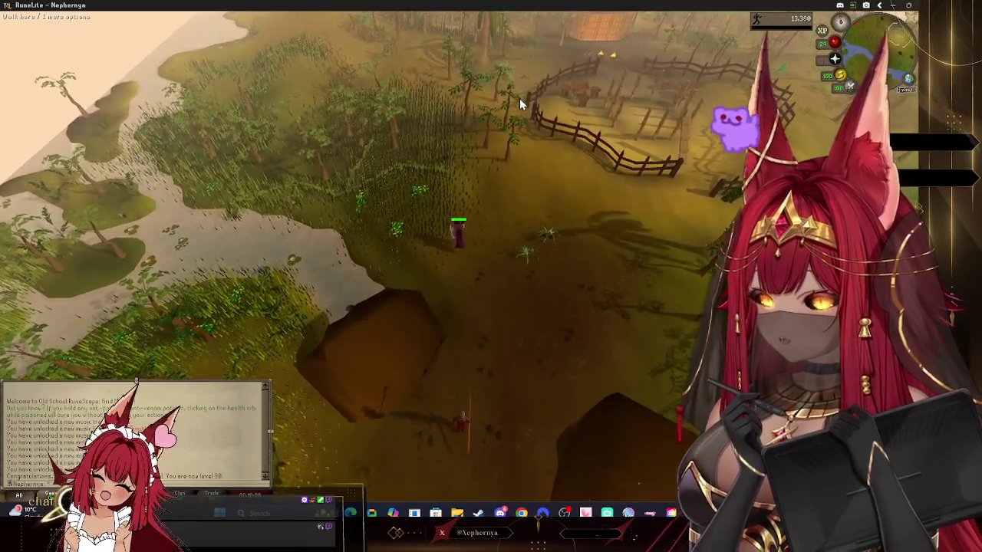
pyautogui.press('Left')
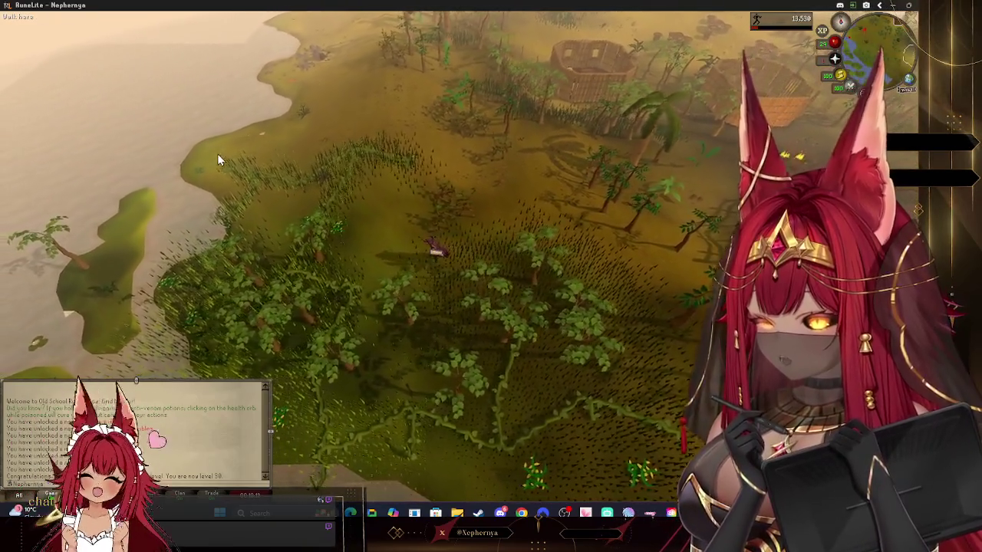
pyautogui.rightClick(213, 172)
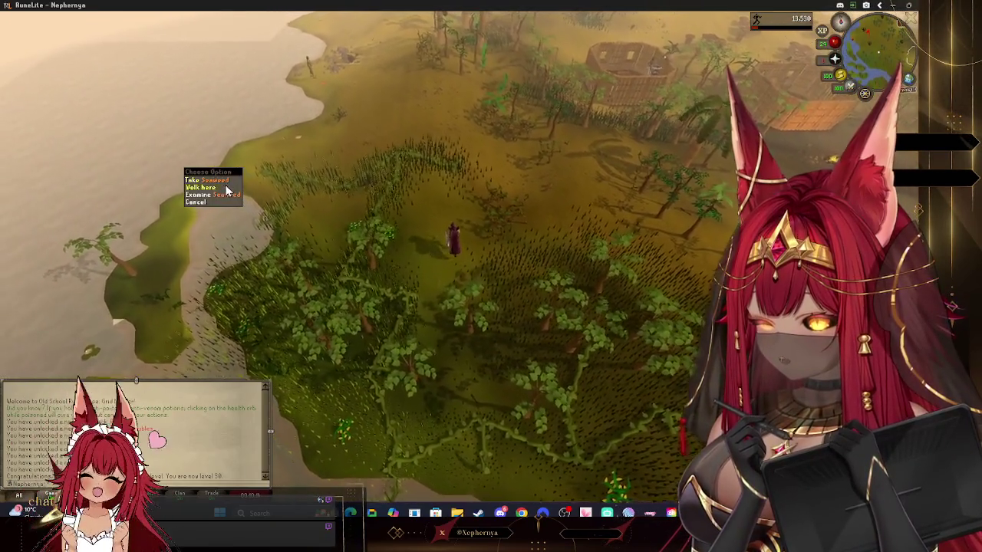
pyautogui.rightClick(291, 185)
pyautogui.rightClick(357, 190)
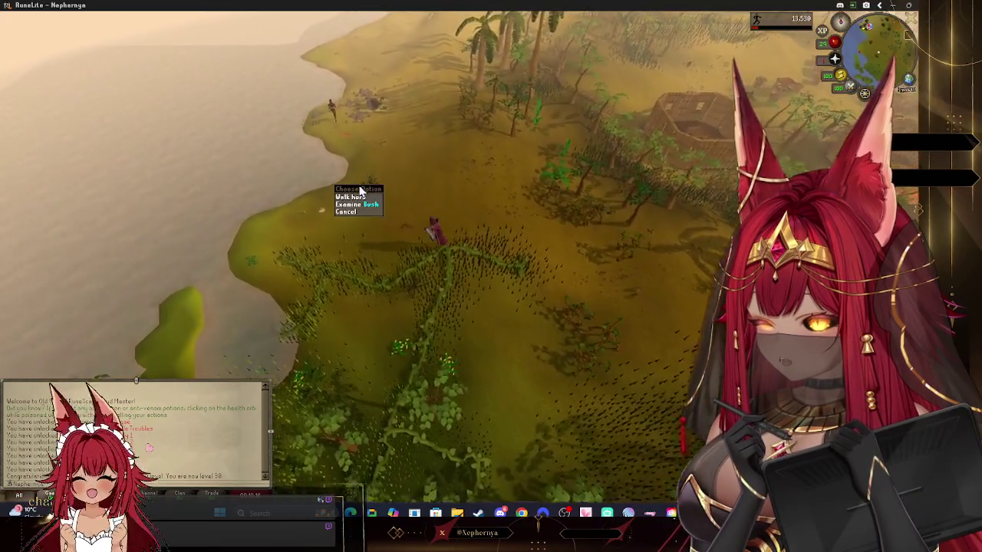
pyautogui.click(908, 83)
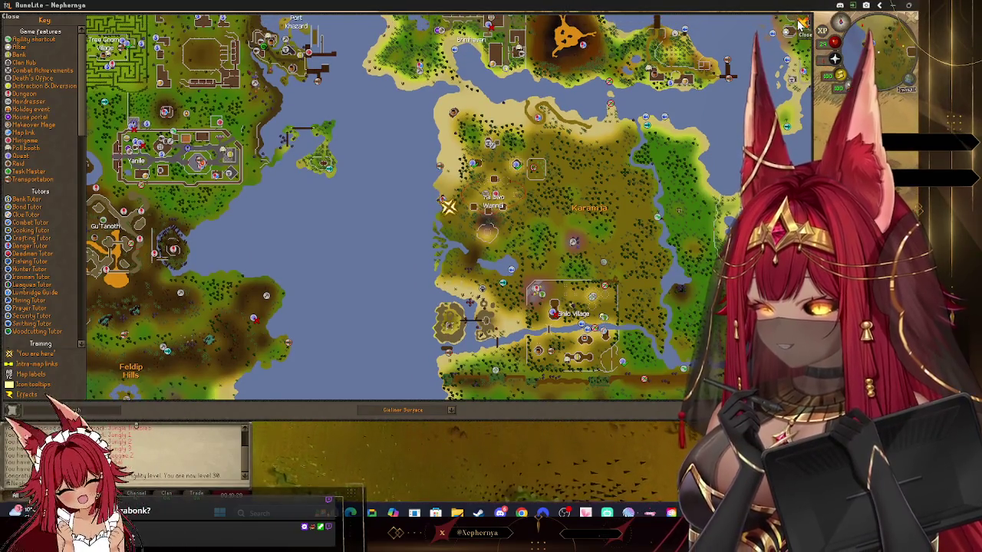
# - Close the Karamja world map and walk the character to the dead bush beside the jungle vines
pyautogui.press('Escape')
pyautogui.click(396, 345)
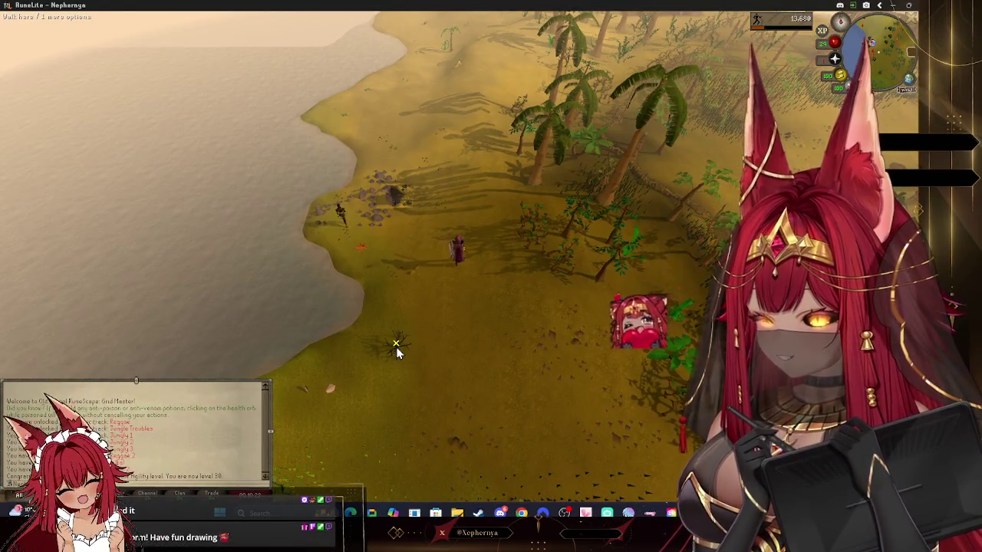
pyautogui.scroll(5, 414, 368)
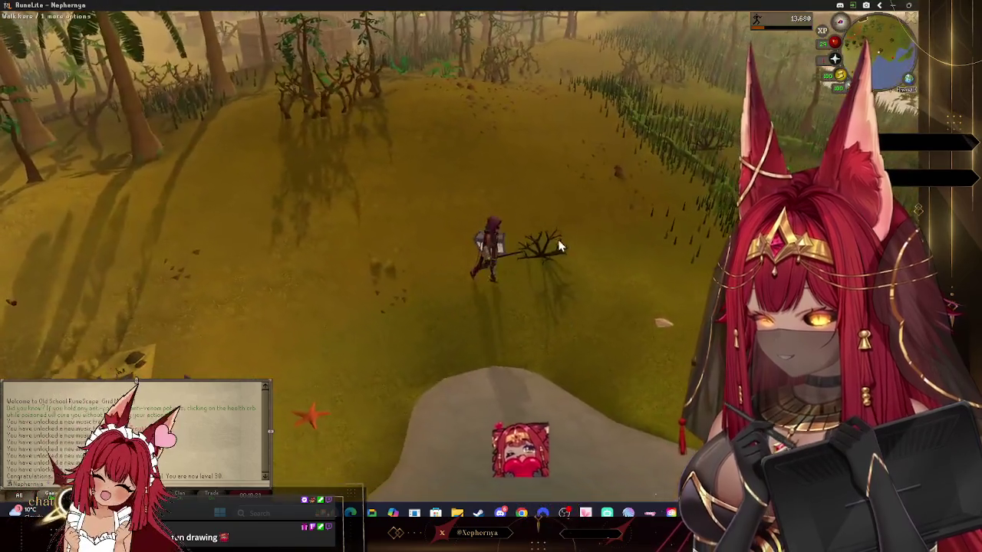
pyautogui.rightClick(526, 235)
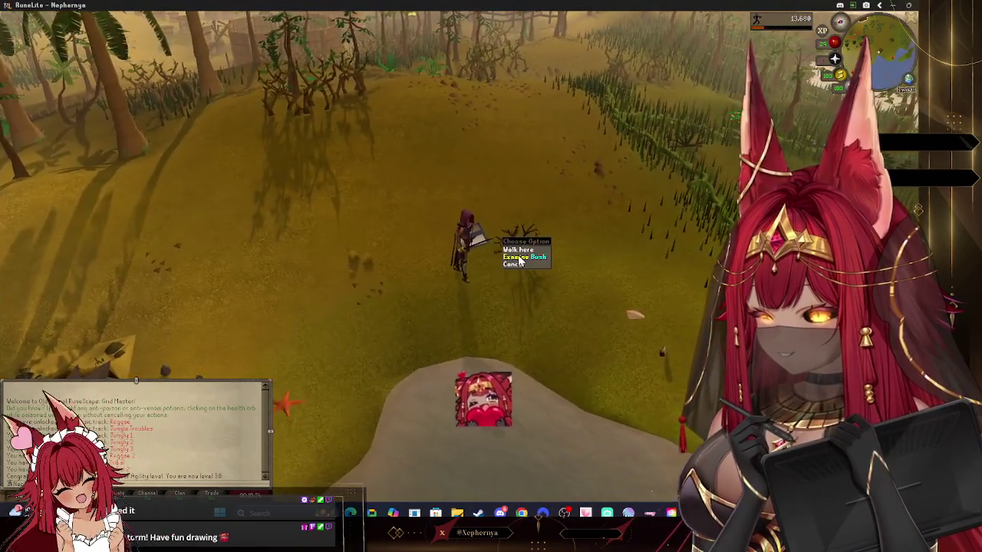
pyautogui.rightClick(650, 348)
pyautogui.rightClick(625, 320)
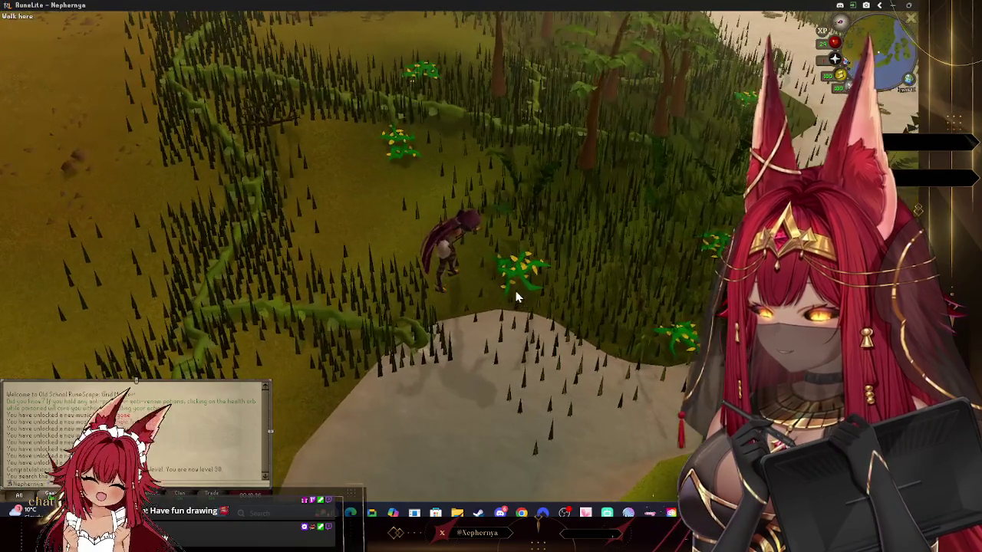
# - Rotate and zoom the camera around the vine patch, then show a Marshy jungle vine's options
pyautogui.scroll(3, 502, 287)
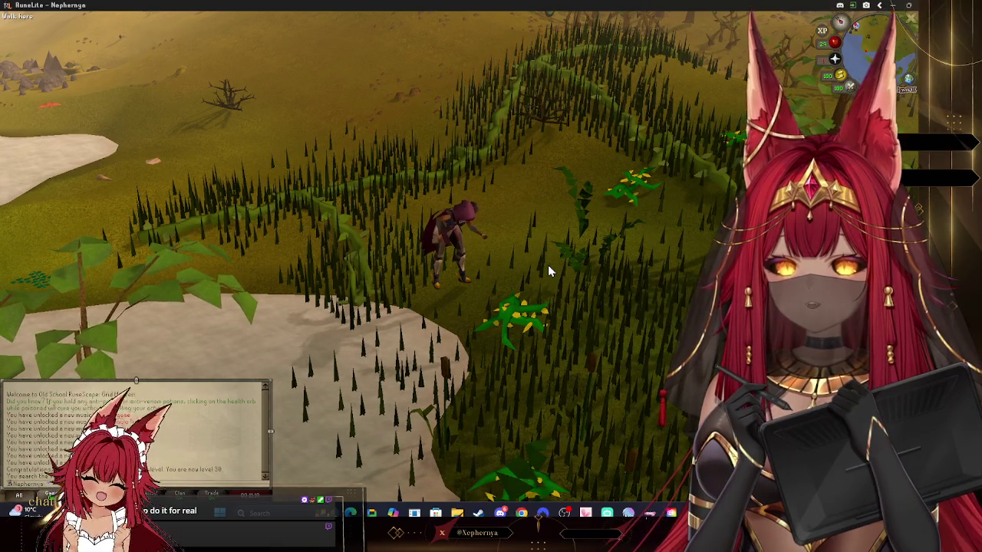
pyautogui.scroll(5, 597, 251)
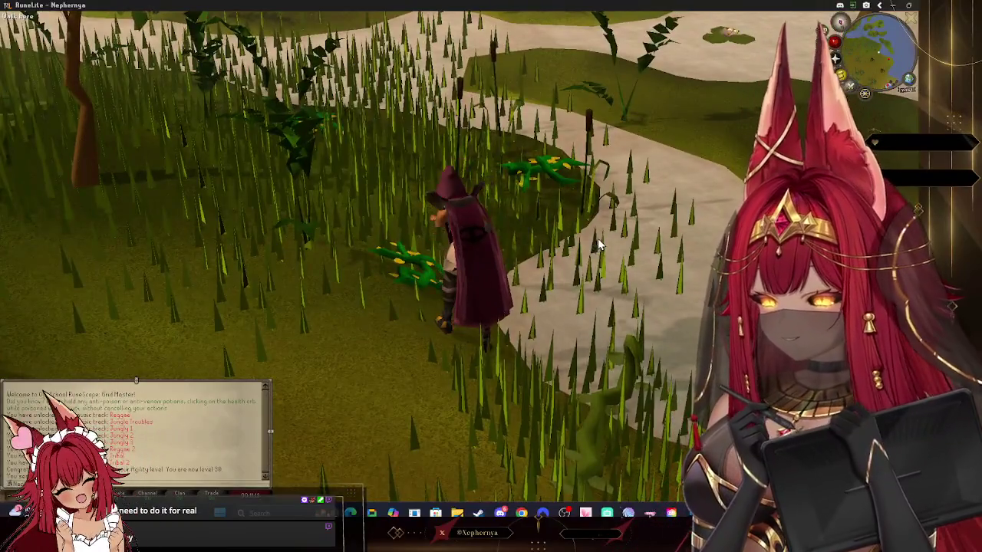
pyautogui.moveTo(598, 238); pyautogui.dragTo(457, 245)
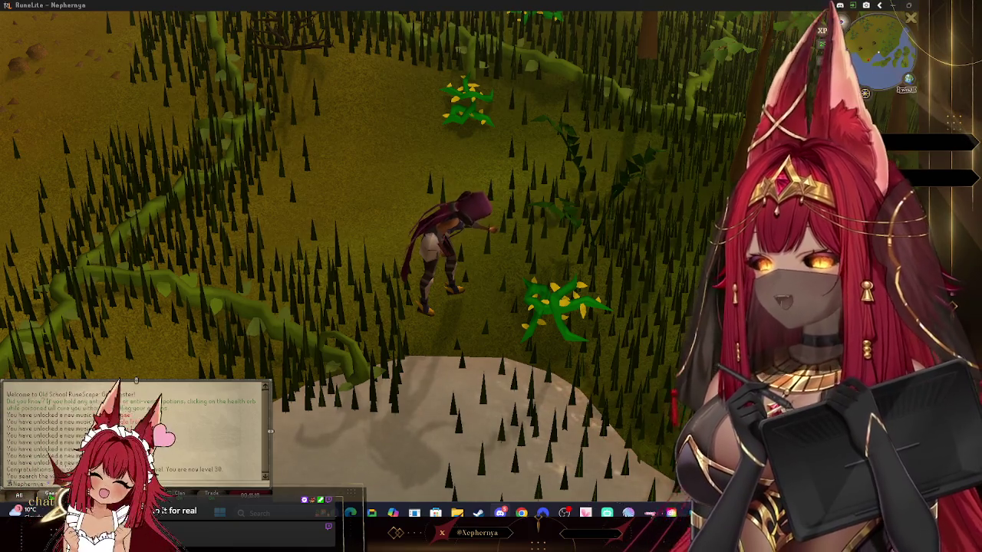
pyautogui.press('Left')
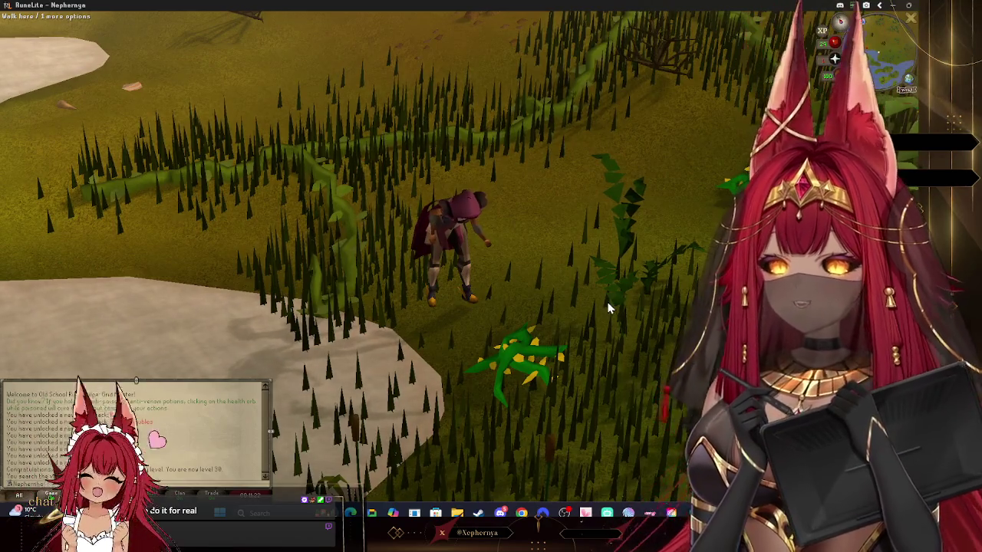
pyautogui.scroll(-2, 507, 335)
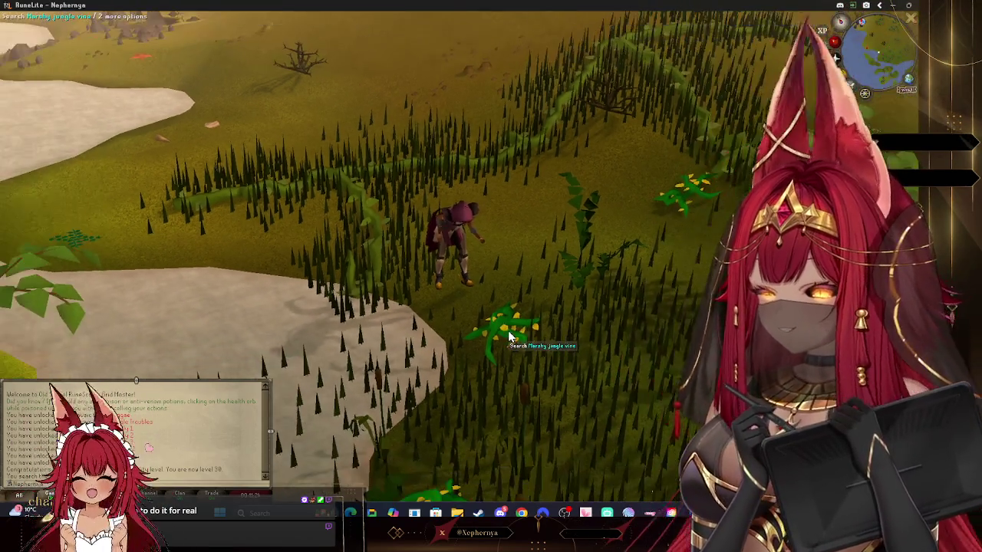
pyautogui.scroll(-3, 507, 331)
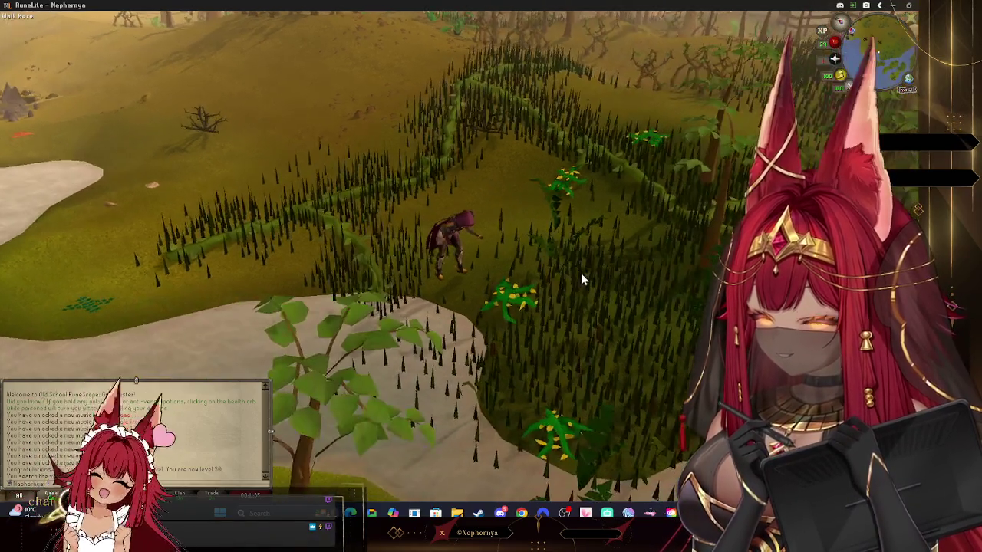
pyautogui.rightClick(512, 291)
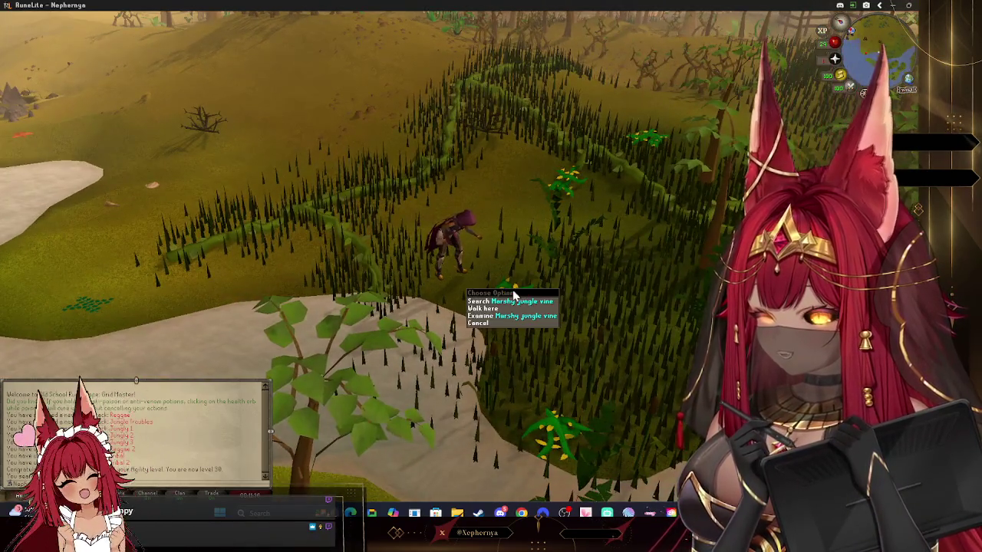
# - Search the next Marshy jungle vine using its right-click Search option
pyautogui.rightClick(569, 181)
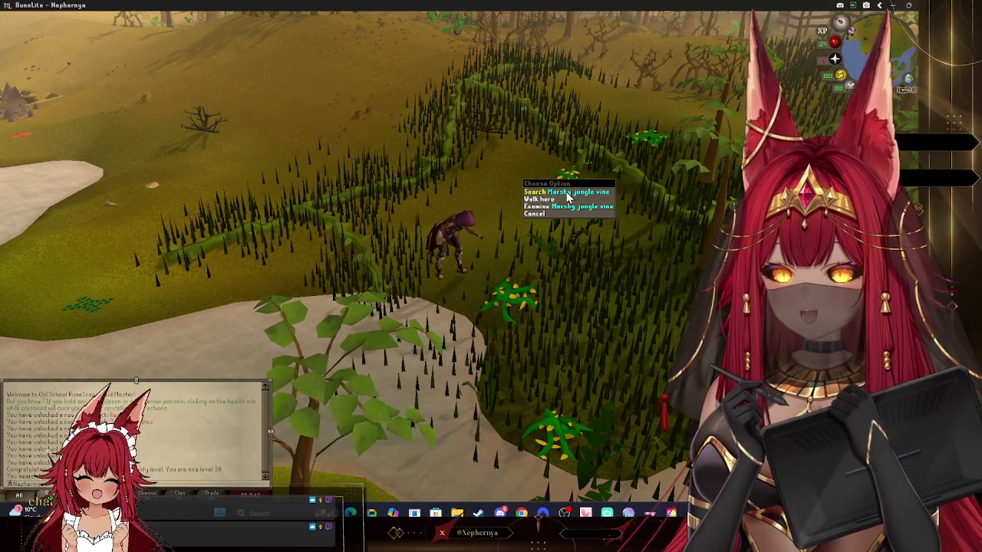
pyautogui.press('Left')
pyautogui.press('Left')
pyautogui.press('Left')
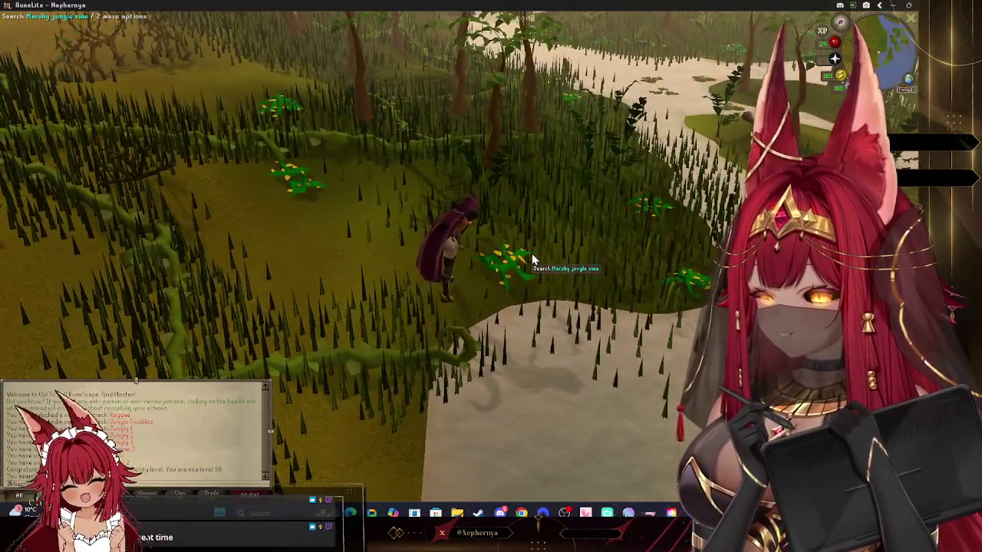
pyautogui.rightClick(510, 261)
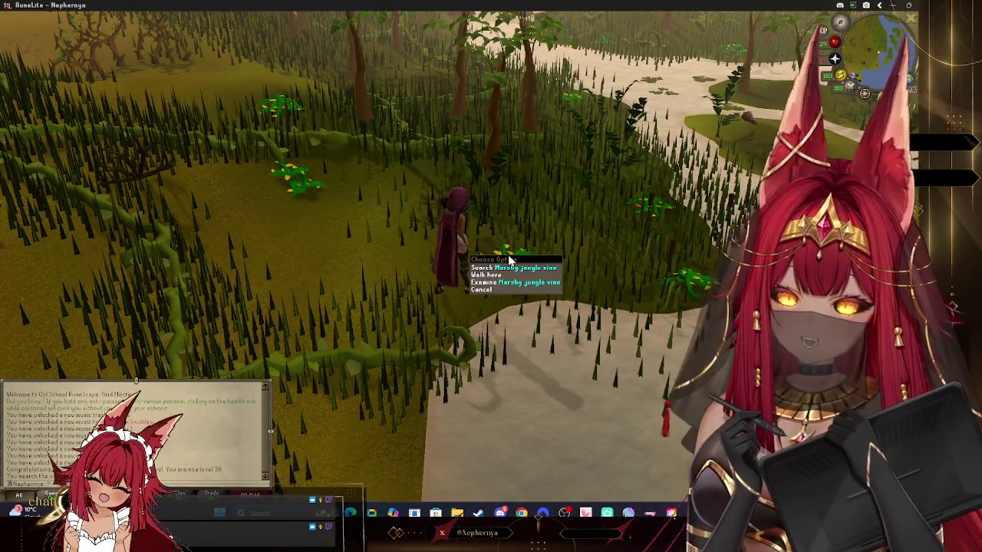
pyautogui.click(512, 268)
# - Adjust the camera pitch and rotation around the crouching character as the searches continue
pyautogui.press('Up')
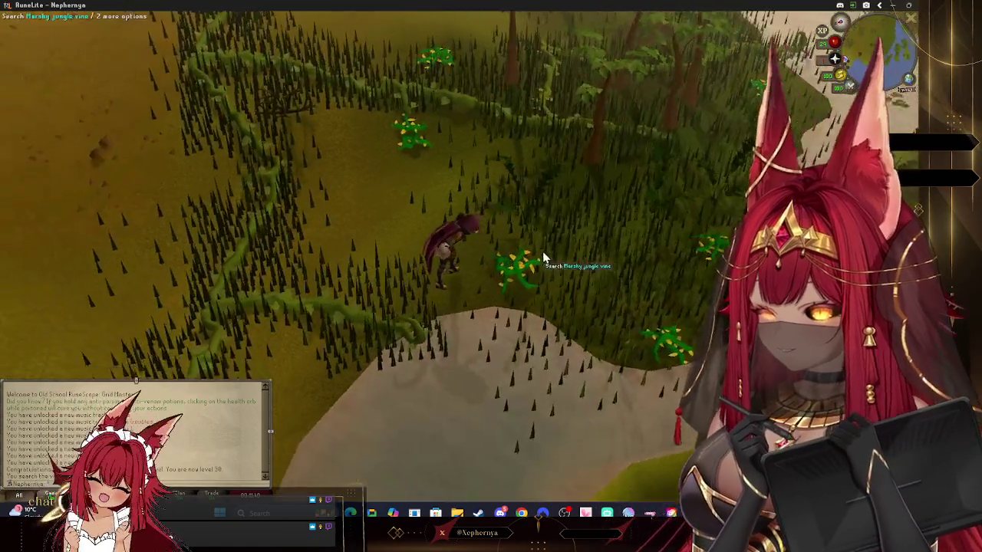
pyautogui.rightClick(424, 167)
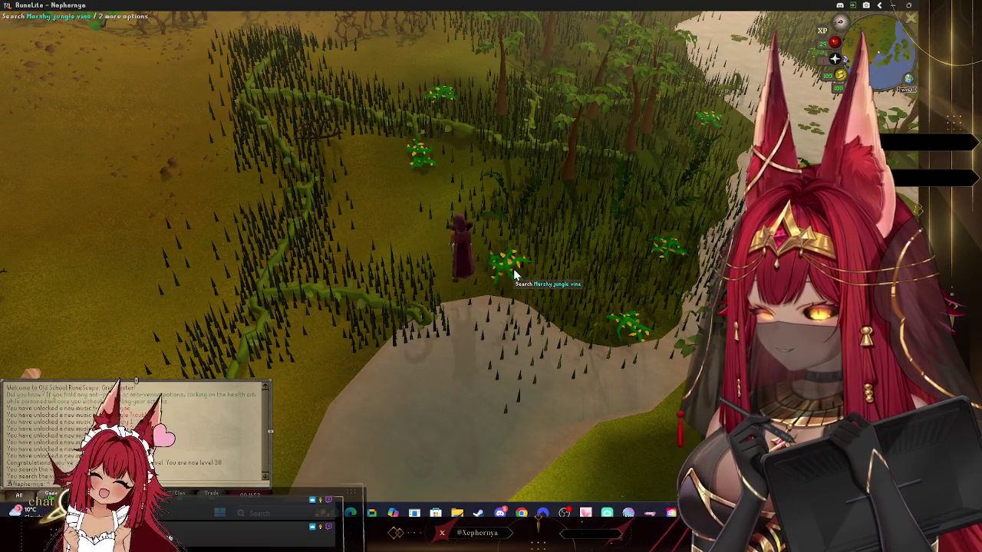
pyautogui.press('Down')
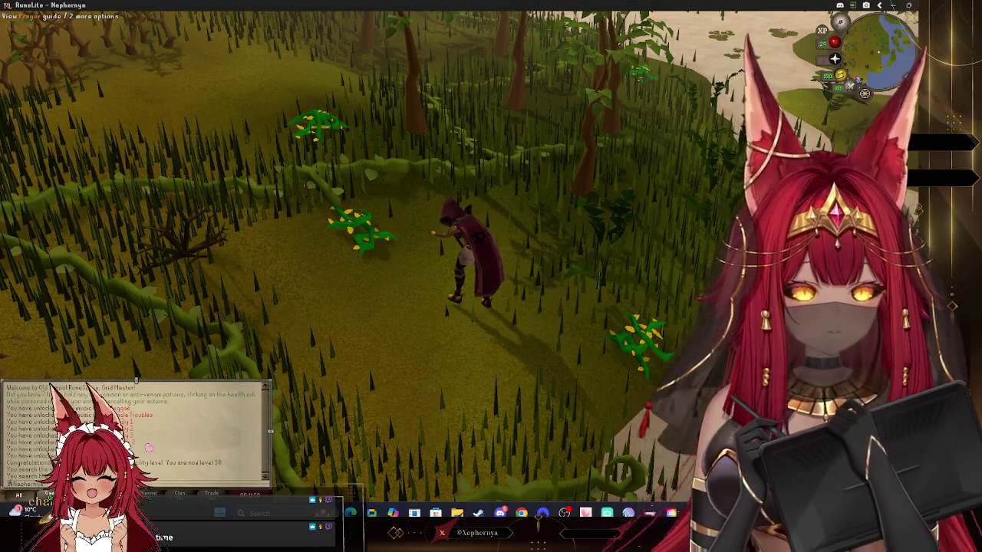
pyautogui.press('Left')
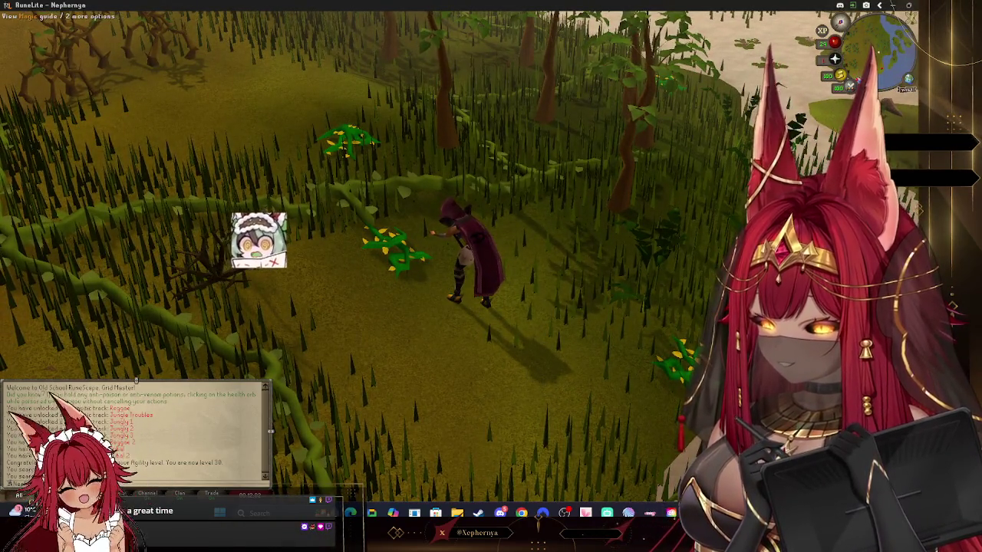
pyautogui.press('Left')
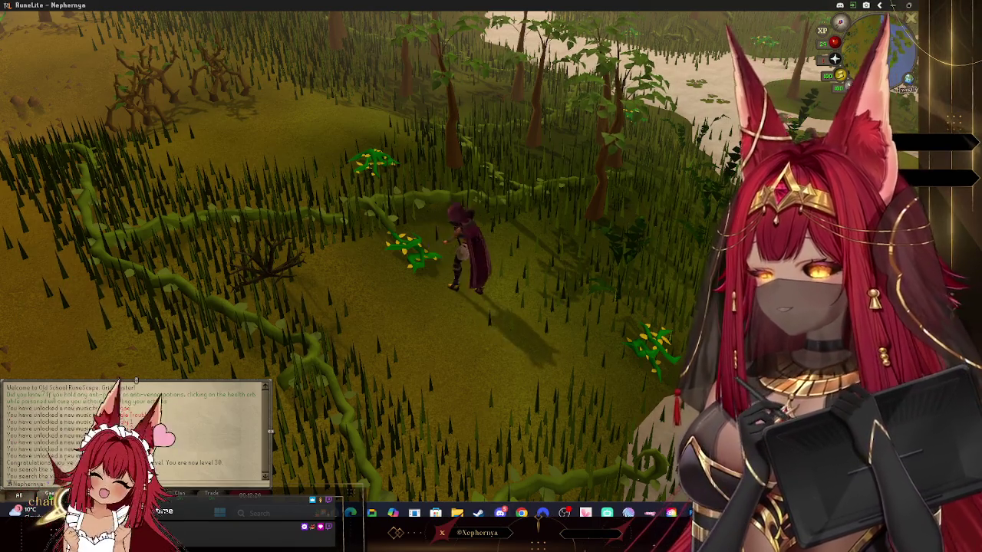
# - Search the nearby jungle vine to bring the task progress to 1/3
pyautogui.scroll(-5, 436, 365)
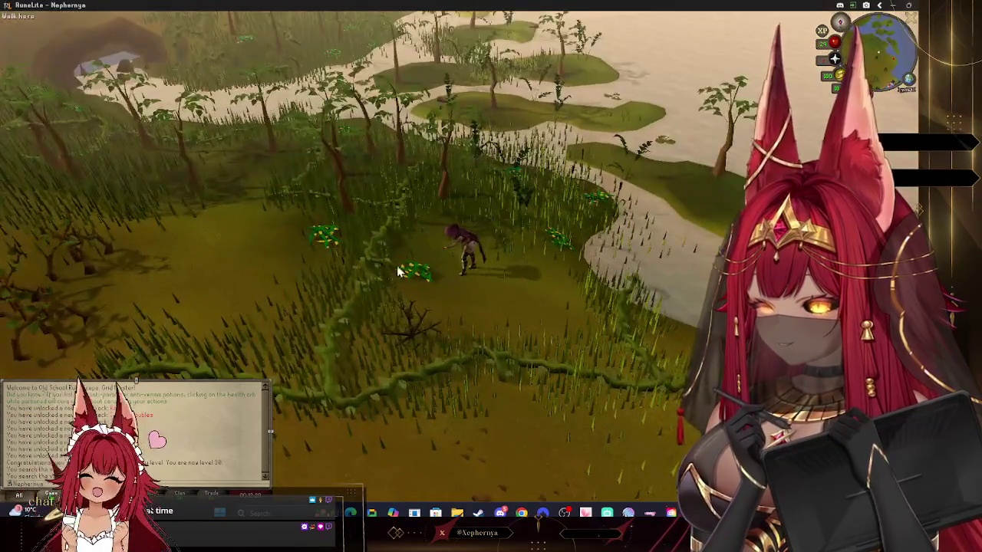
pyautogui.scroll(3, 381, 299)
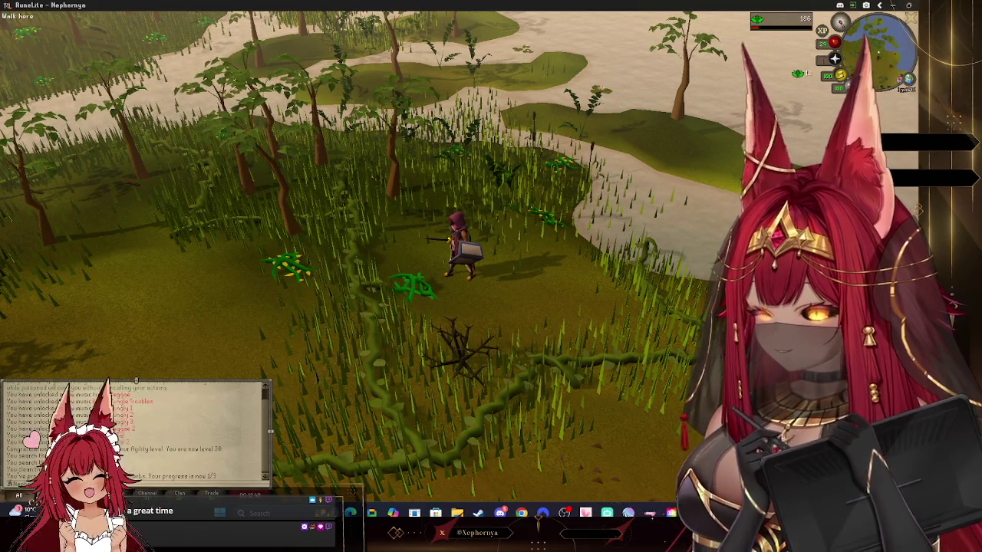
pyautogui.press('Left')
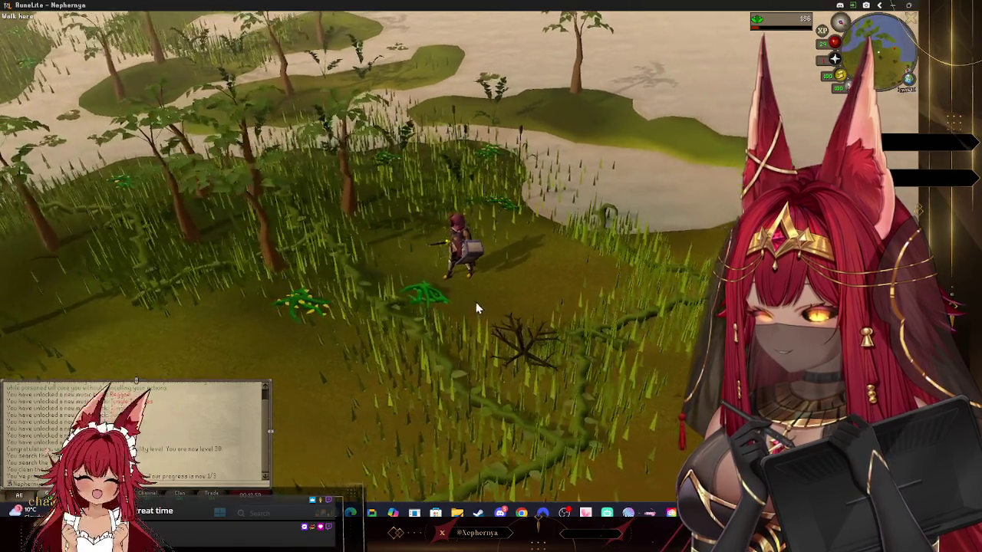
pyautogui.press('Left')
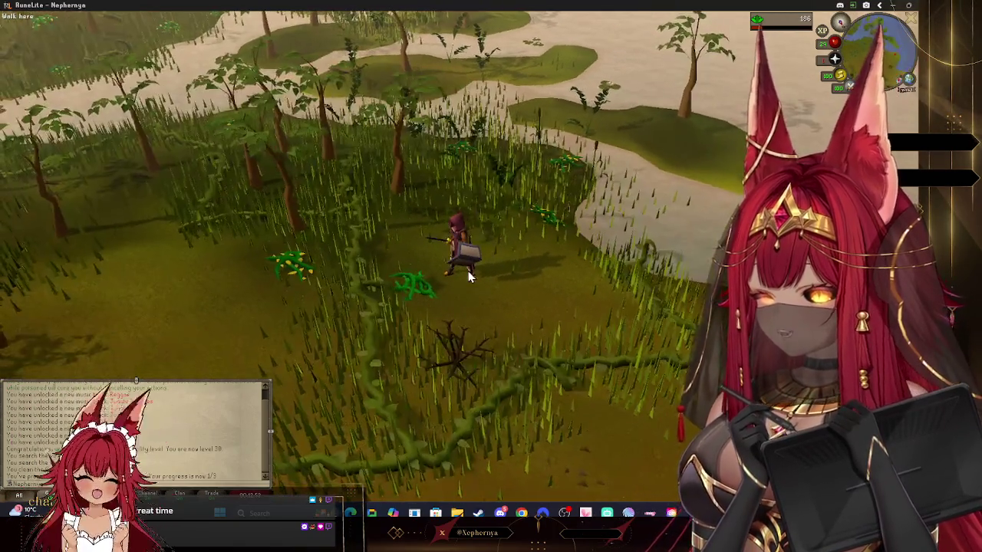
pyautogui.click(555, 220)
# - Open the Grid Master event panel from the orb beside the minimap
pyautogui.press('Left')
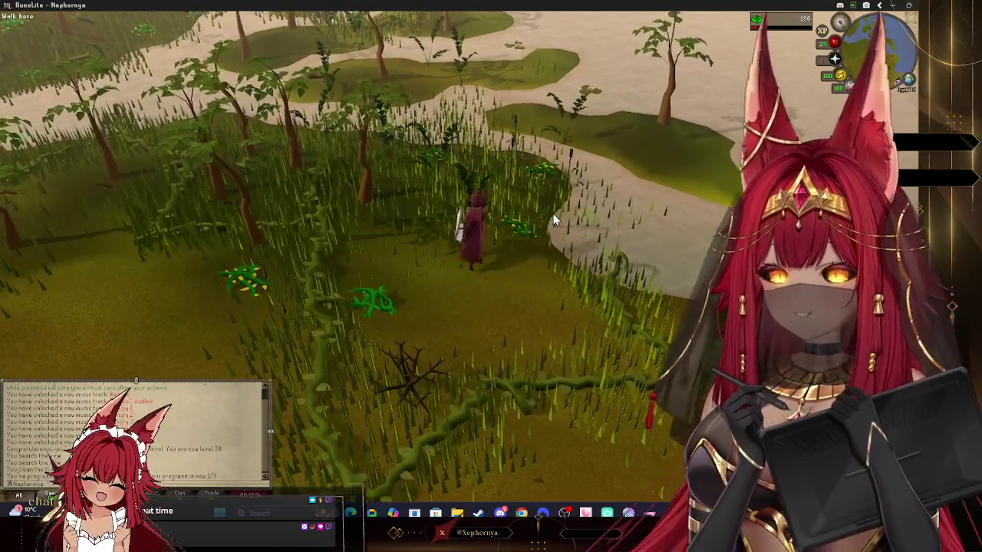
pyautogui.press('Left')
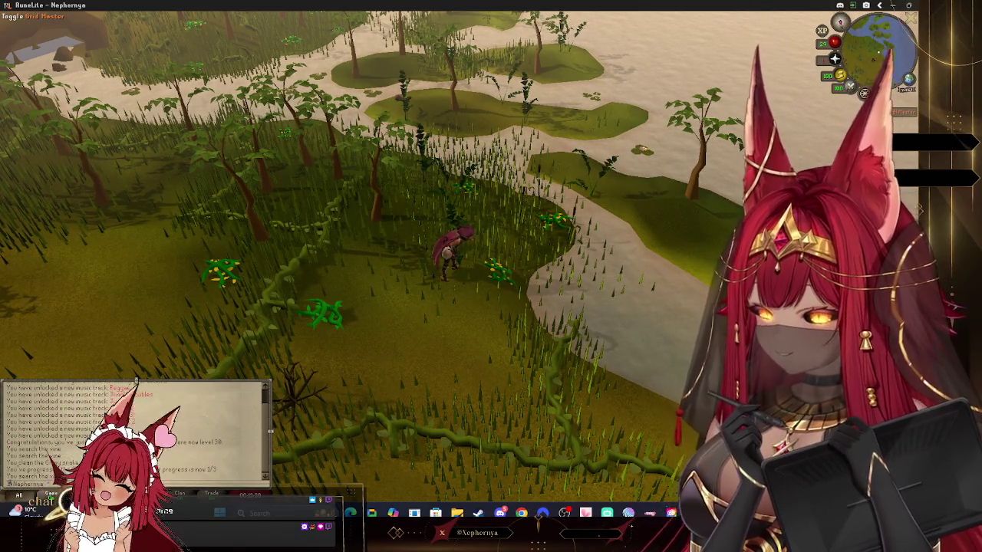
pyautogui.click(868, 90)
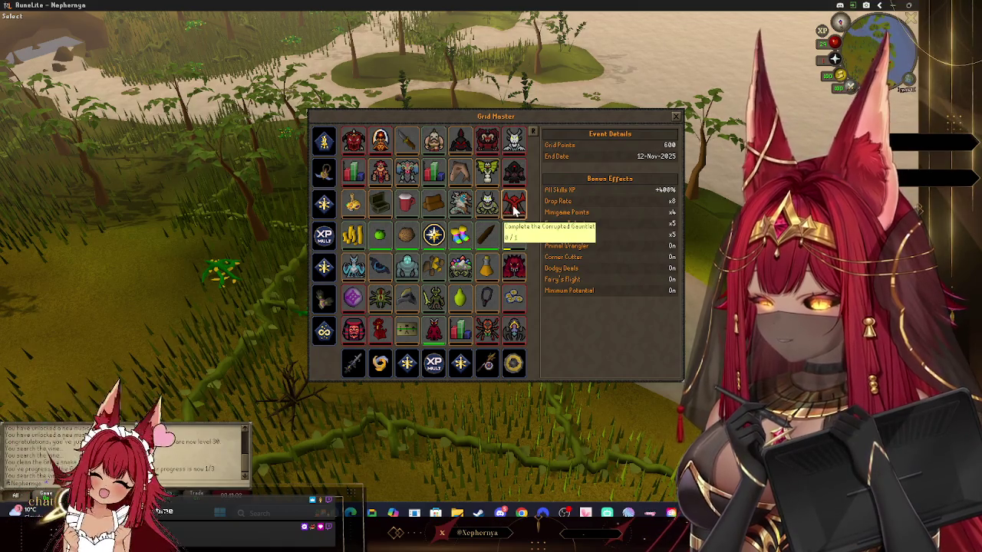